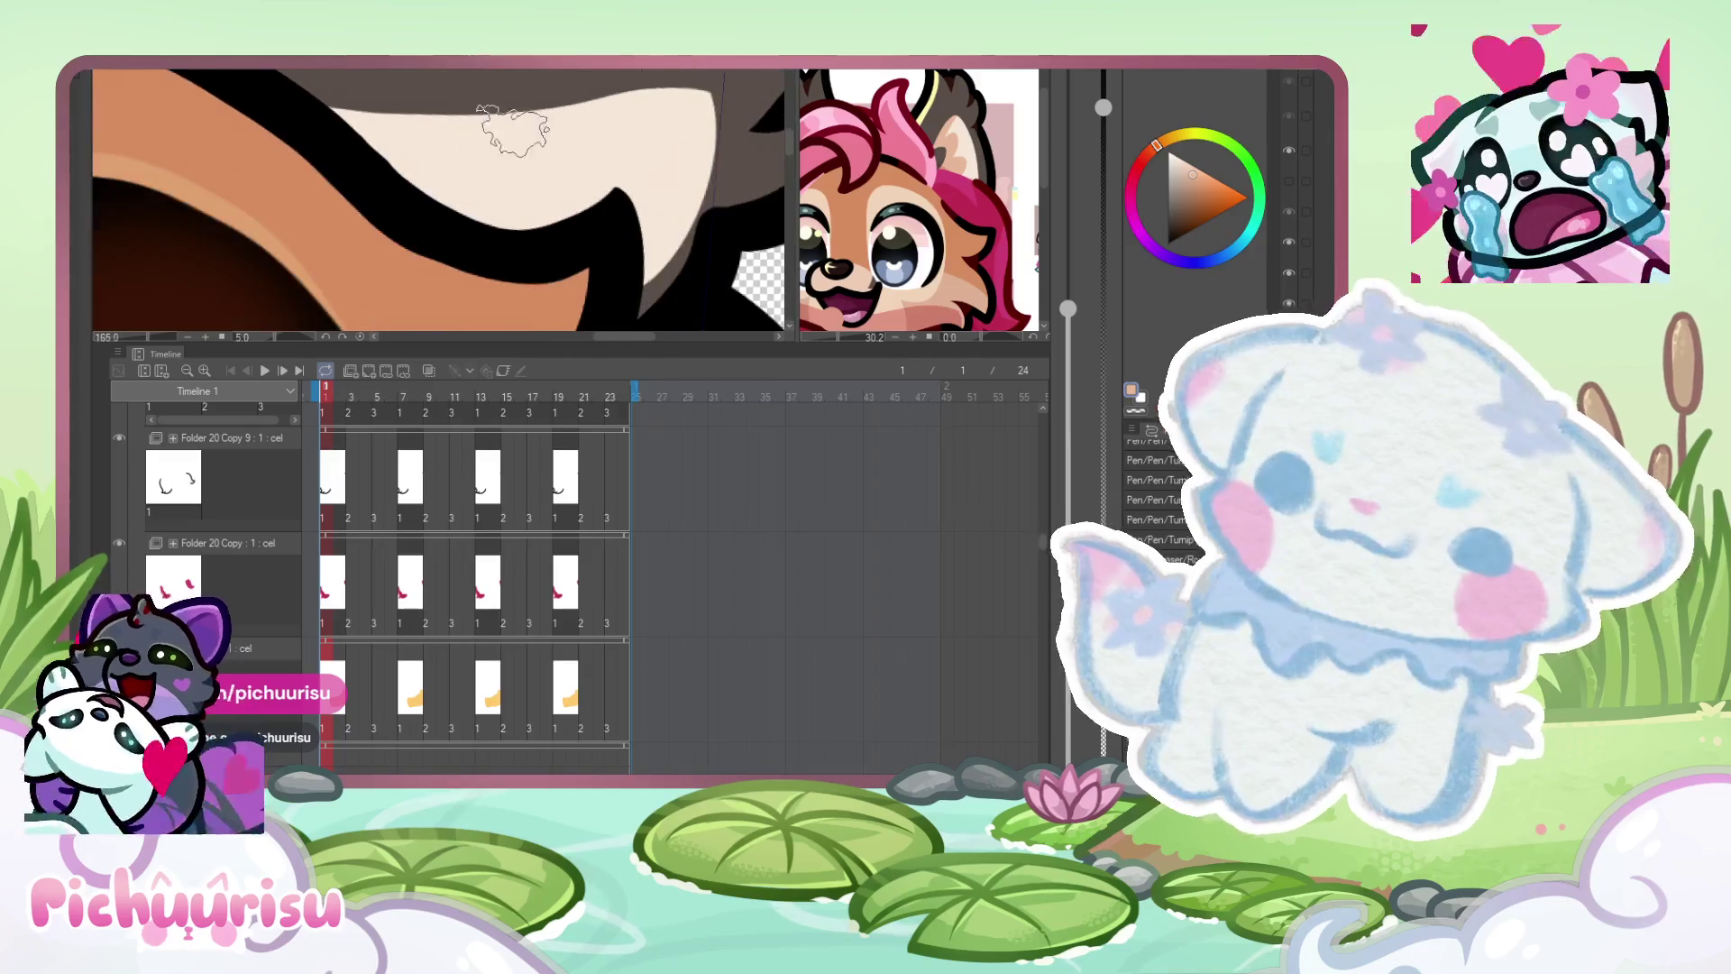
scroll(514, 190, "up", 2)
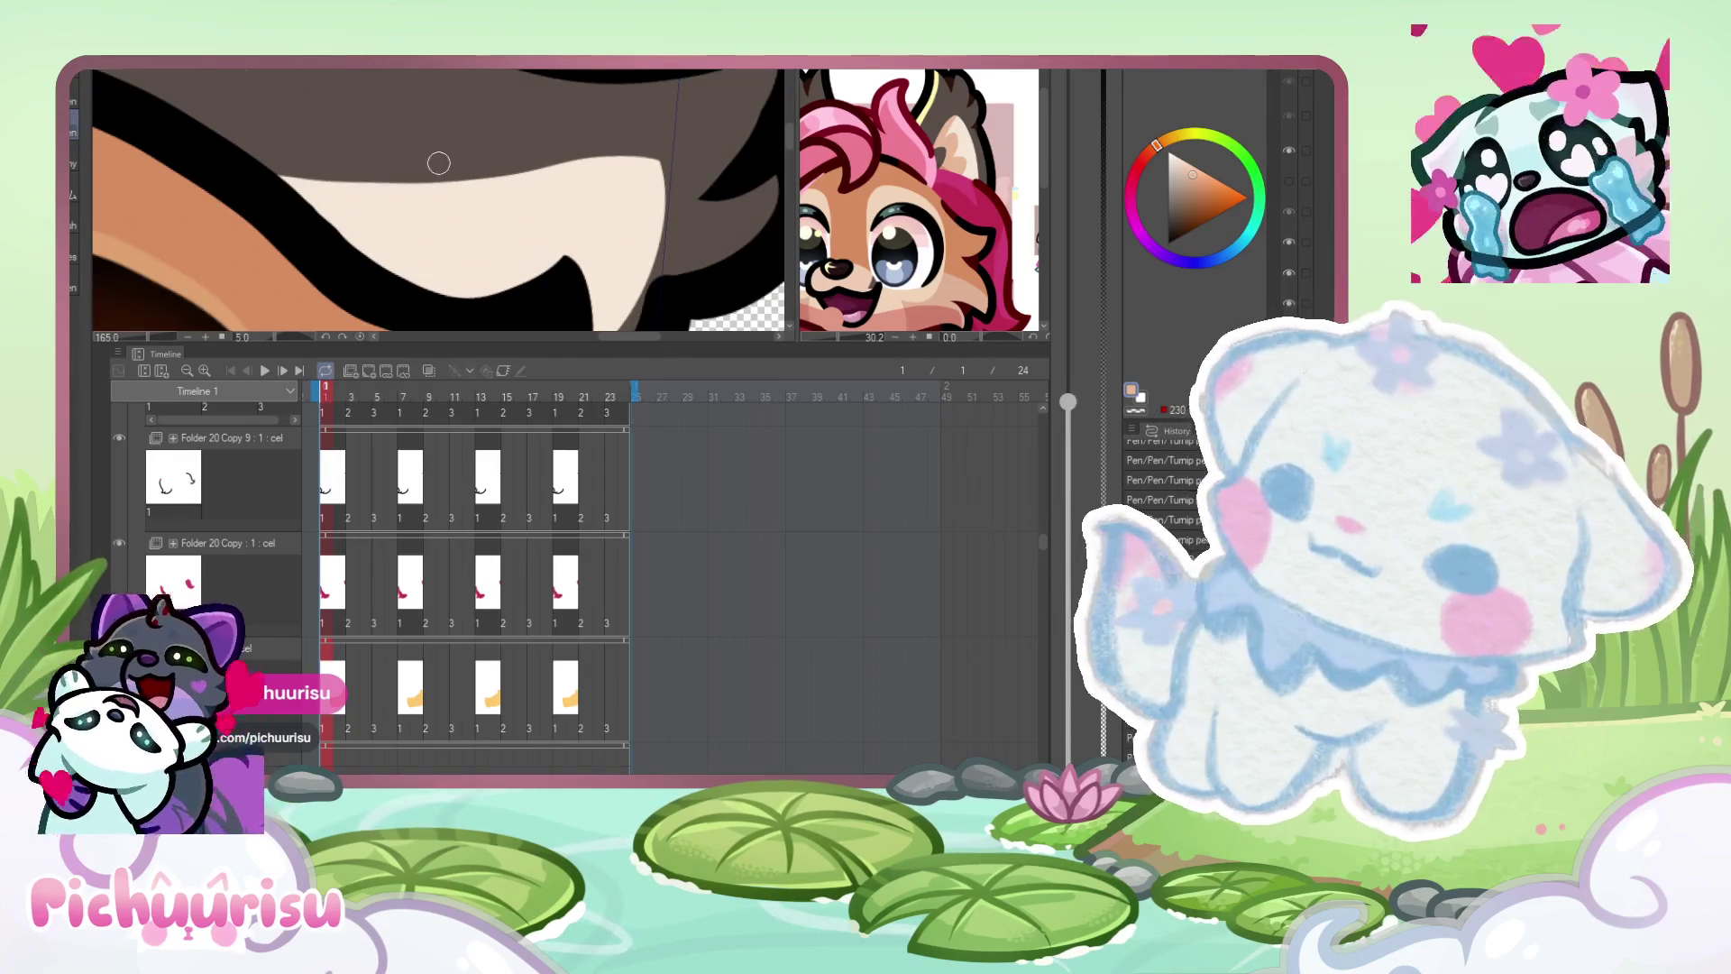
- Paint a peach shading band along the top of the cream fur to its right tip, redoing one stroke
left_click_drag(541, 175, 242, 175)
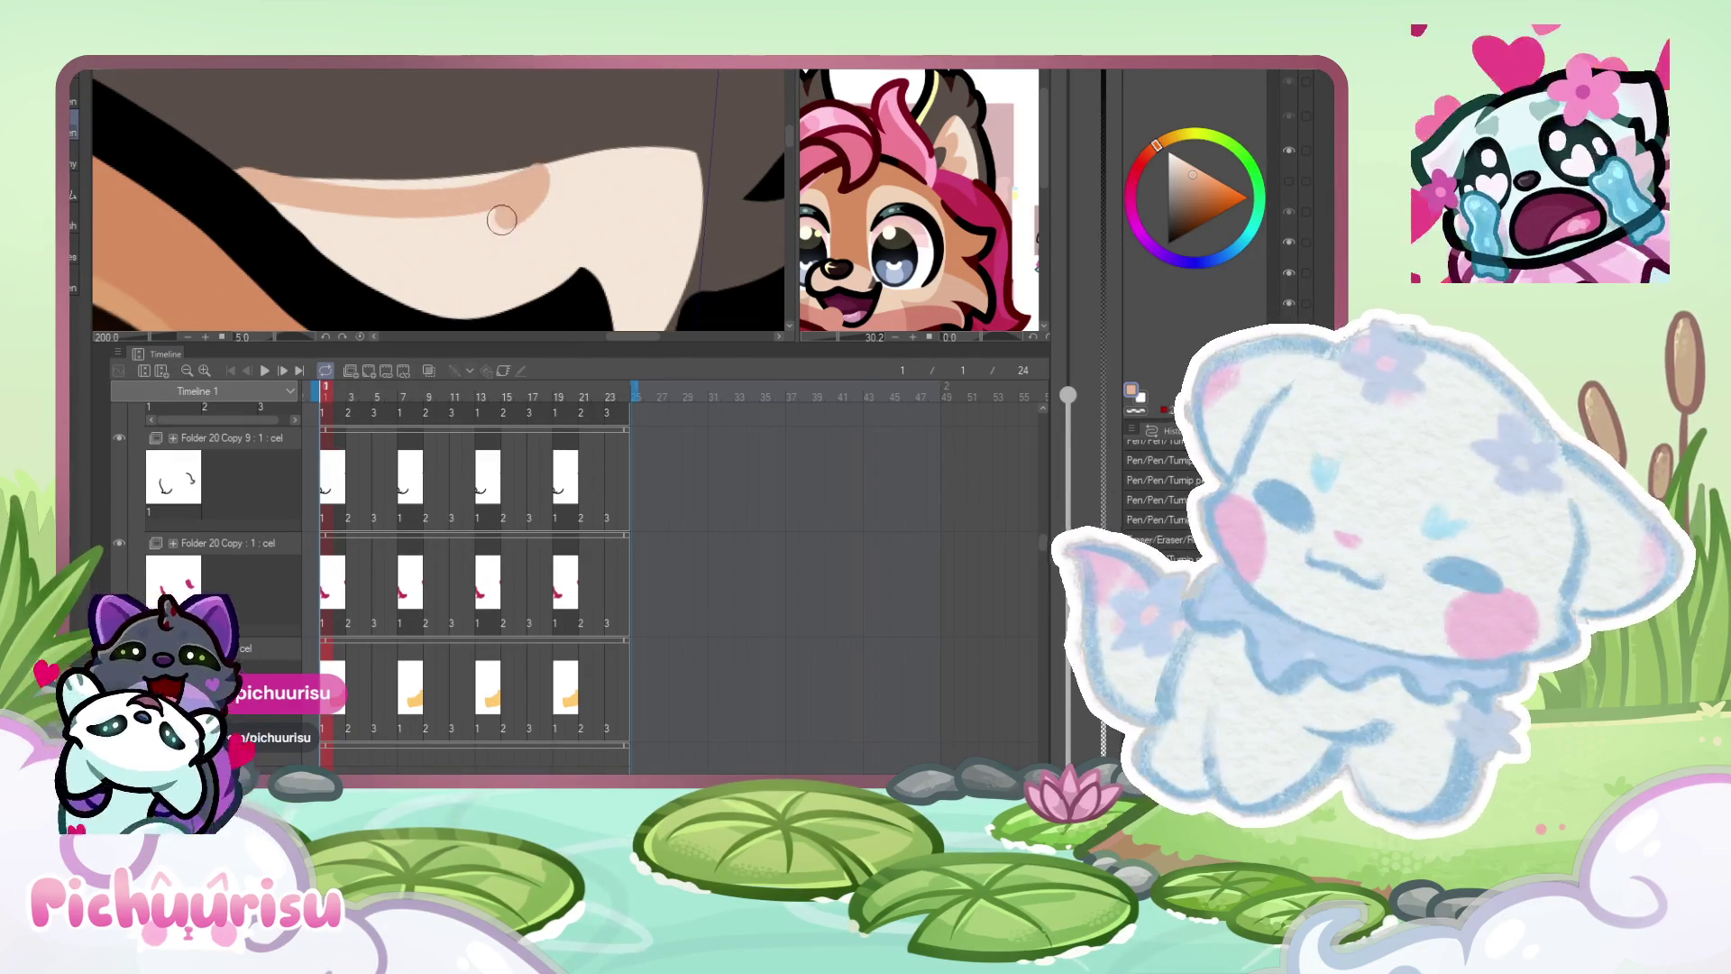
key("ctrl+z")
key("ctrl+z")
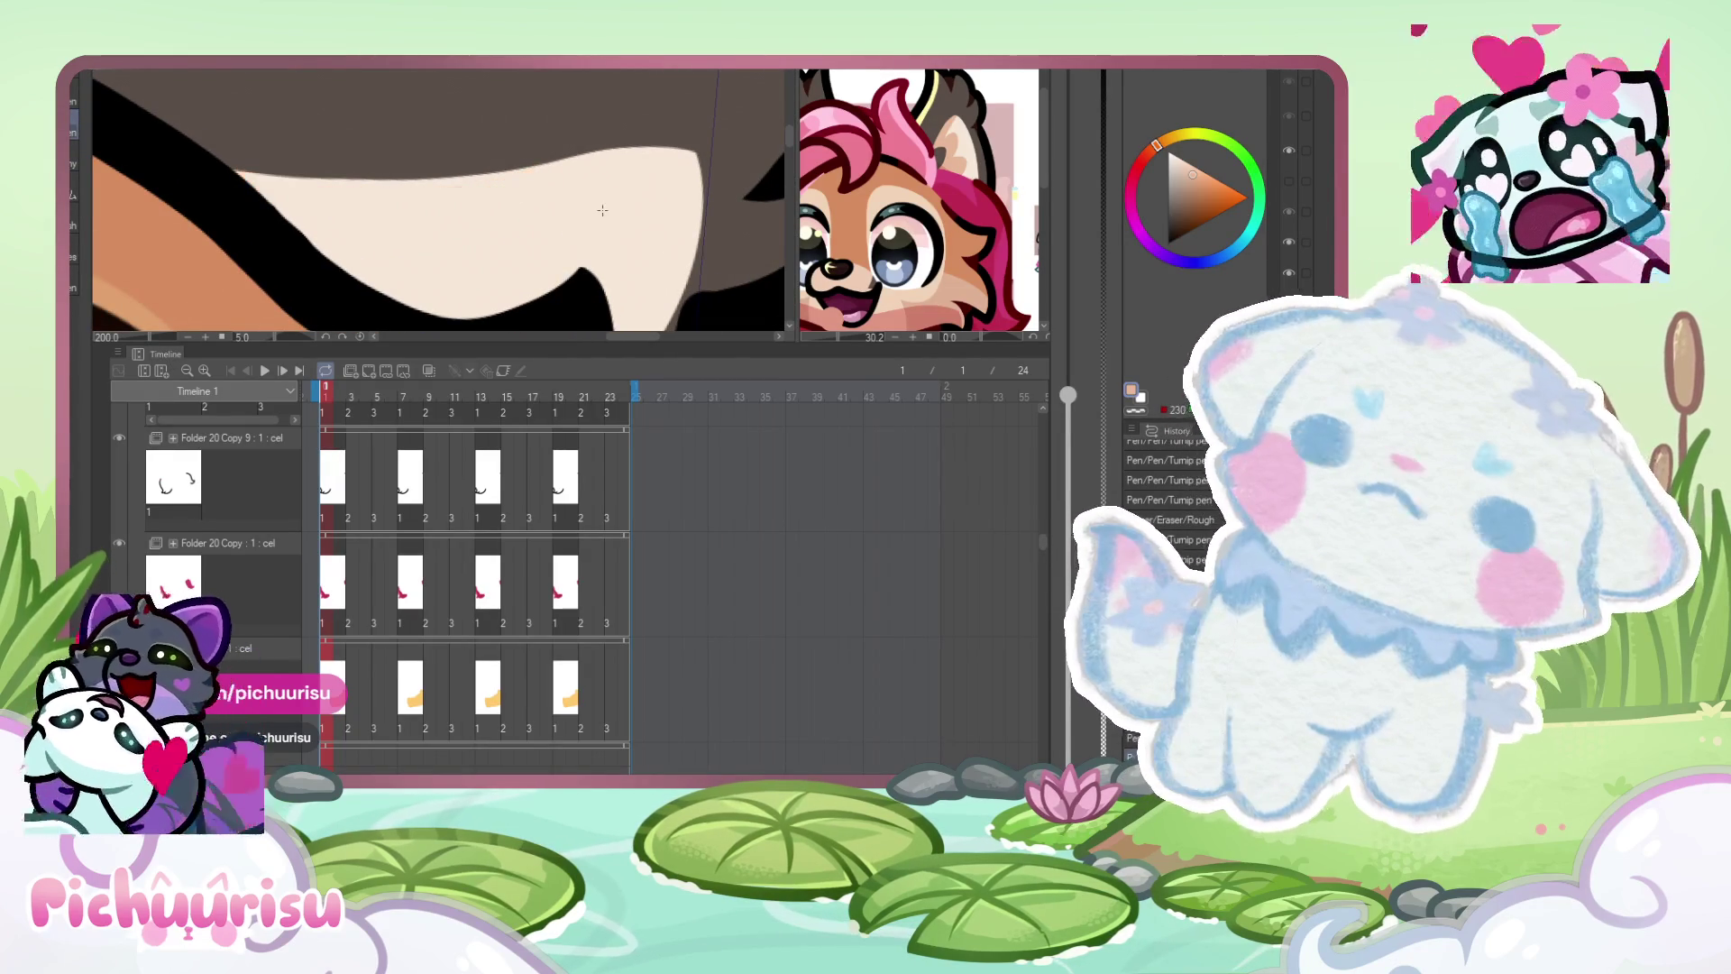
left_click_drag(559, 169, 242, 174)
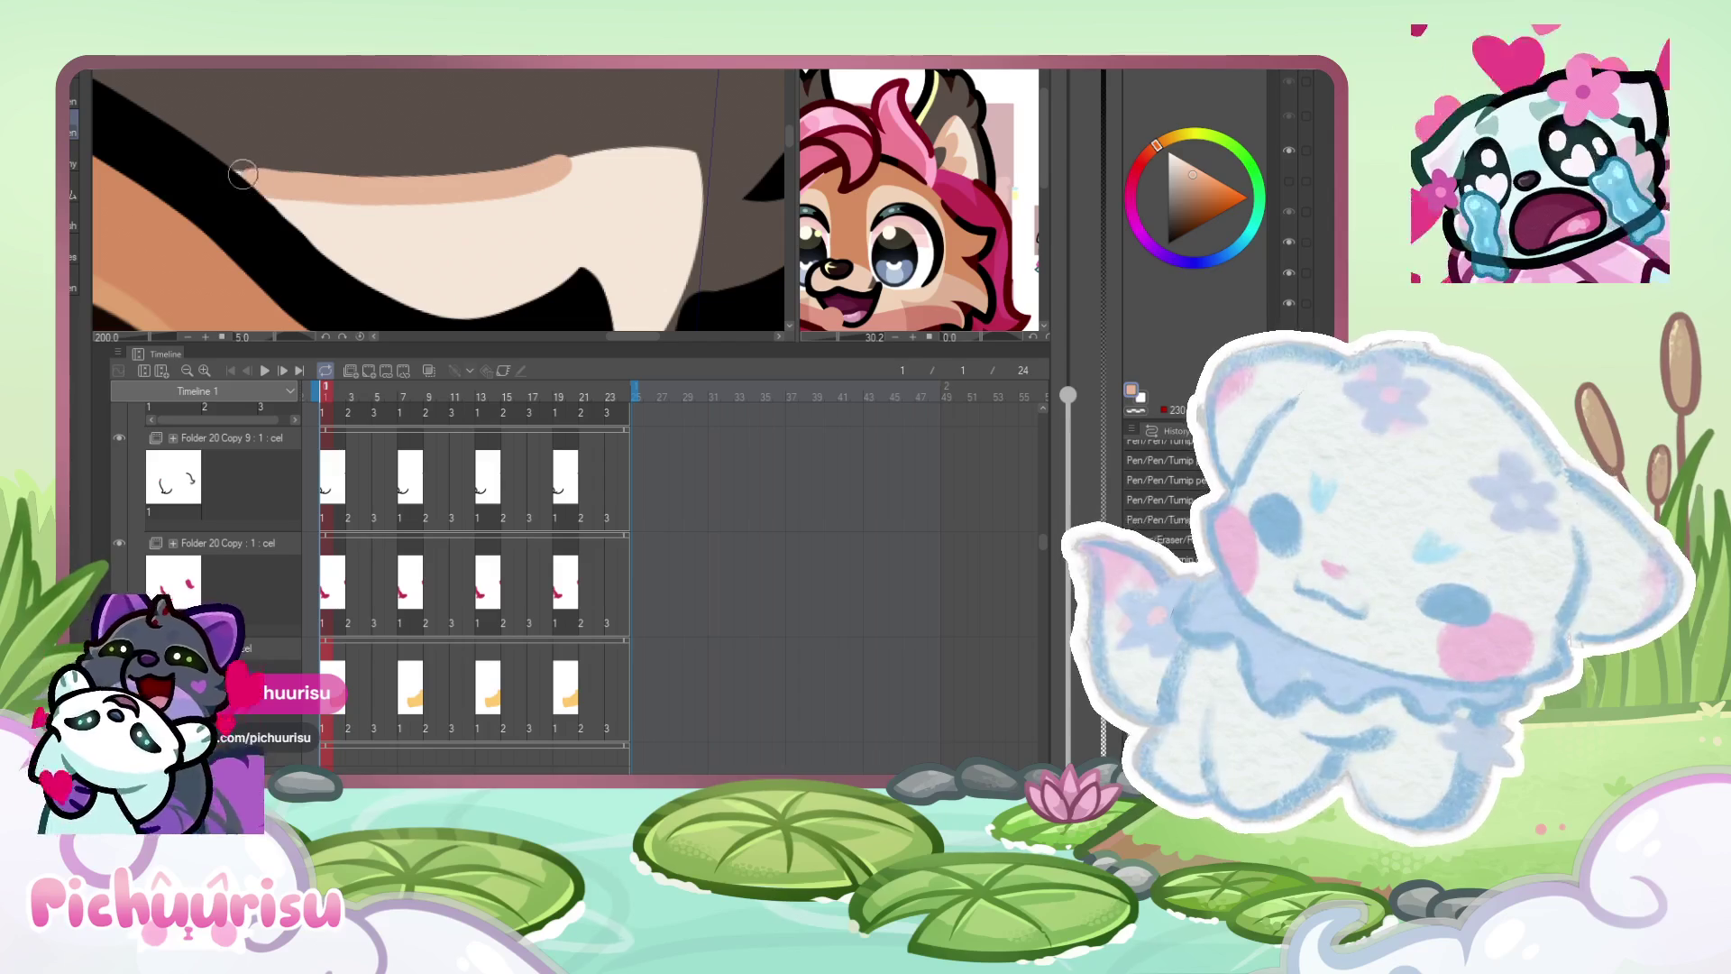
left_click_drag(664, 151, 217, 181)
left_click_drag(683, 151, 279, 177)
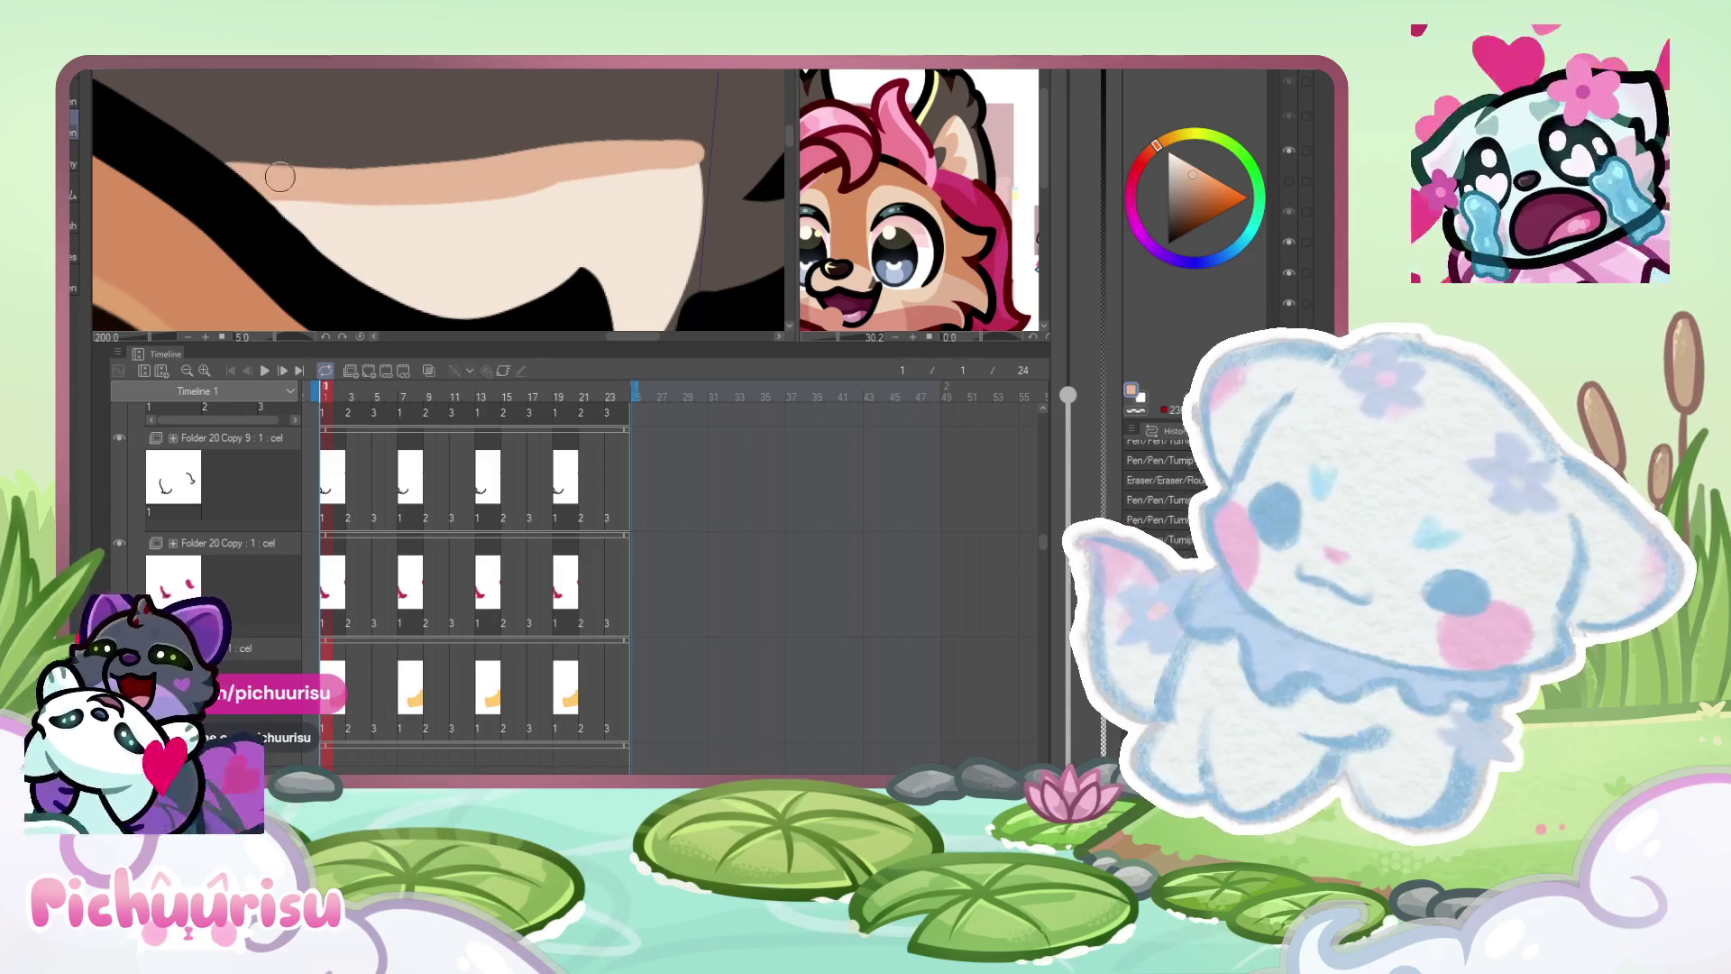
- Cover the cream highlight loop with peach and edge the fur's top in dark brown
mouse_move(536, 189)
left_mouse_down()
mouse_move(445, 201)
mouse_move(406, 181)
mouse_move(328, 208)
mouse_move(422, 260)
mouse_move(375, 259)
mouse_move(325, 201)
left_mouse_up()
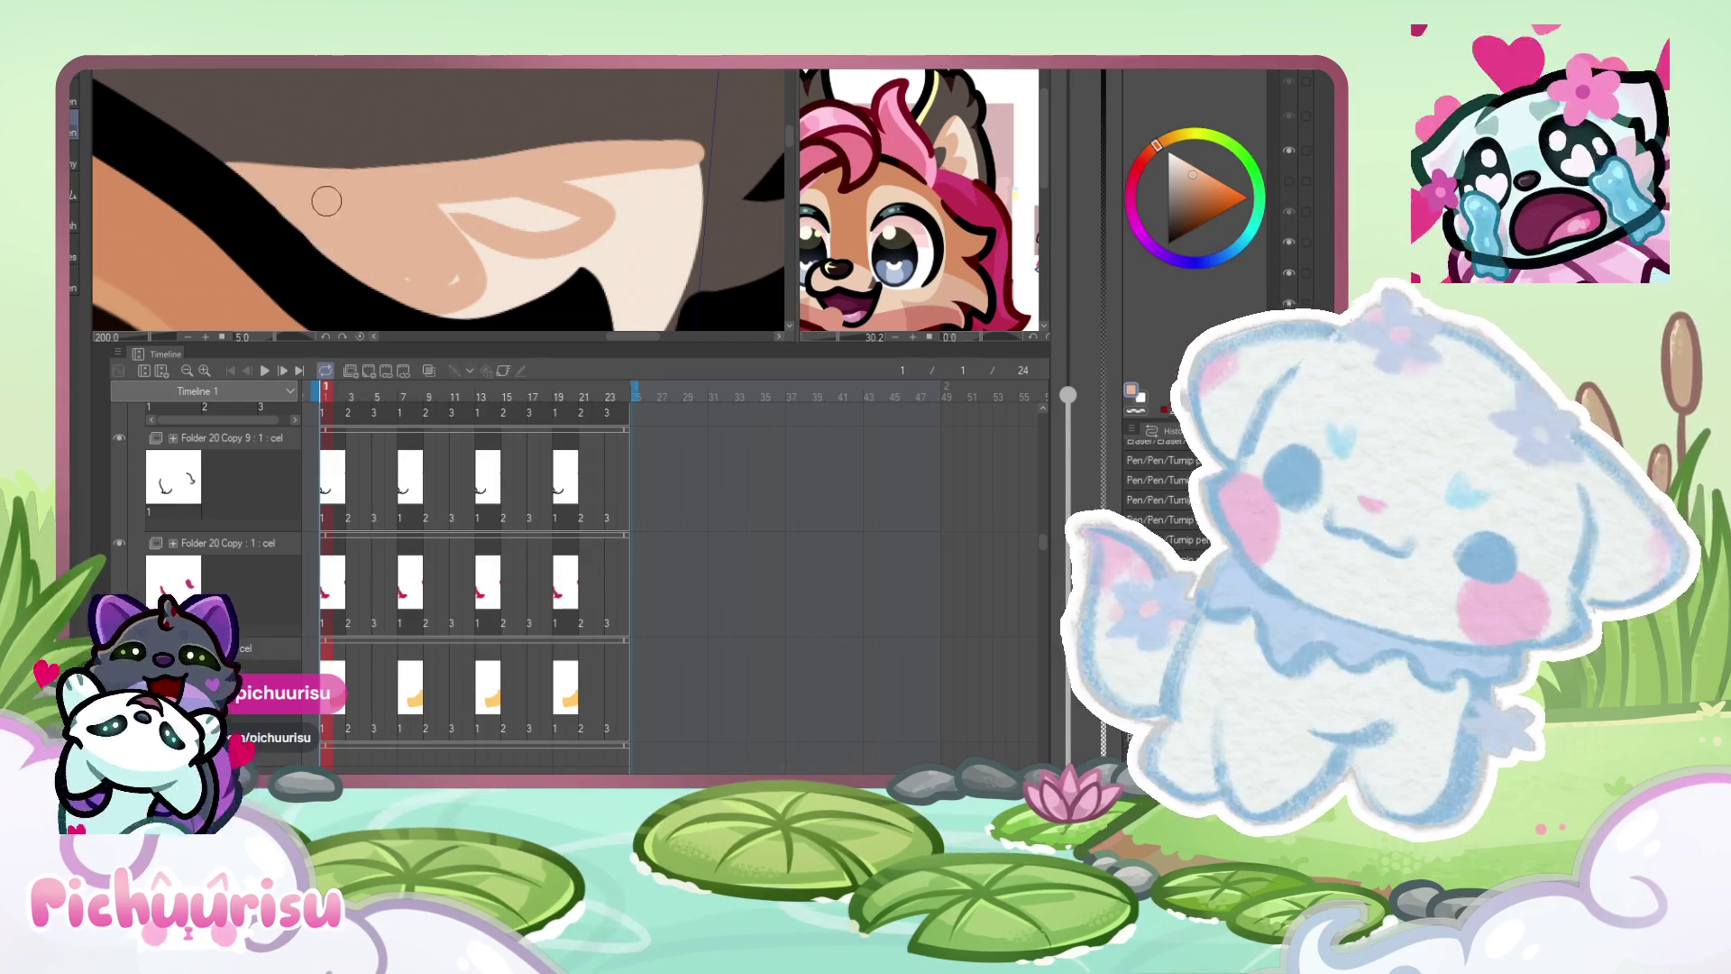
mouse_move(459, 273)
left_mouse_down()
mouse_move(442, 212)
mouse_move(555, 217)
mouse_move(434, 204)
left_mouse_up()
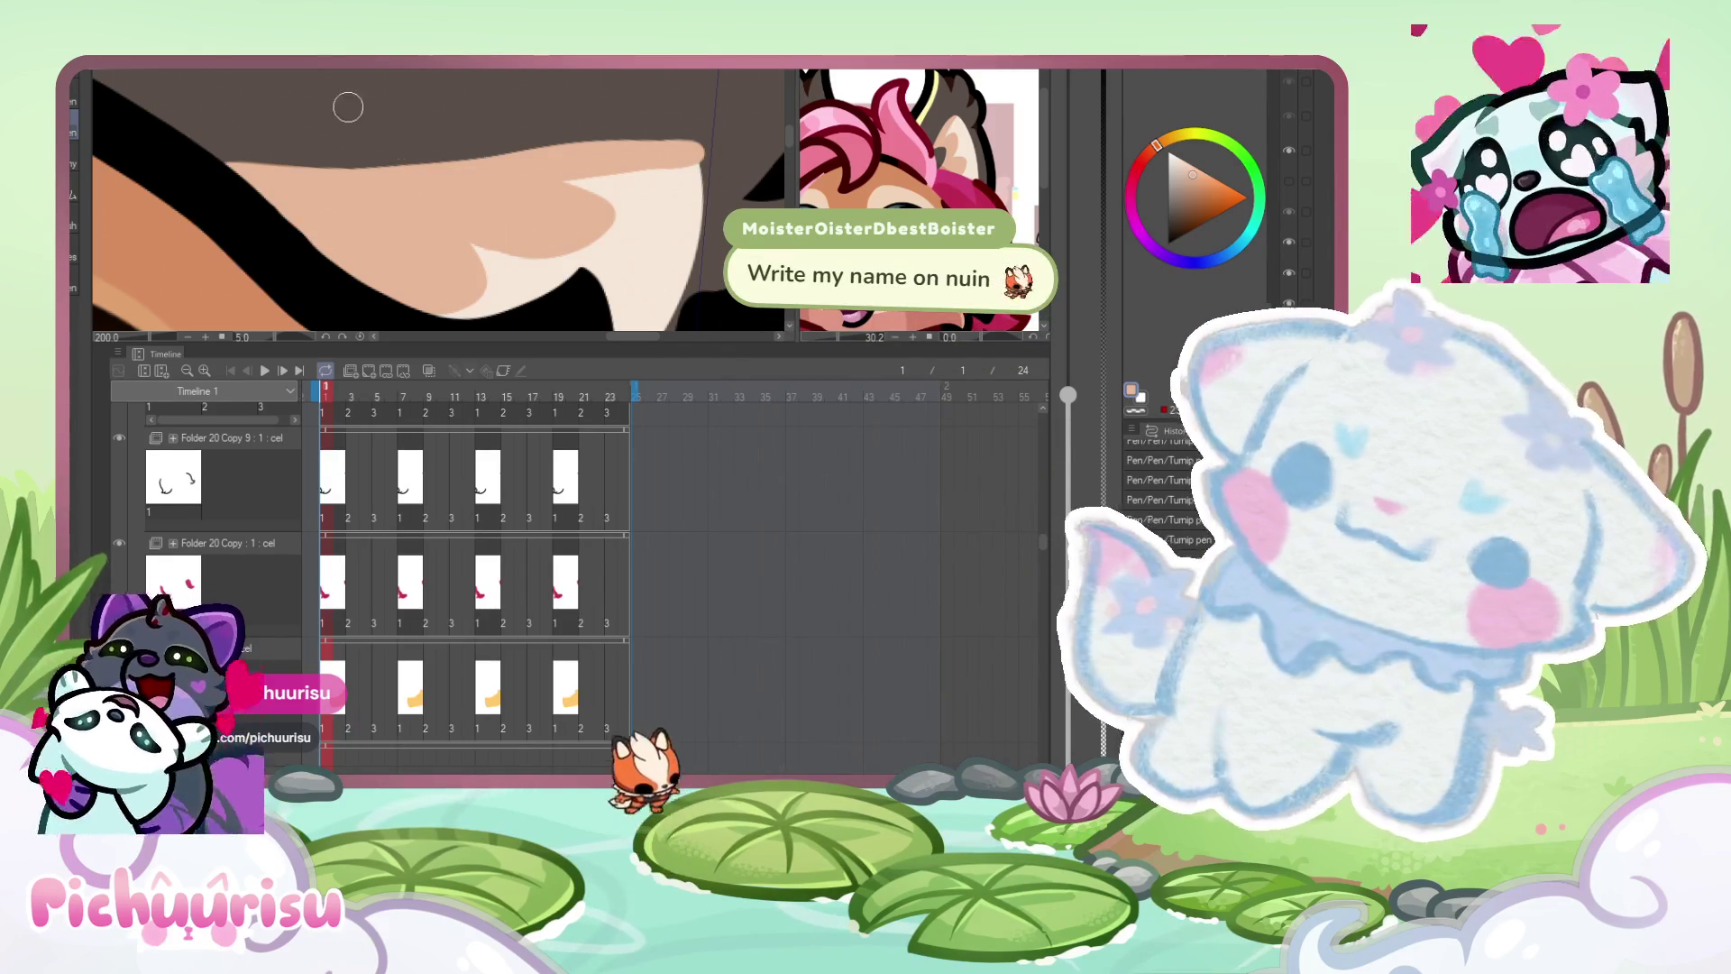
mouse_move(261, 153)
left_mouse_down()
mouse_move(402, 170)
mouse_move(694, 138)
left_mouse_up()
- Zoom in on the ear and draw a dark brown looping shading stroke
scroll(400, 196, "down", 5)
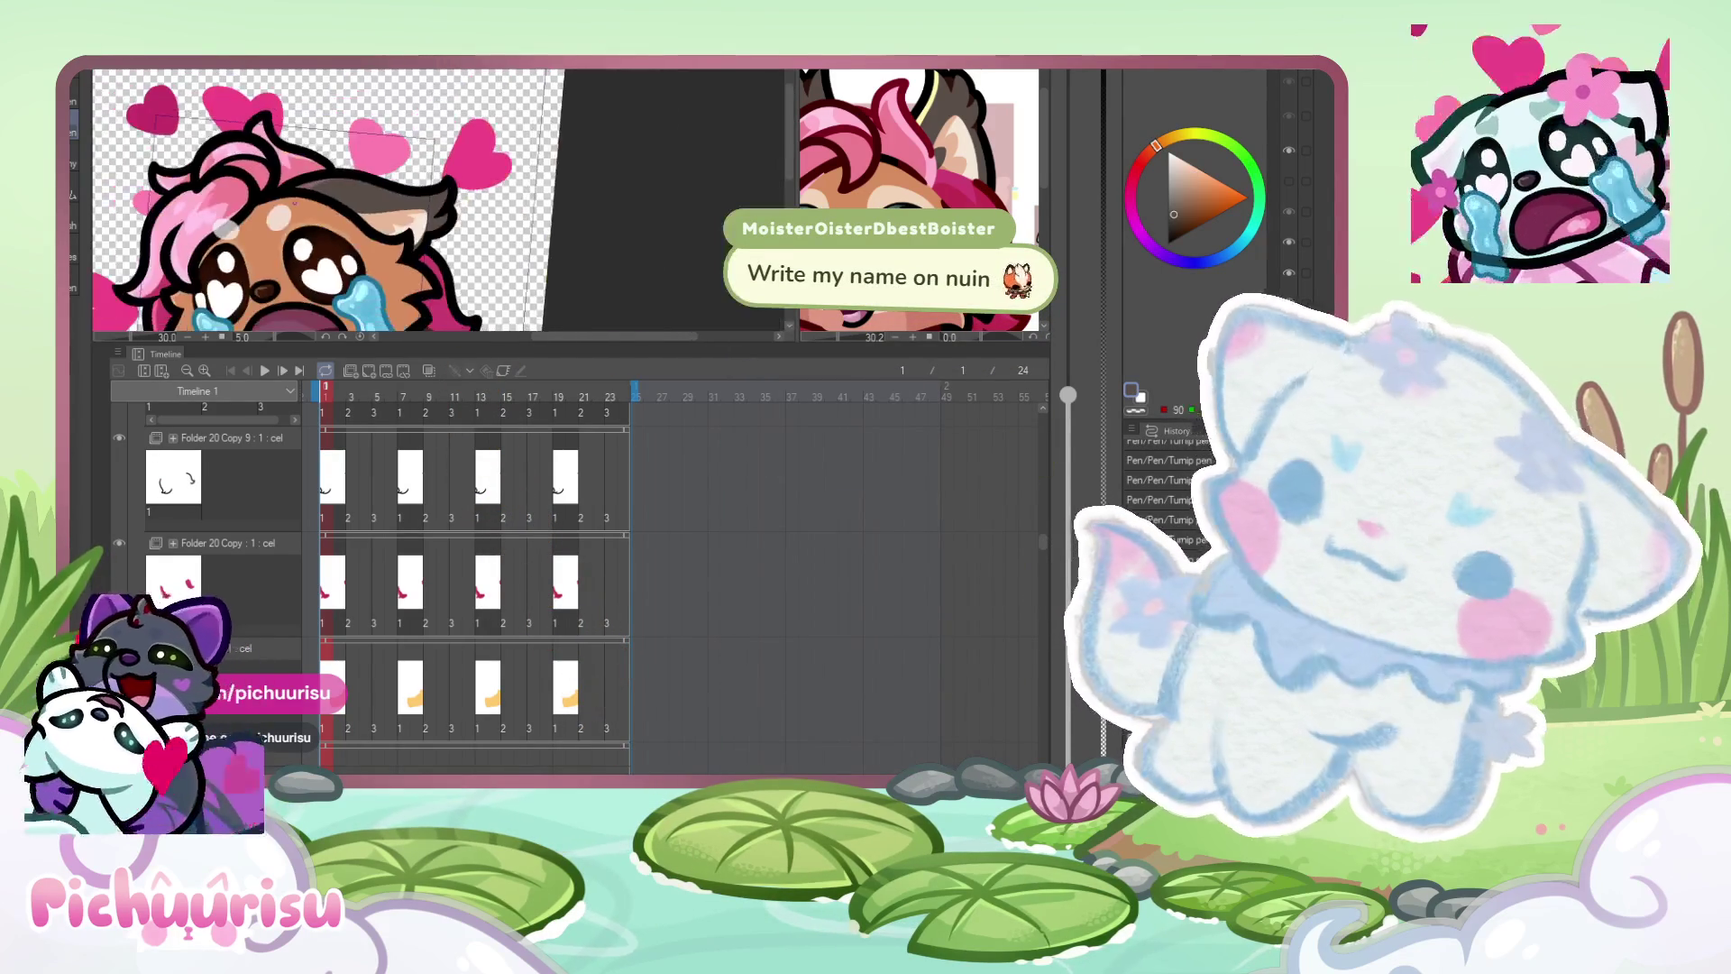
scroll(400, 197, "up", 1)
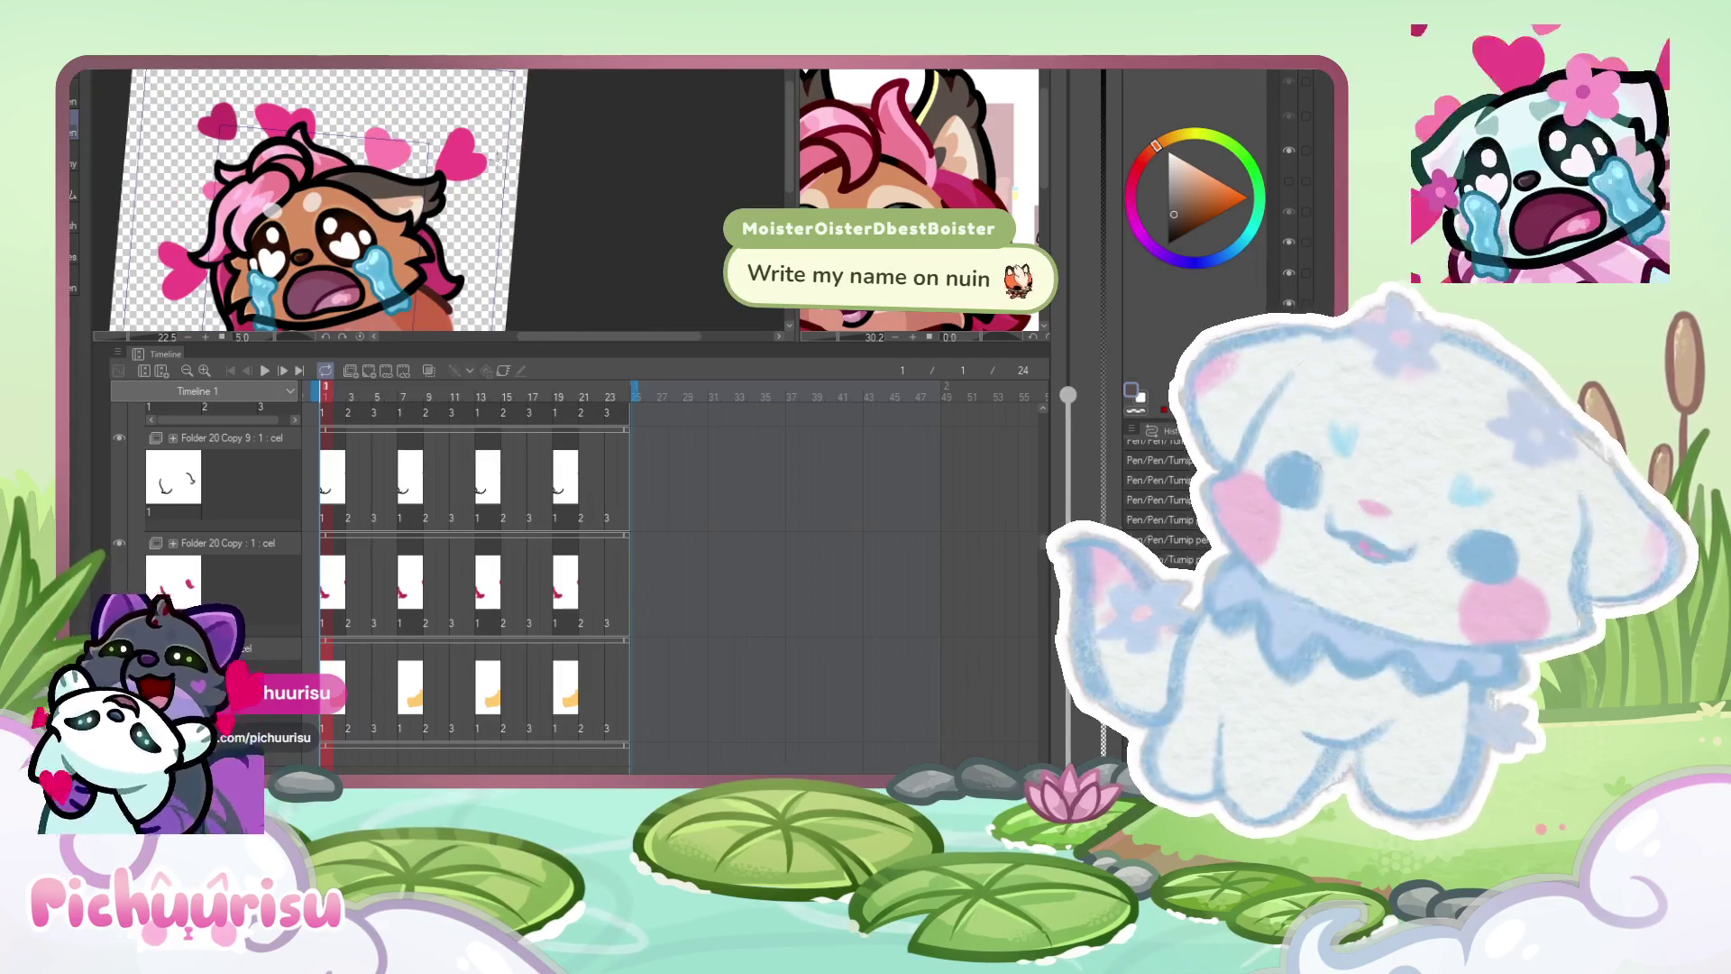
scroll(451, 192, "up", 4)
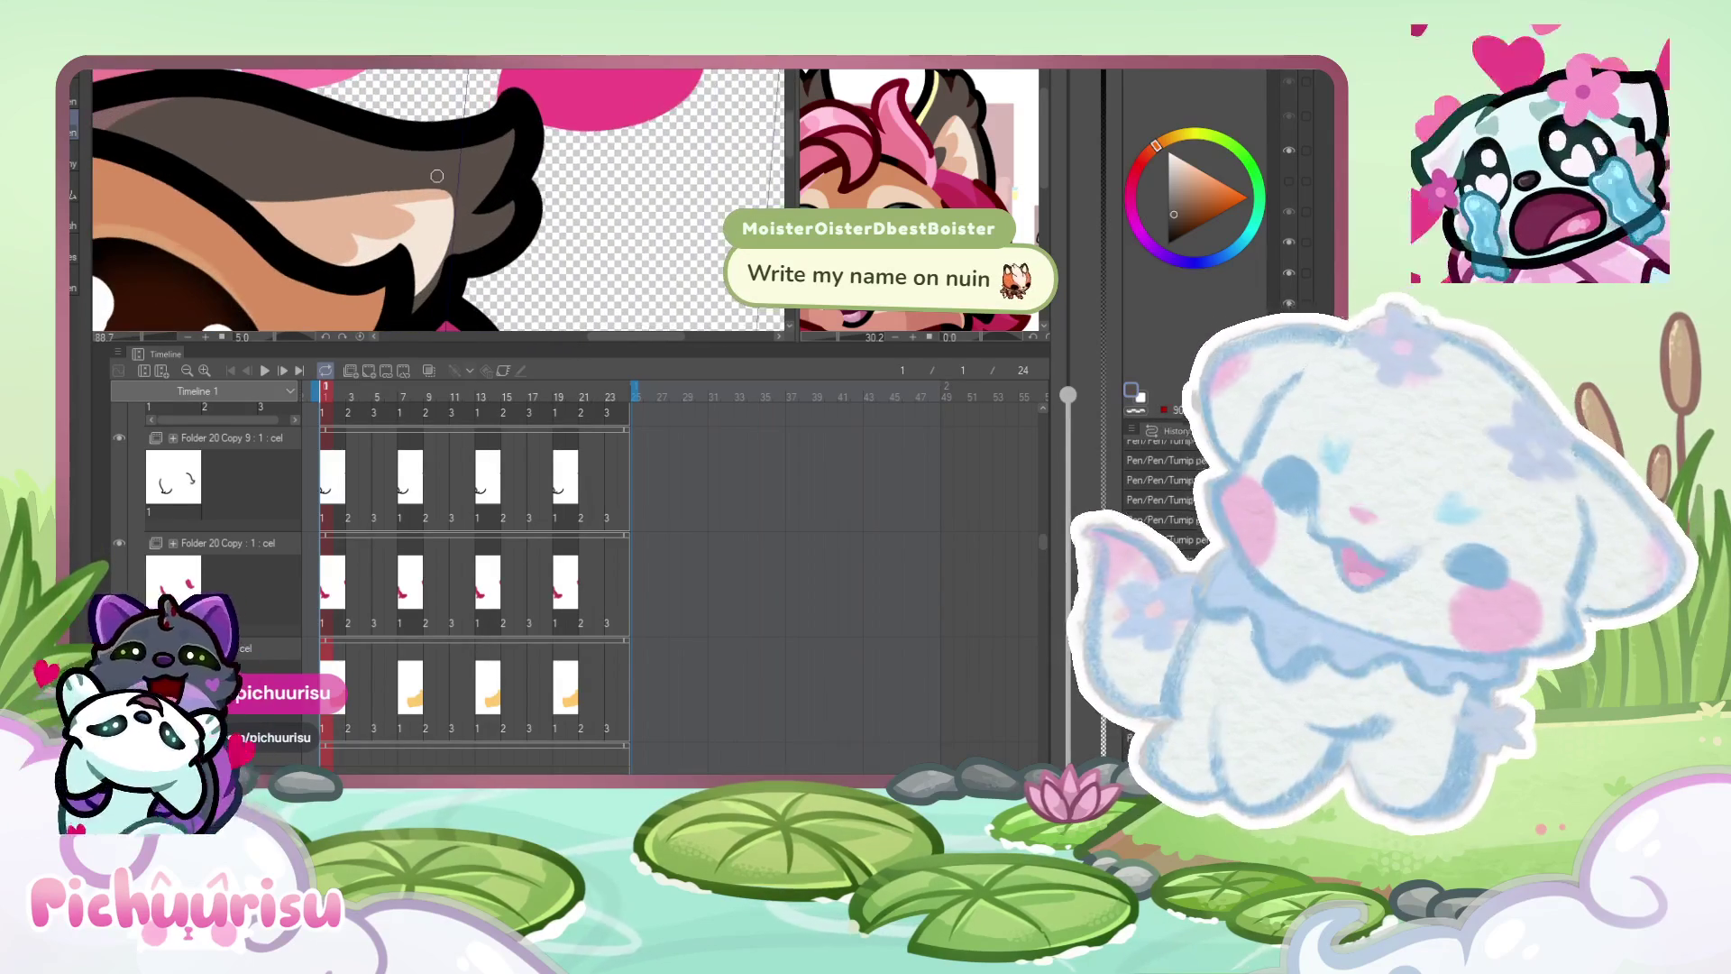
scroll(442, 185, "up", 3)
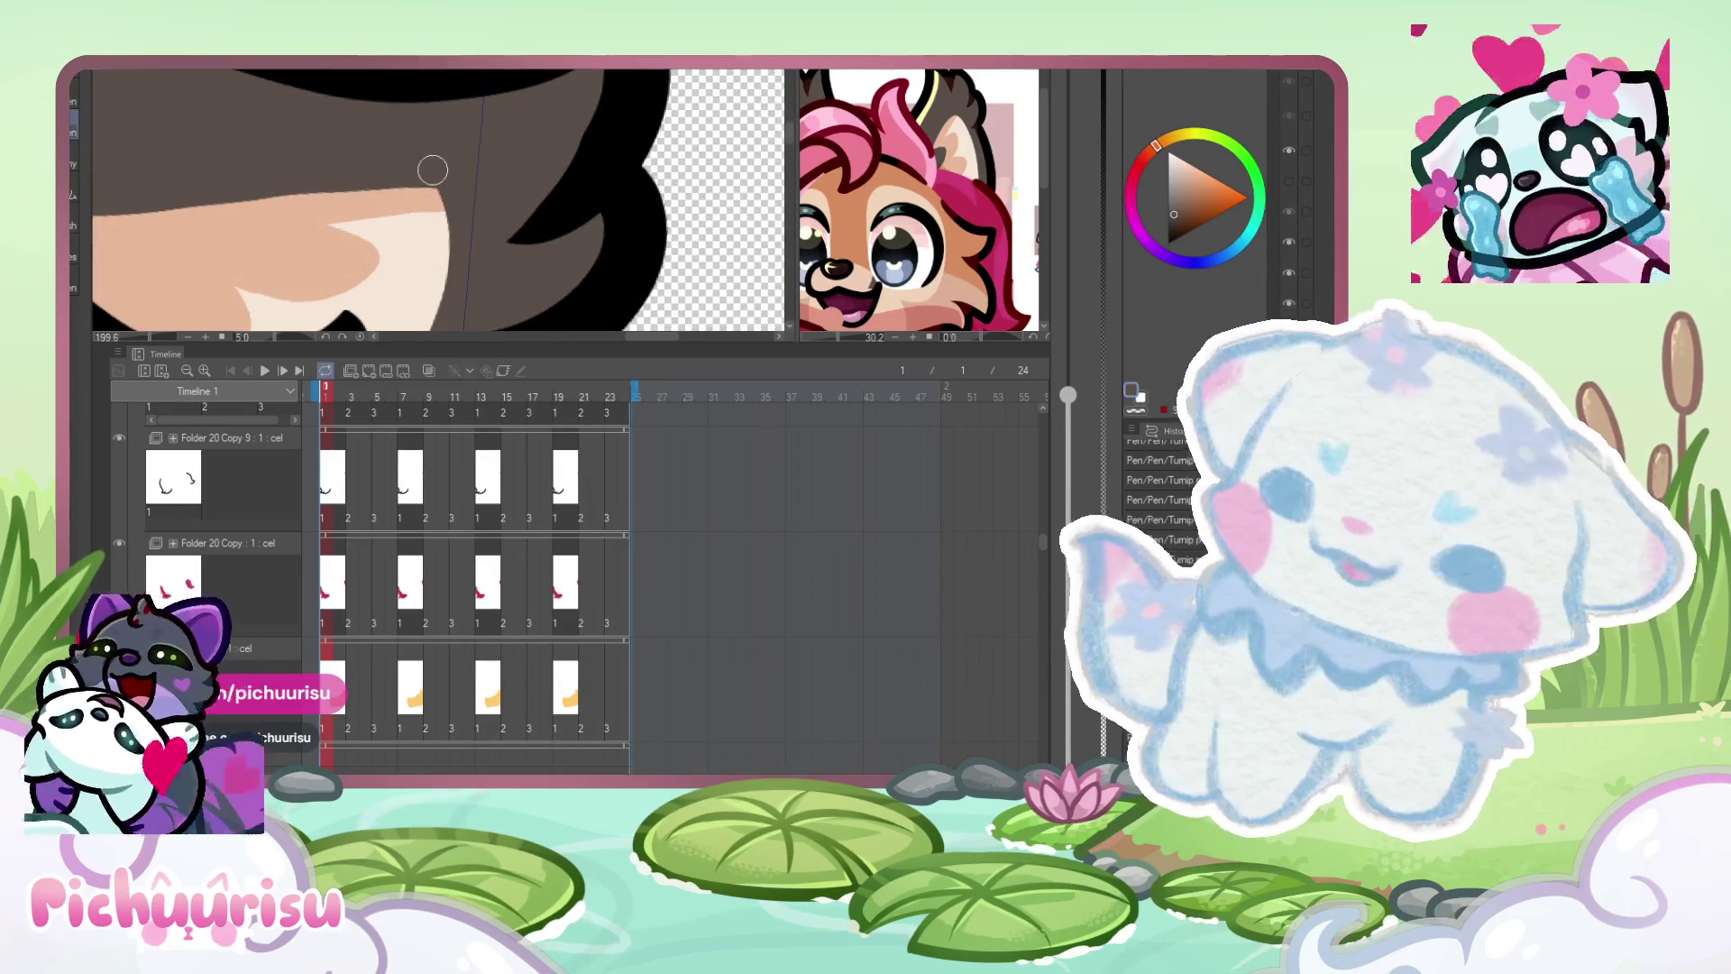
scroll(410, 172, "down", 2)
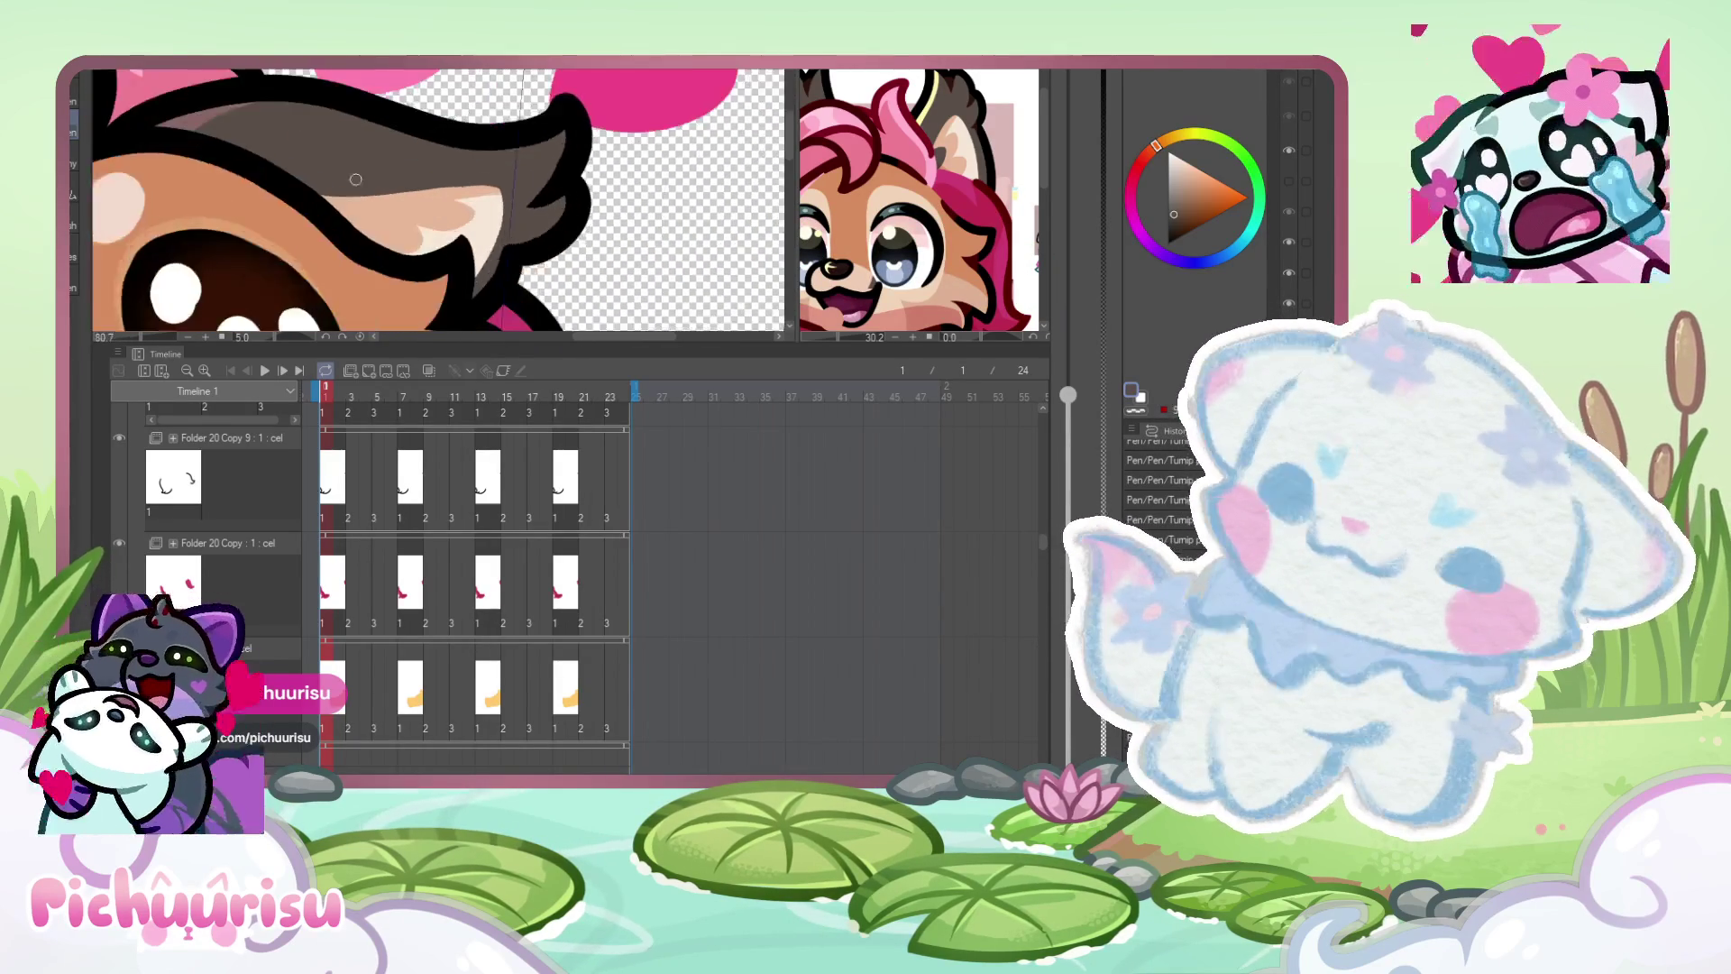
mouse_move(395, 196)
left_mouse_down()
mouse_move(432, 226)
mouse_move(342, 236)
mouse_move(387, 214)
left_mouse_up()
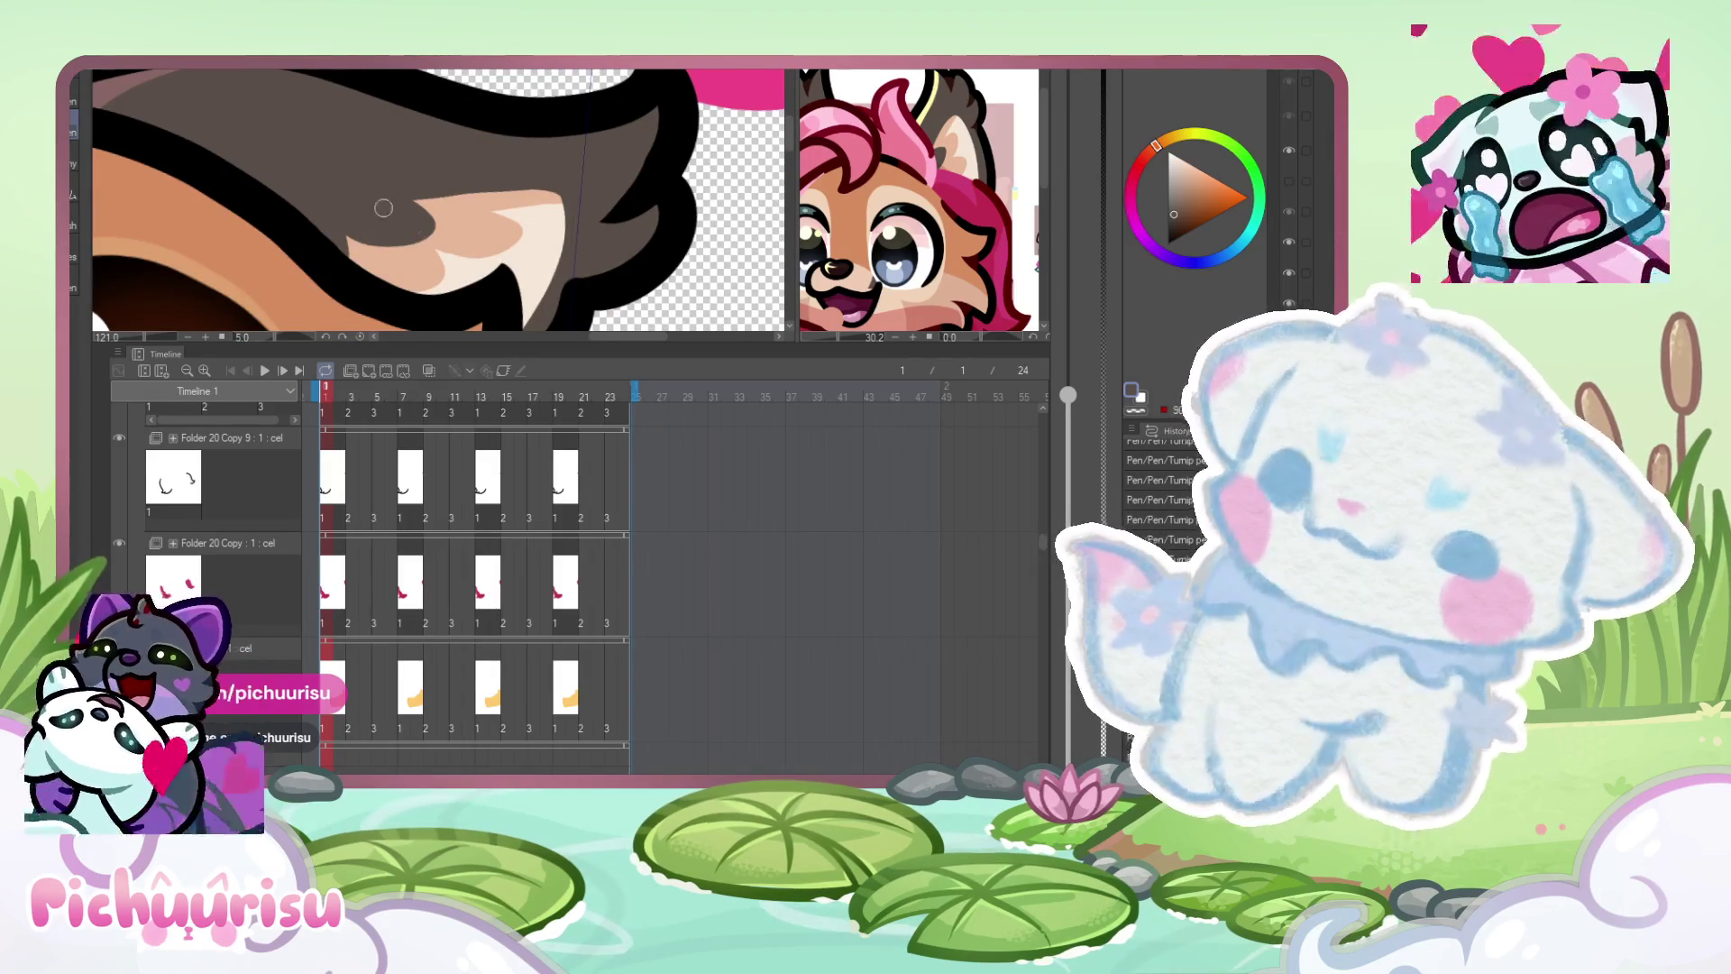
- Zoom back out and make the second reference drawing in the sub view active
scroll(383, 208, "down", 6)
scroll(569, 168, "down", 1)
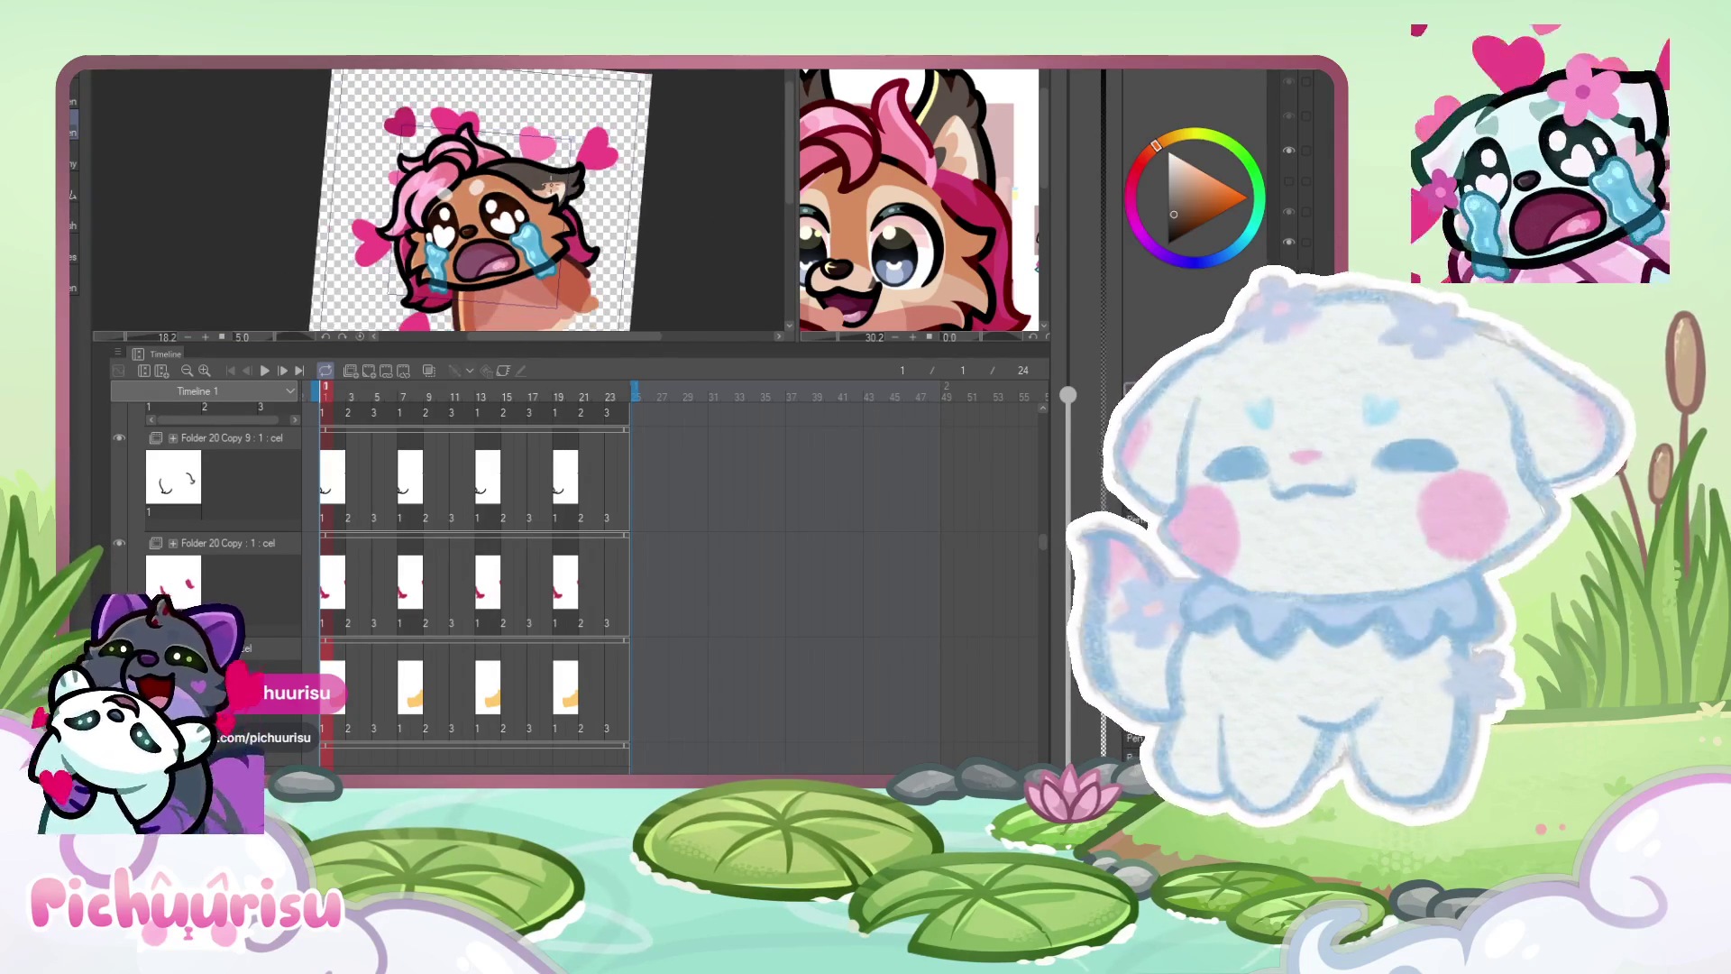
scroll(572, 135, "down", 2)
scroll(604, 287, "up", 1)
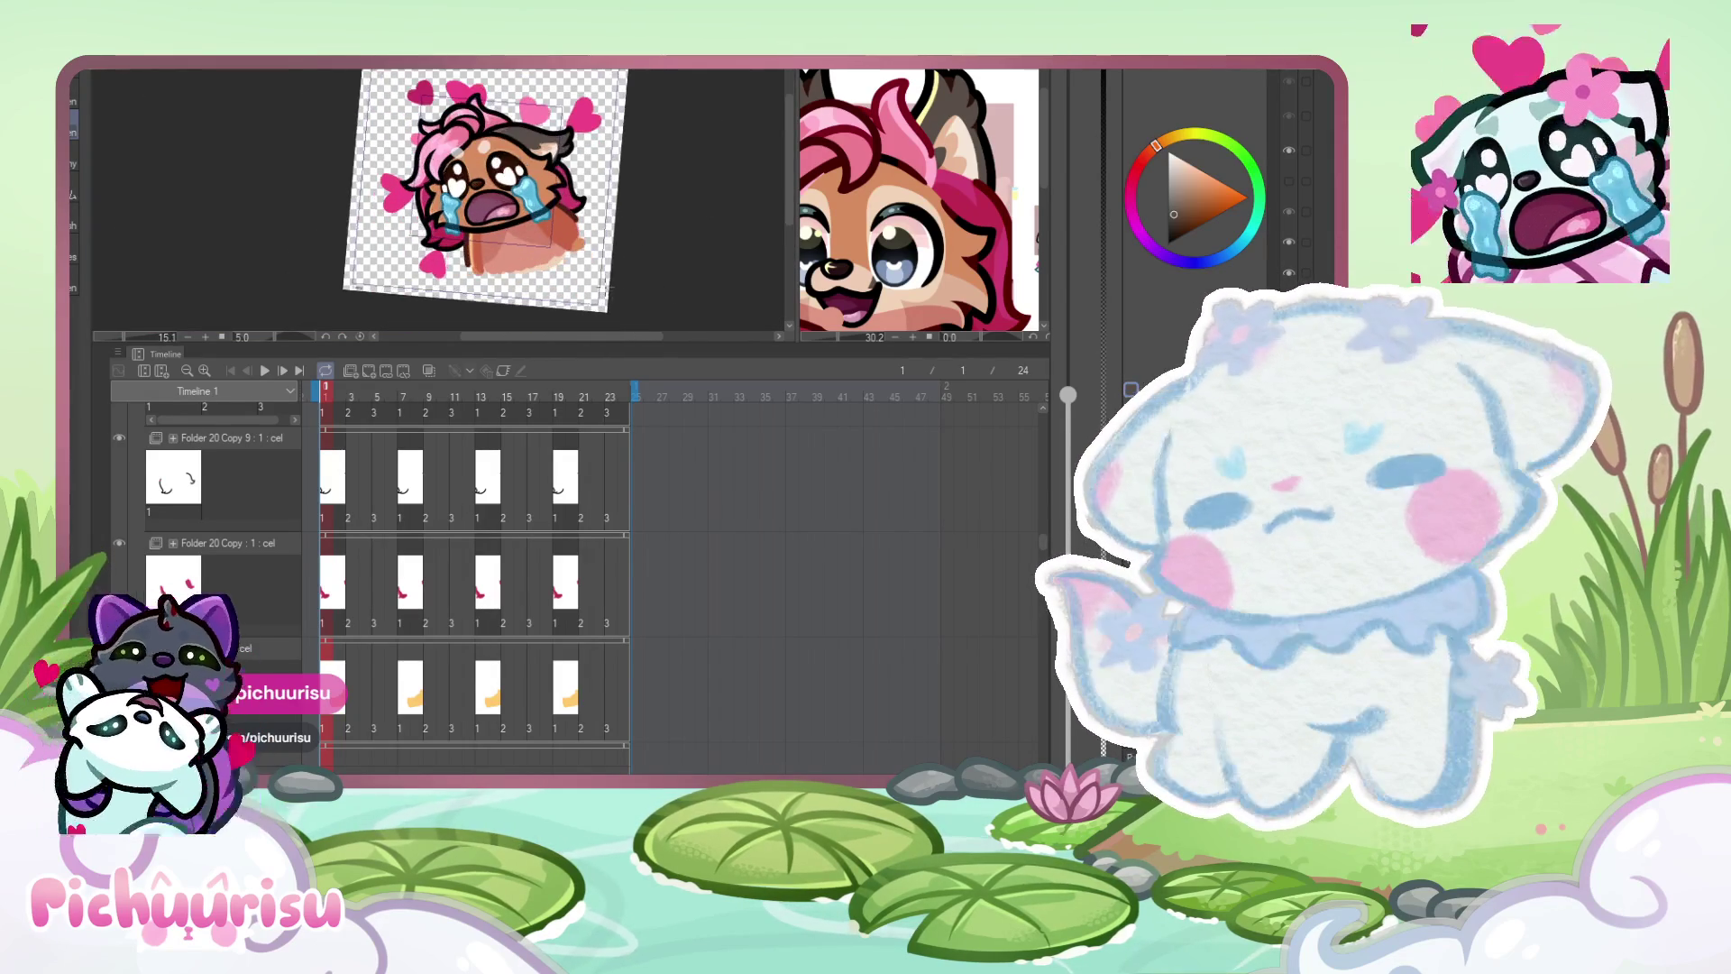
left_click(941, 266)
scroll(941, 266, "down", 3)
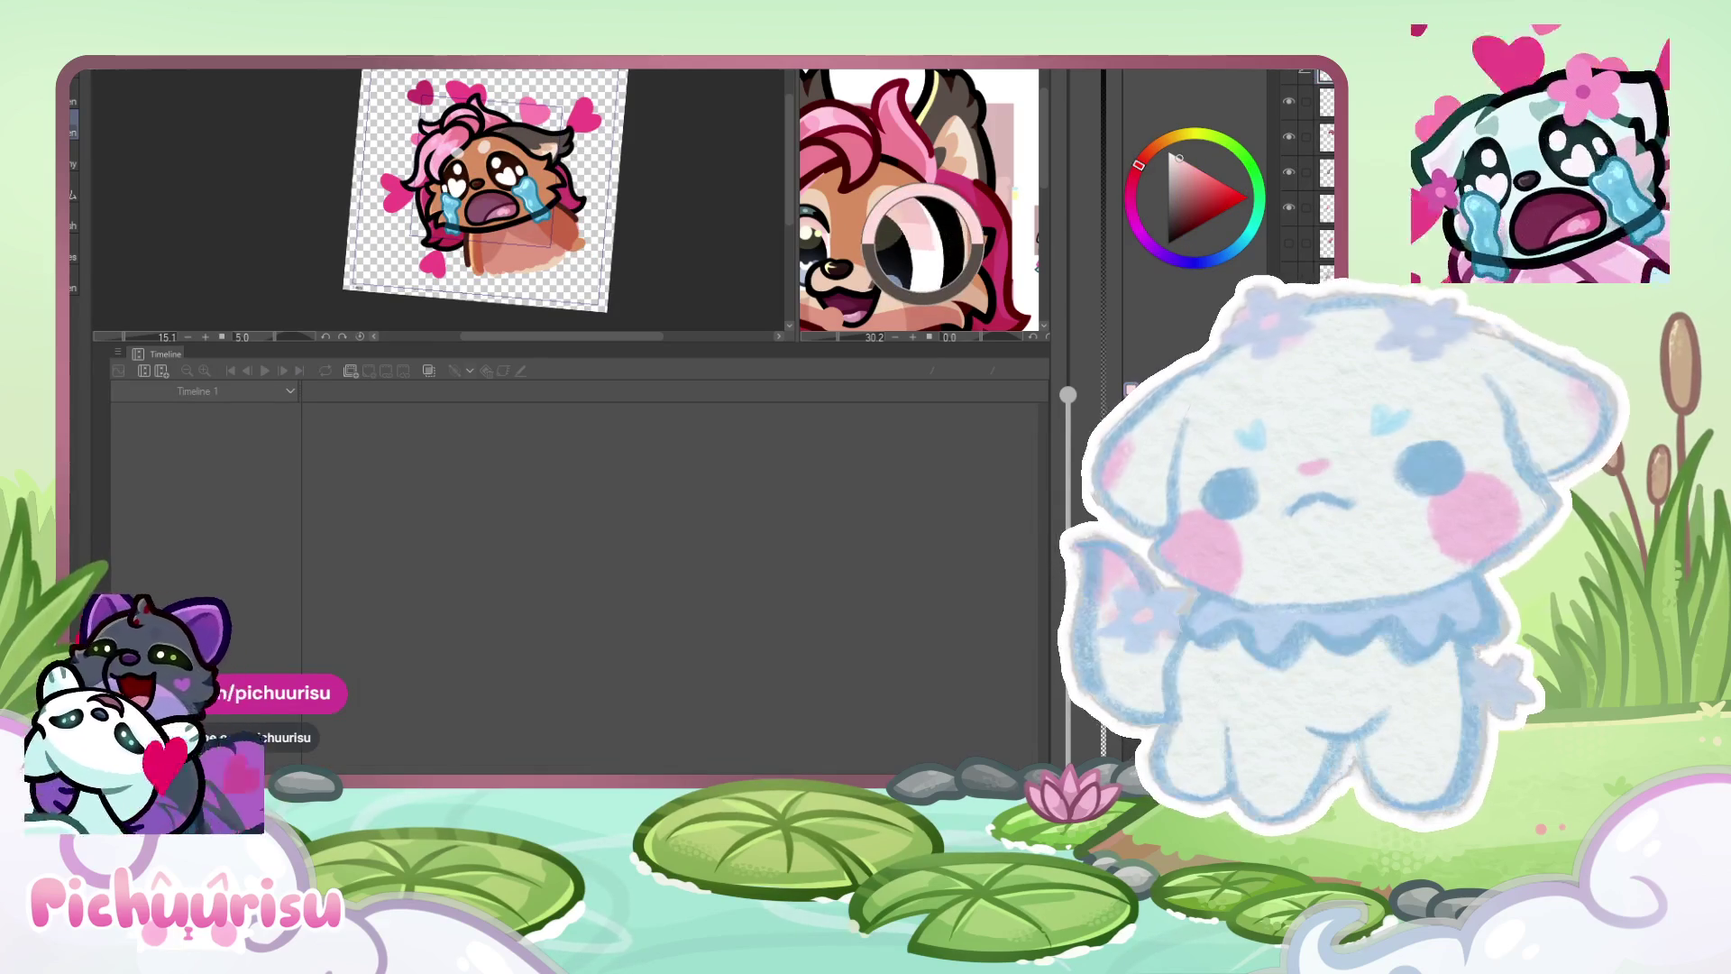
scroll(924, 202, "up", 2)
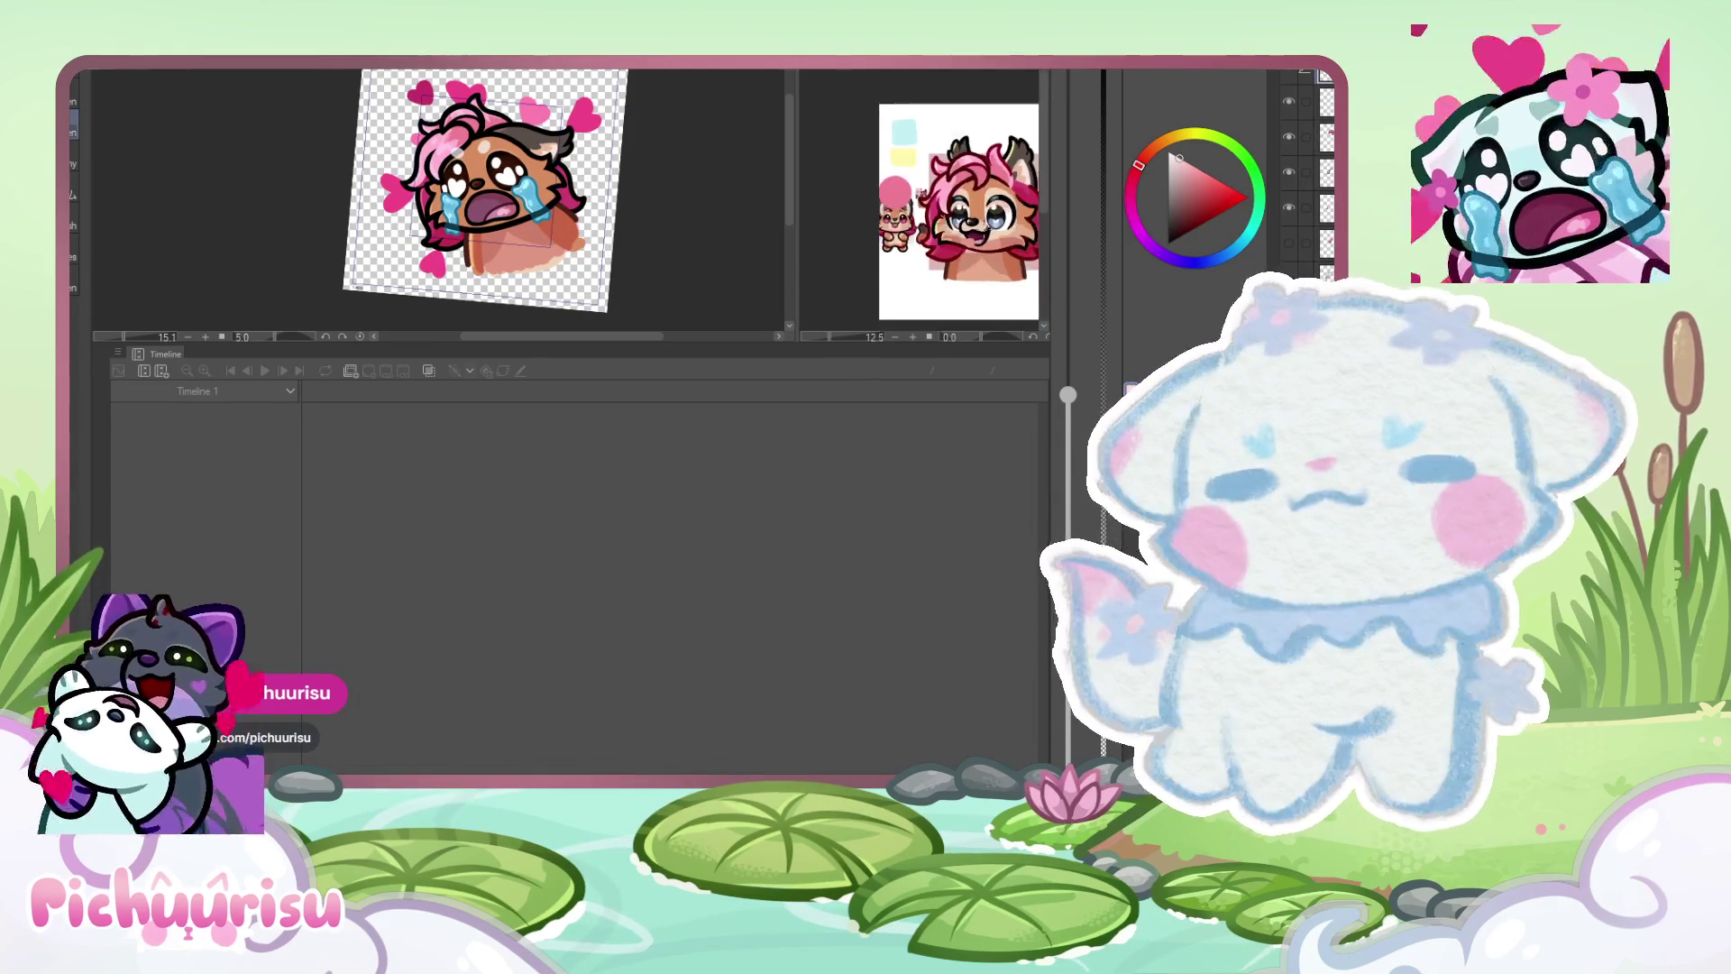
scroll(901, 257, "up", 5)
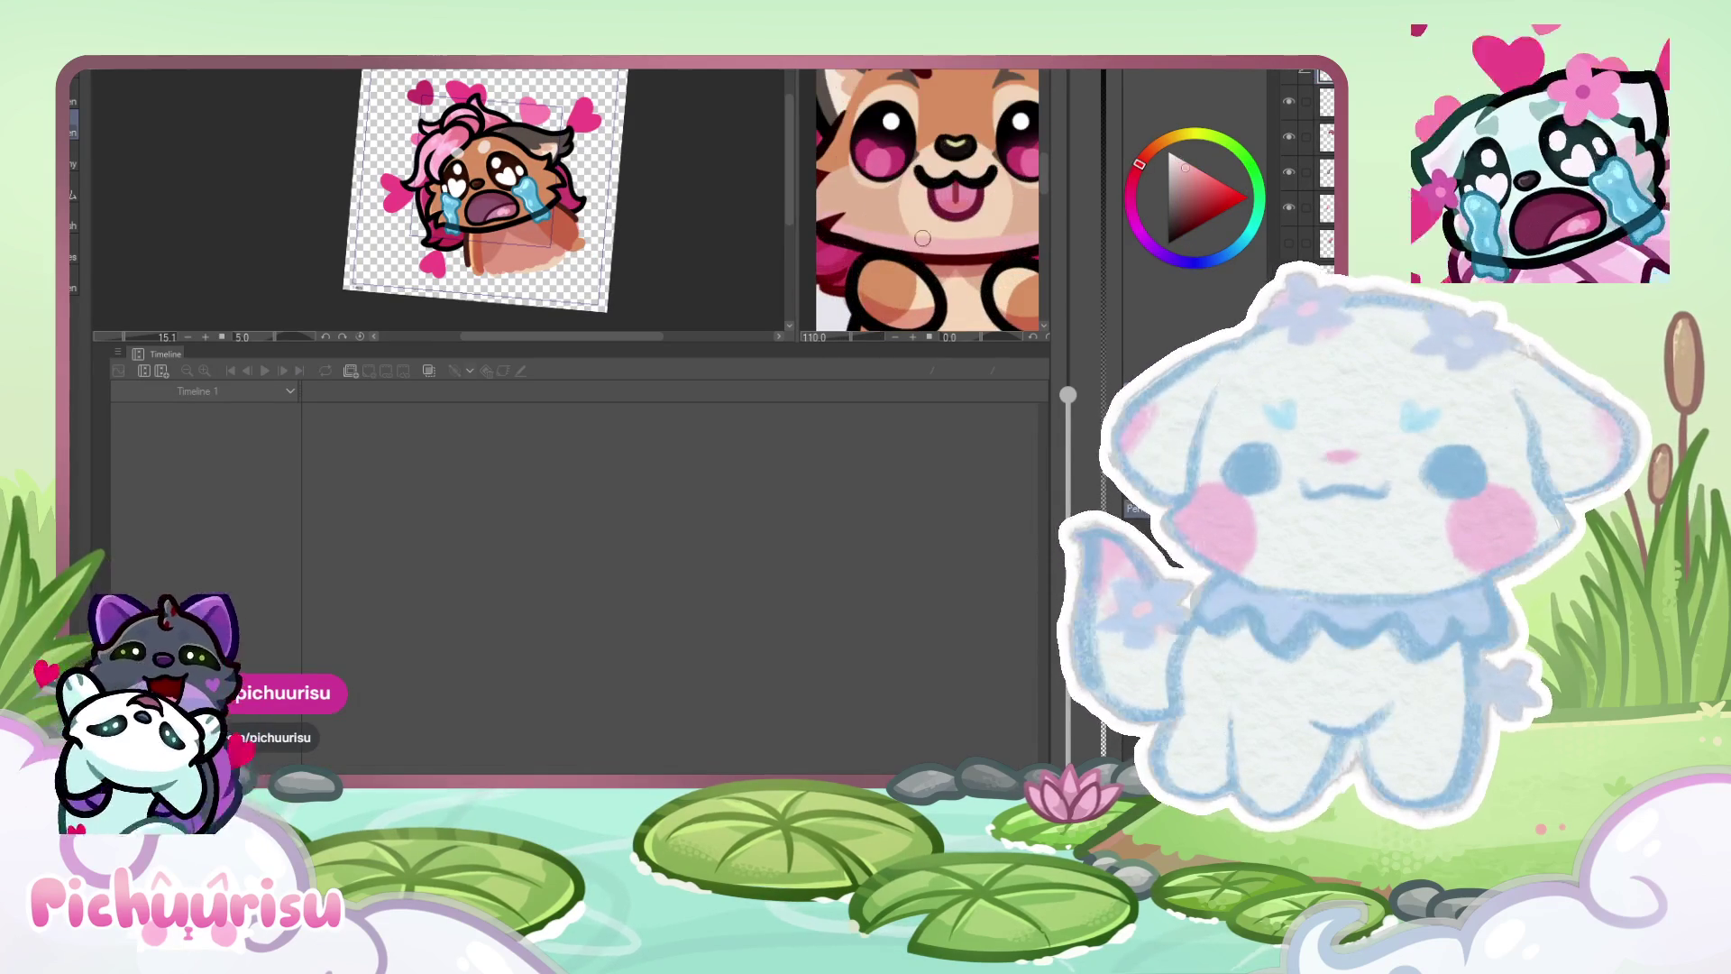
scroll(692, 295, "up", 5)
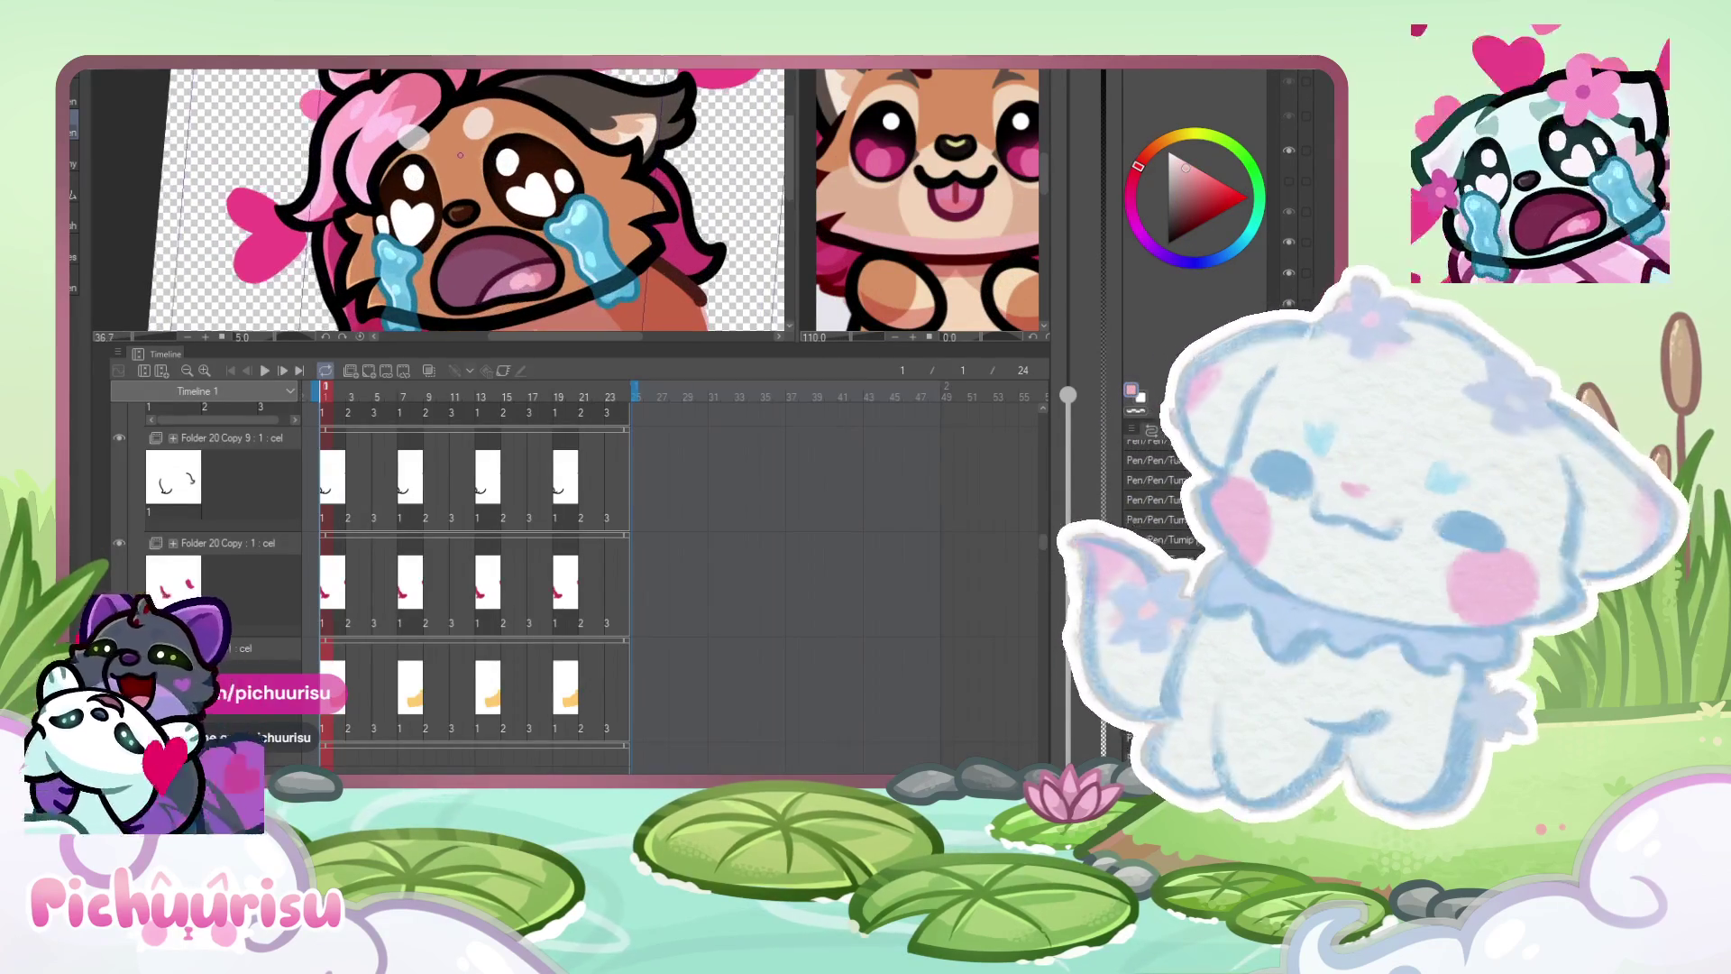
- Pan and zoom out until the whole crying emote with its hearts and blue tears is visible
scroll(456, 152, "down", 2)
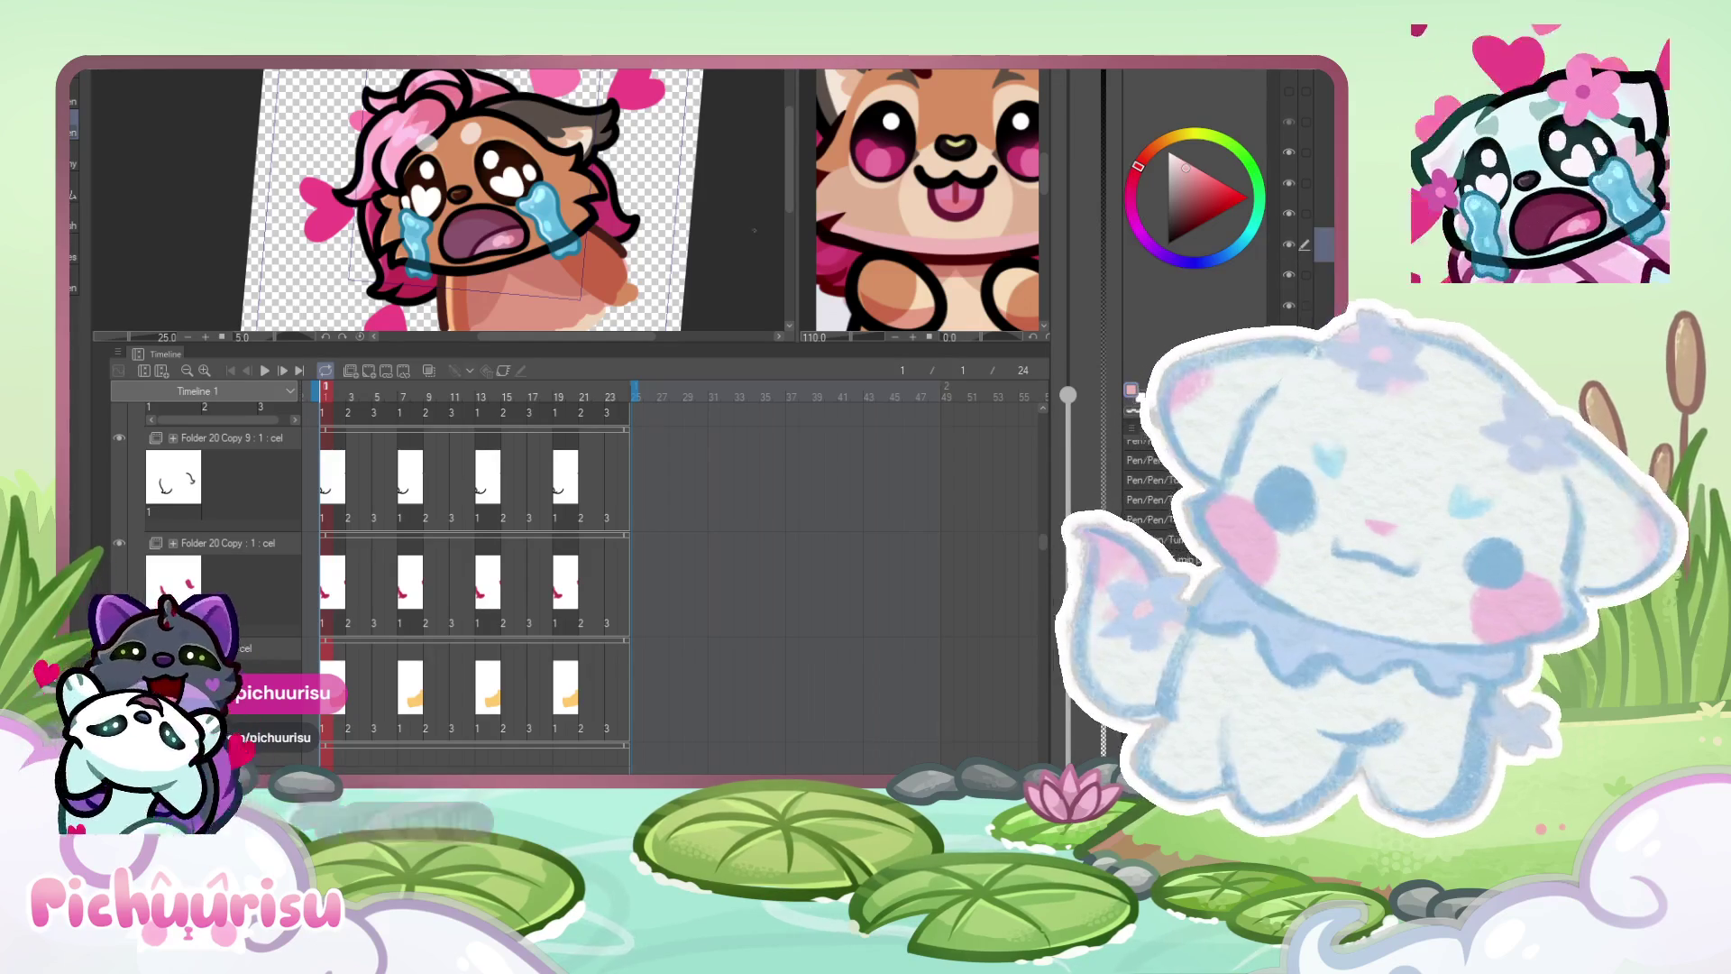
scroll(556, 190, "up", 2)
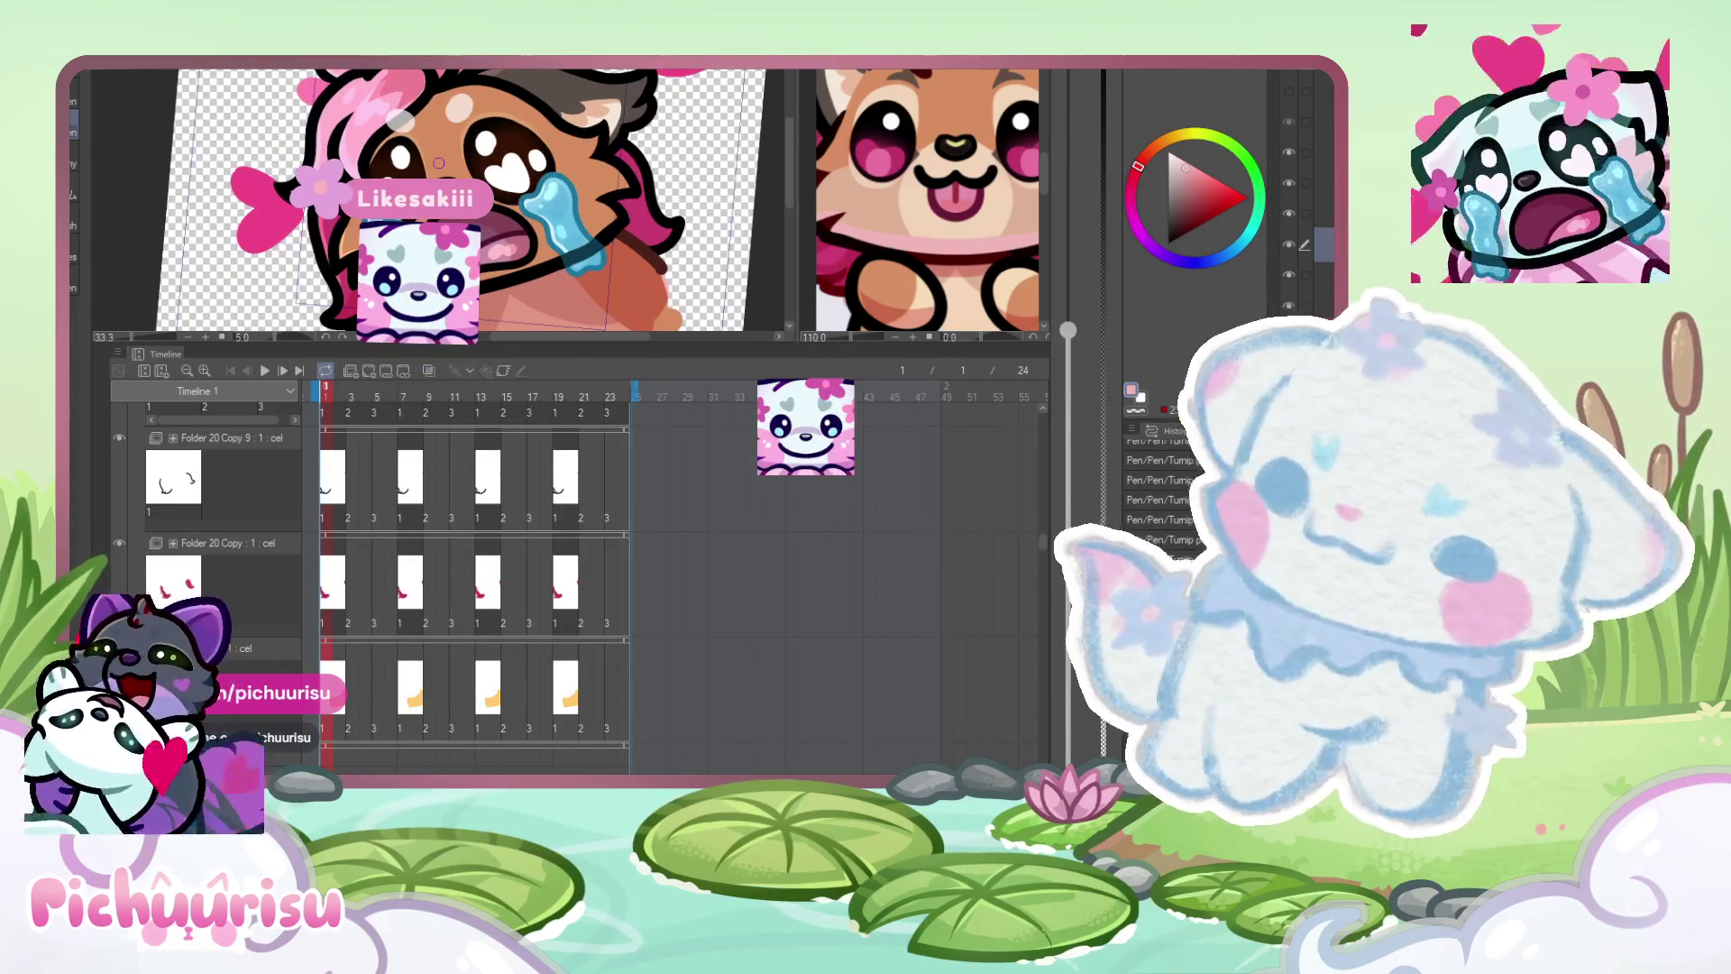
scroll(557, 191, "up", 2)
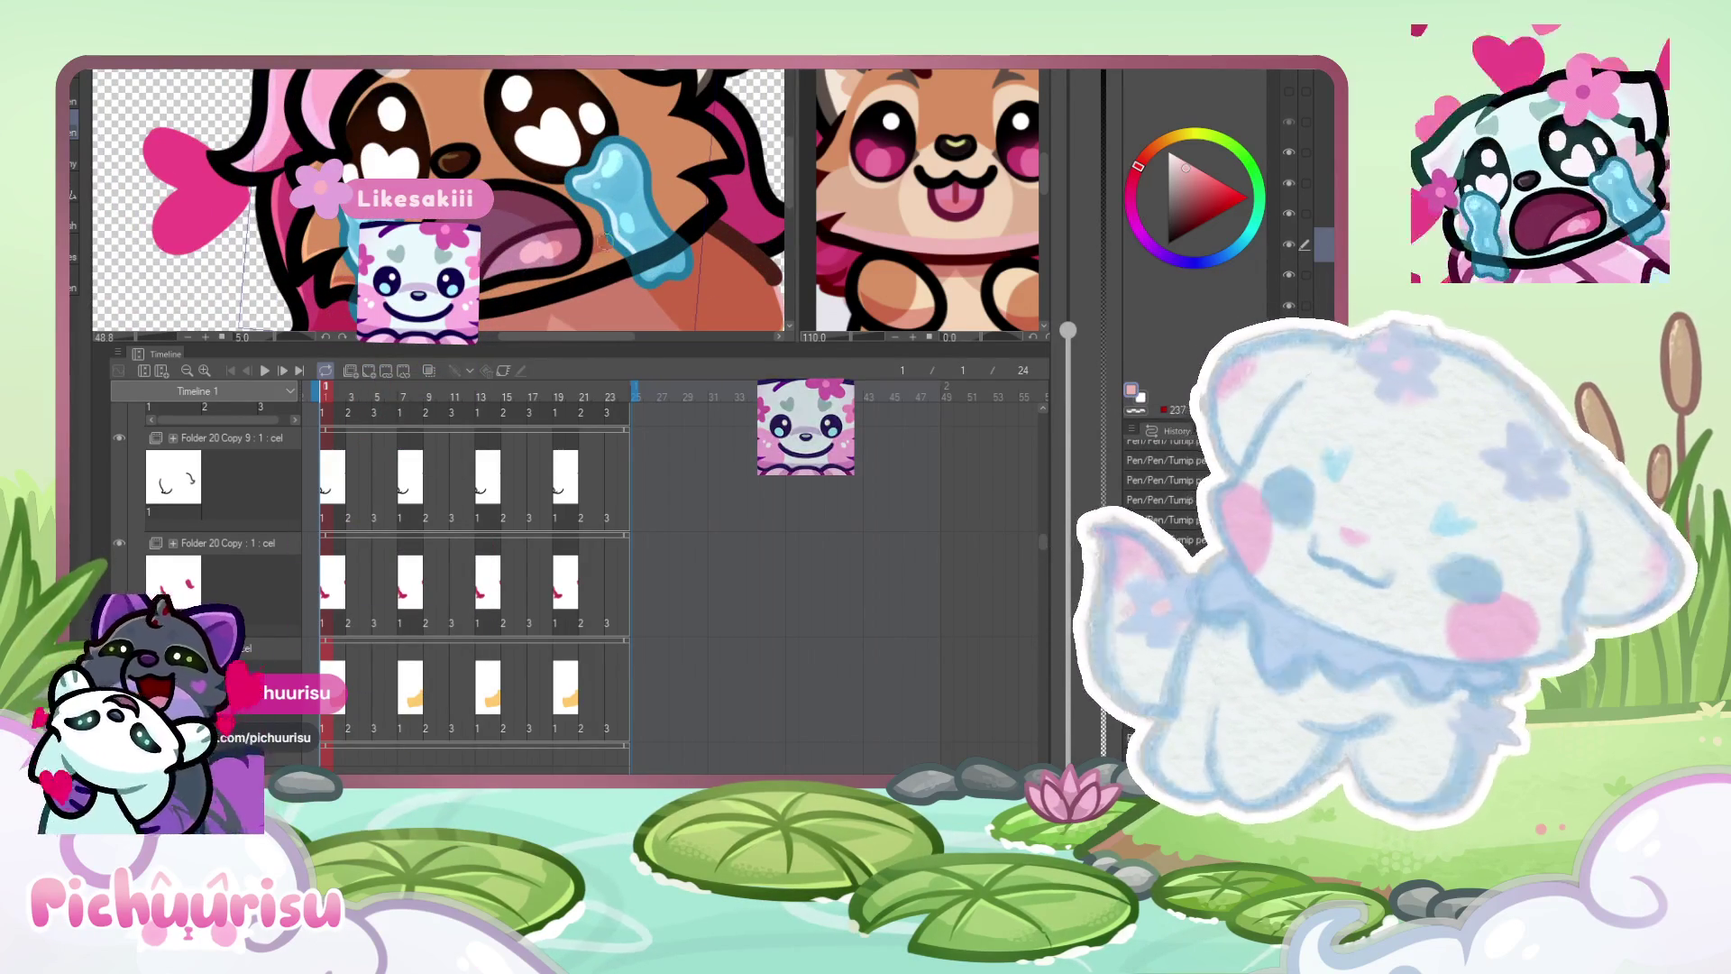
scroll(263, 274, "down", 1)
scroll(372, 282, "up", 1)
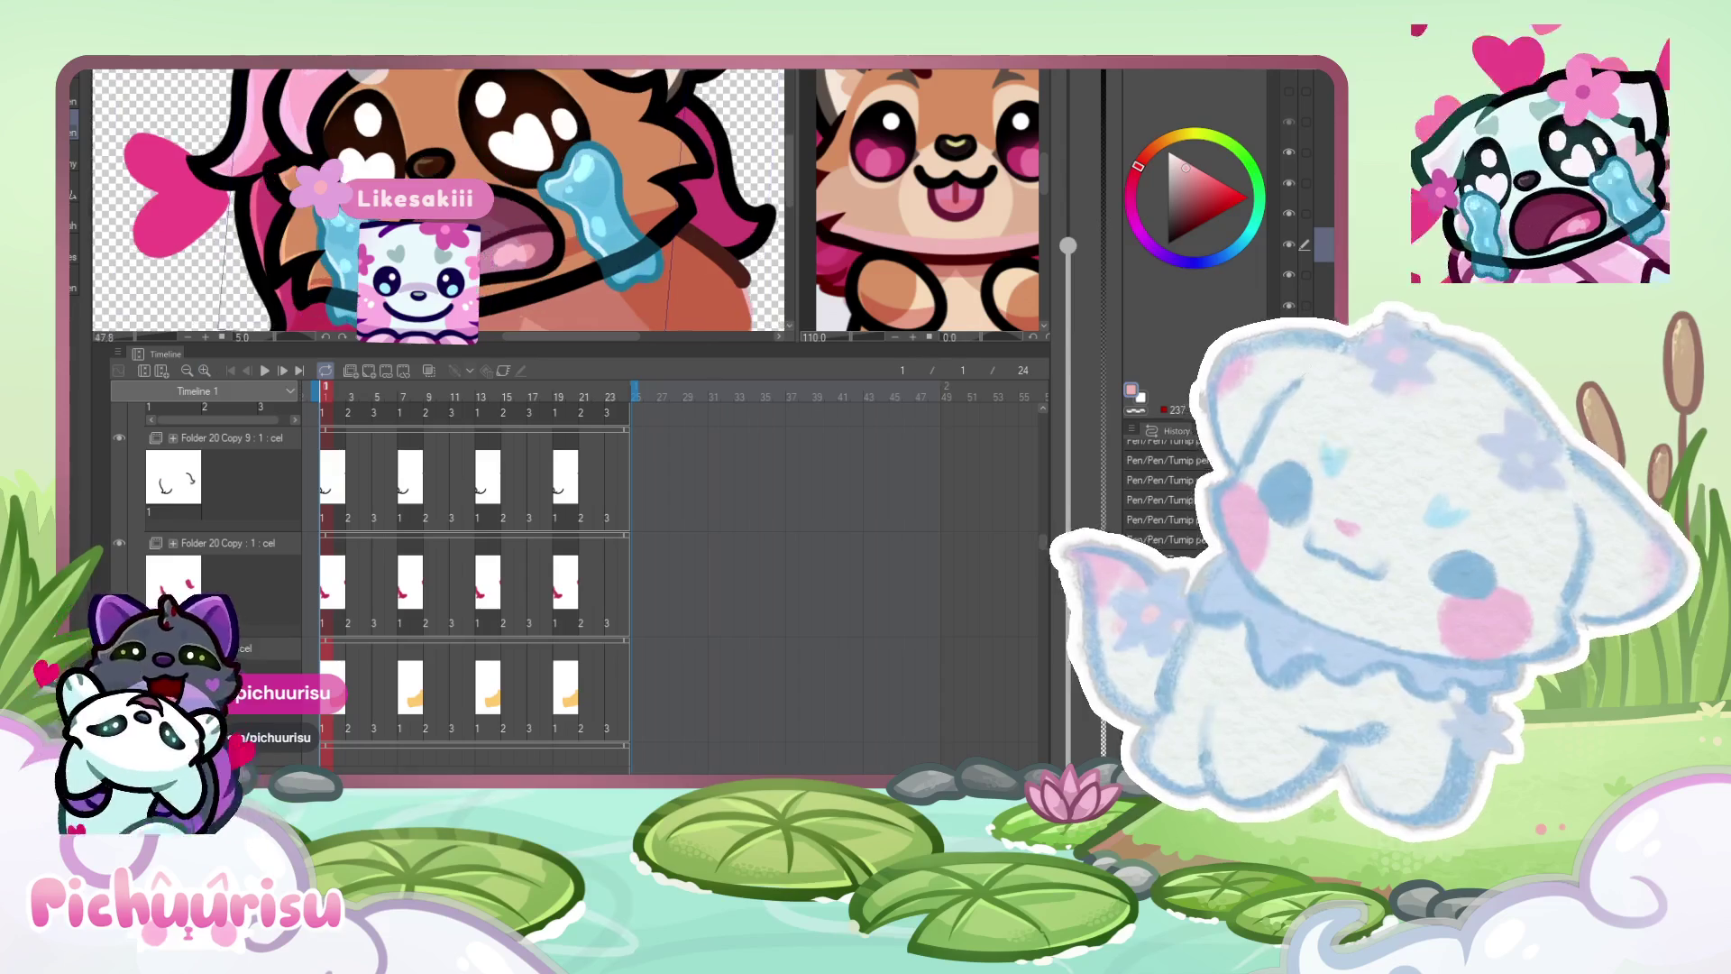
scroll(210, 287, "up", 1)
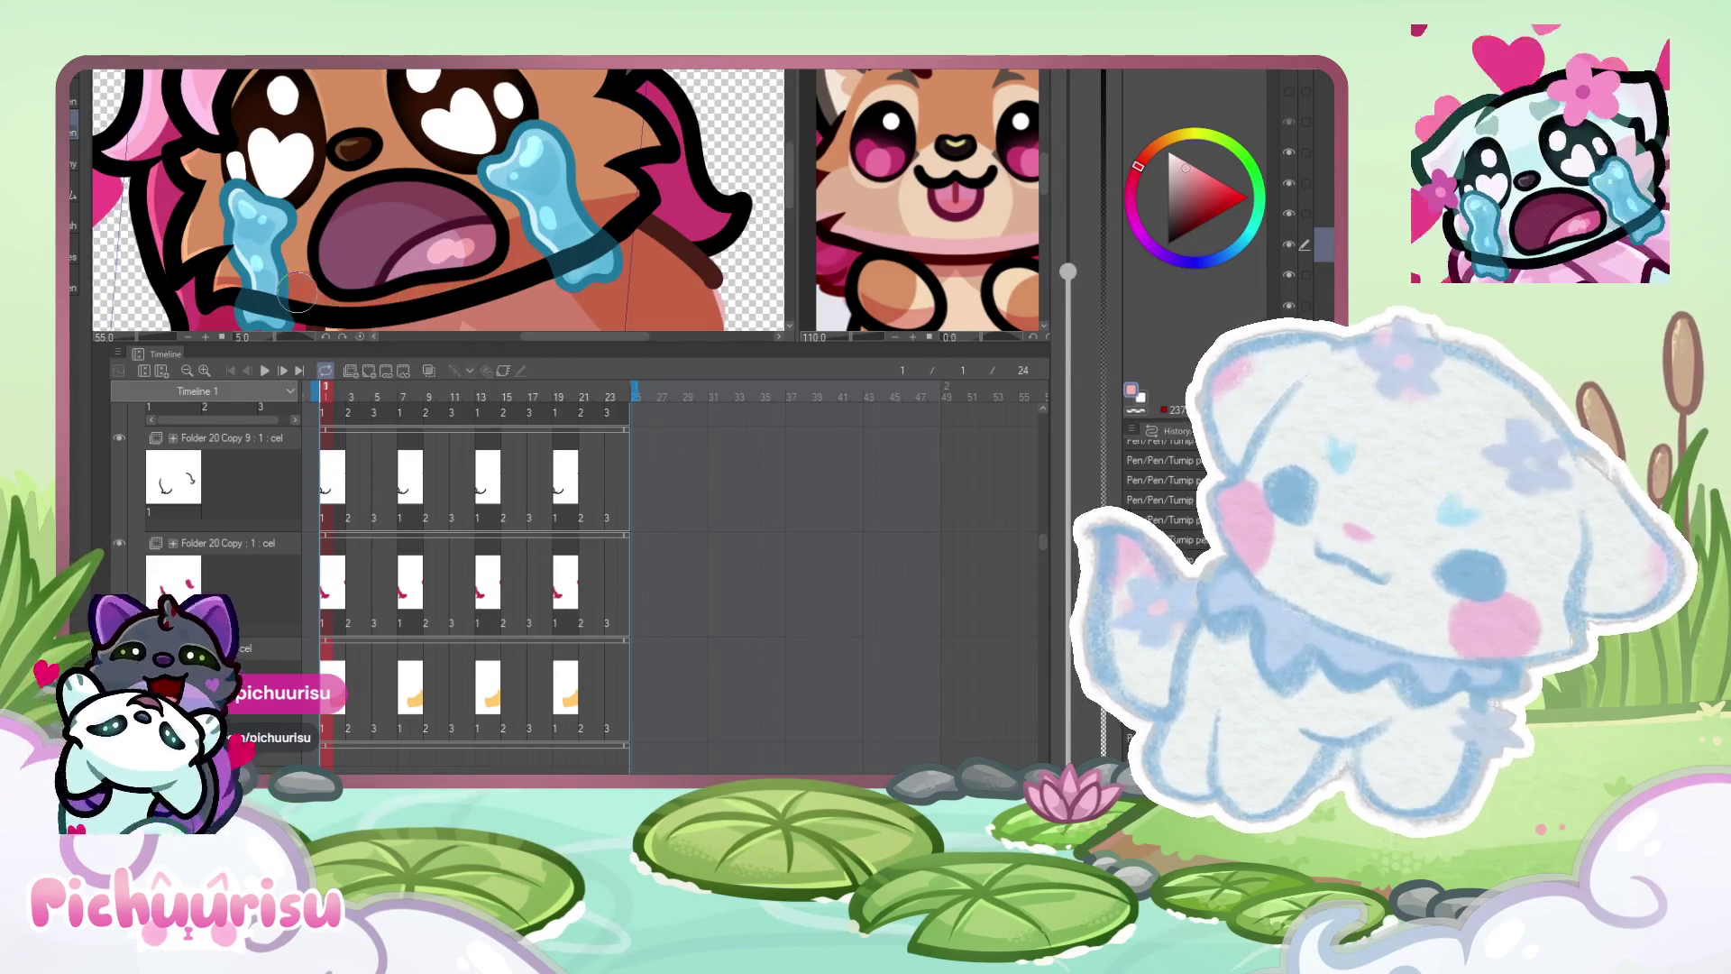
left_click_drag(469, 236, 121, 287)
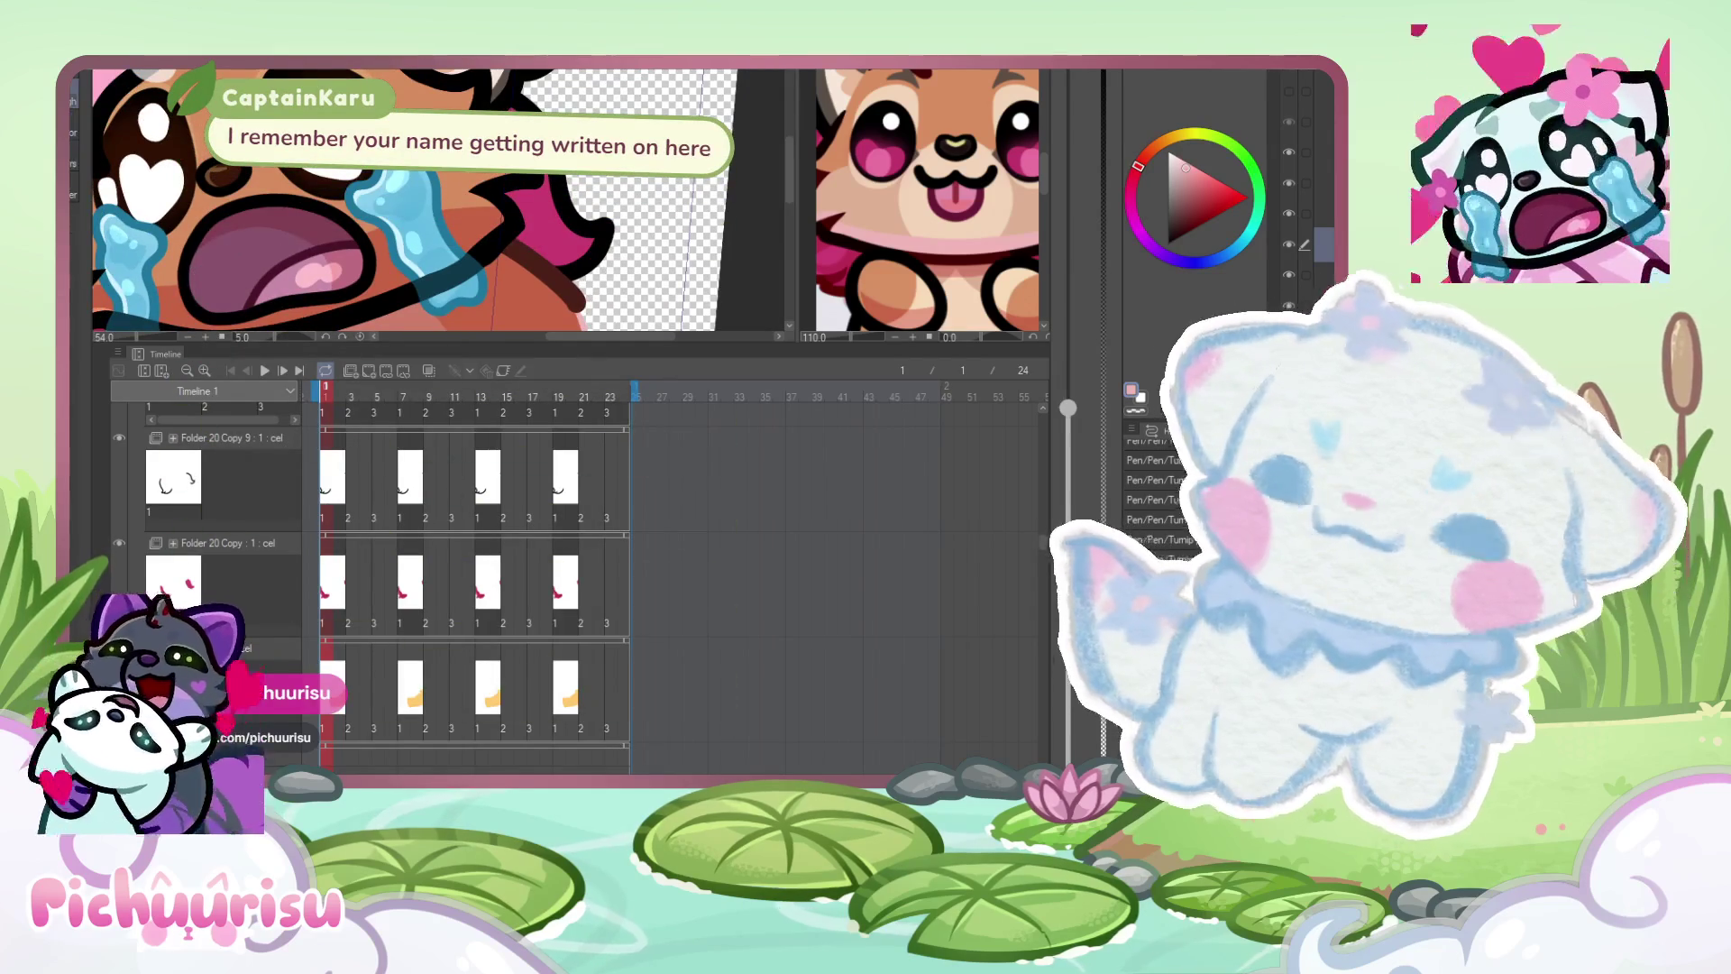
scroll(488, 212, "up", 2)
scroll(439, 195, "up", 1)
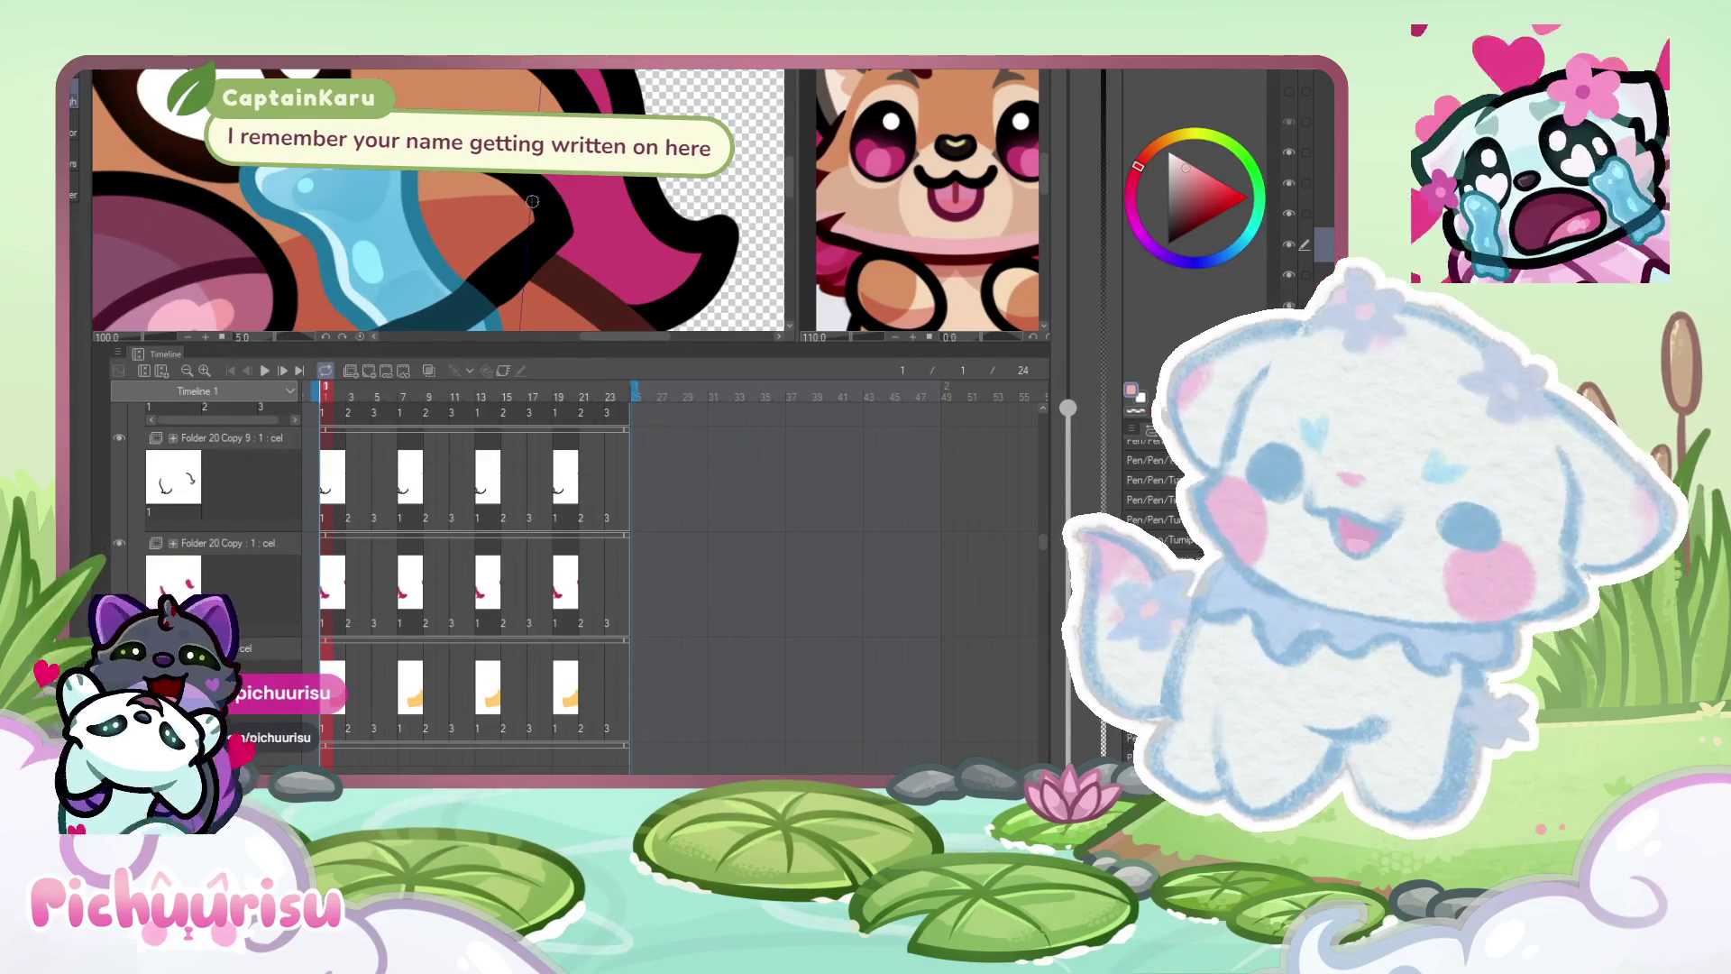
scroll(532, 201, "up", 1)
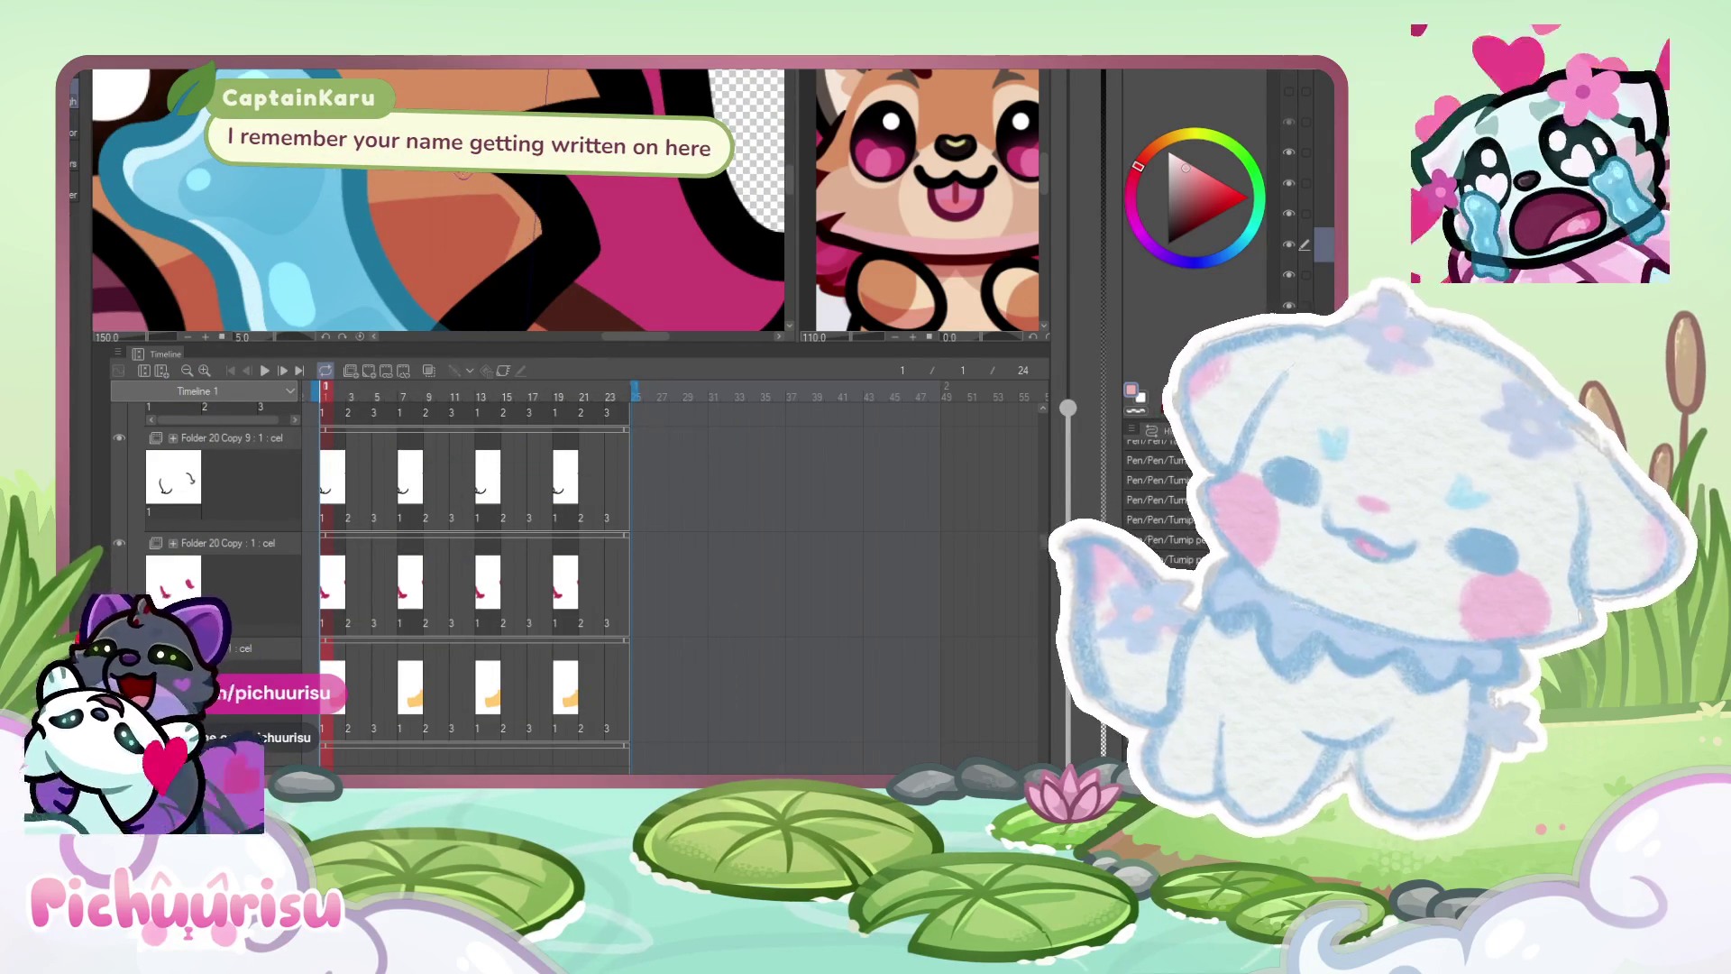
scroll(575, 197, "down", 4)
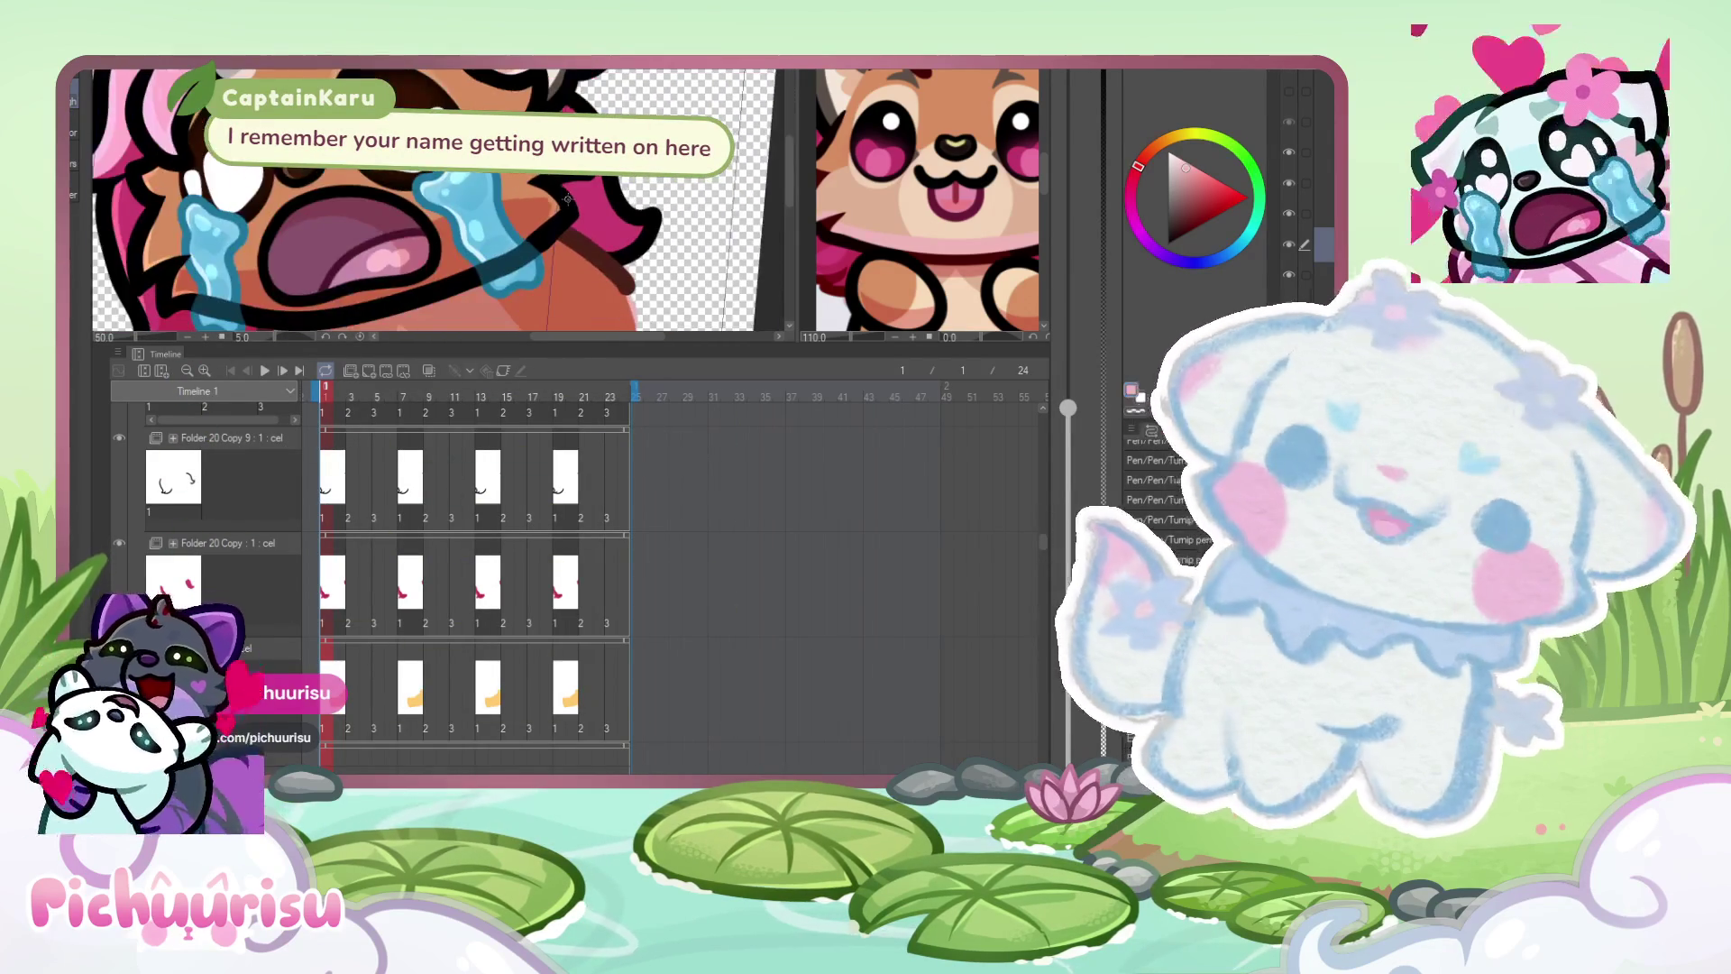
scroll(410, 113, "up", 3)
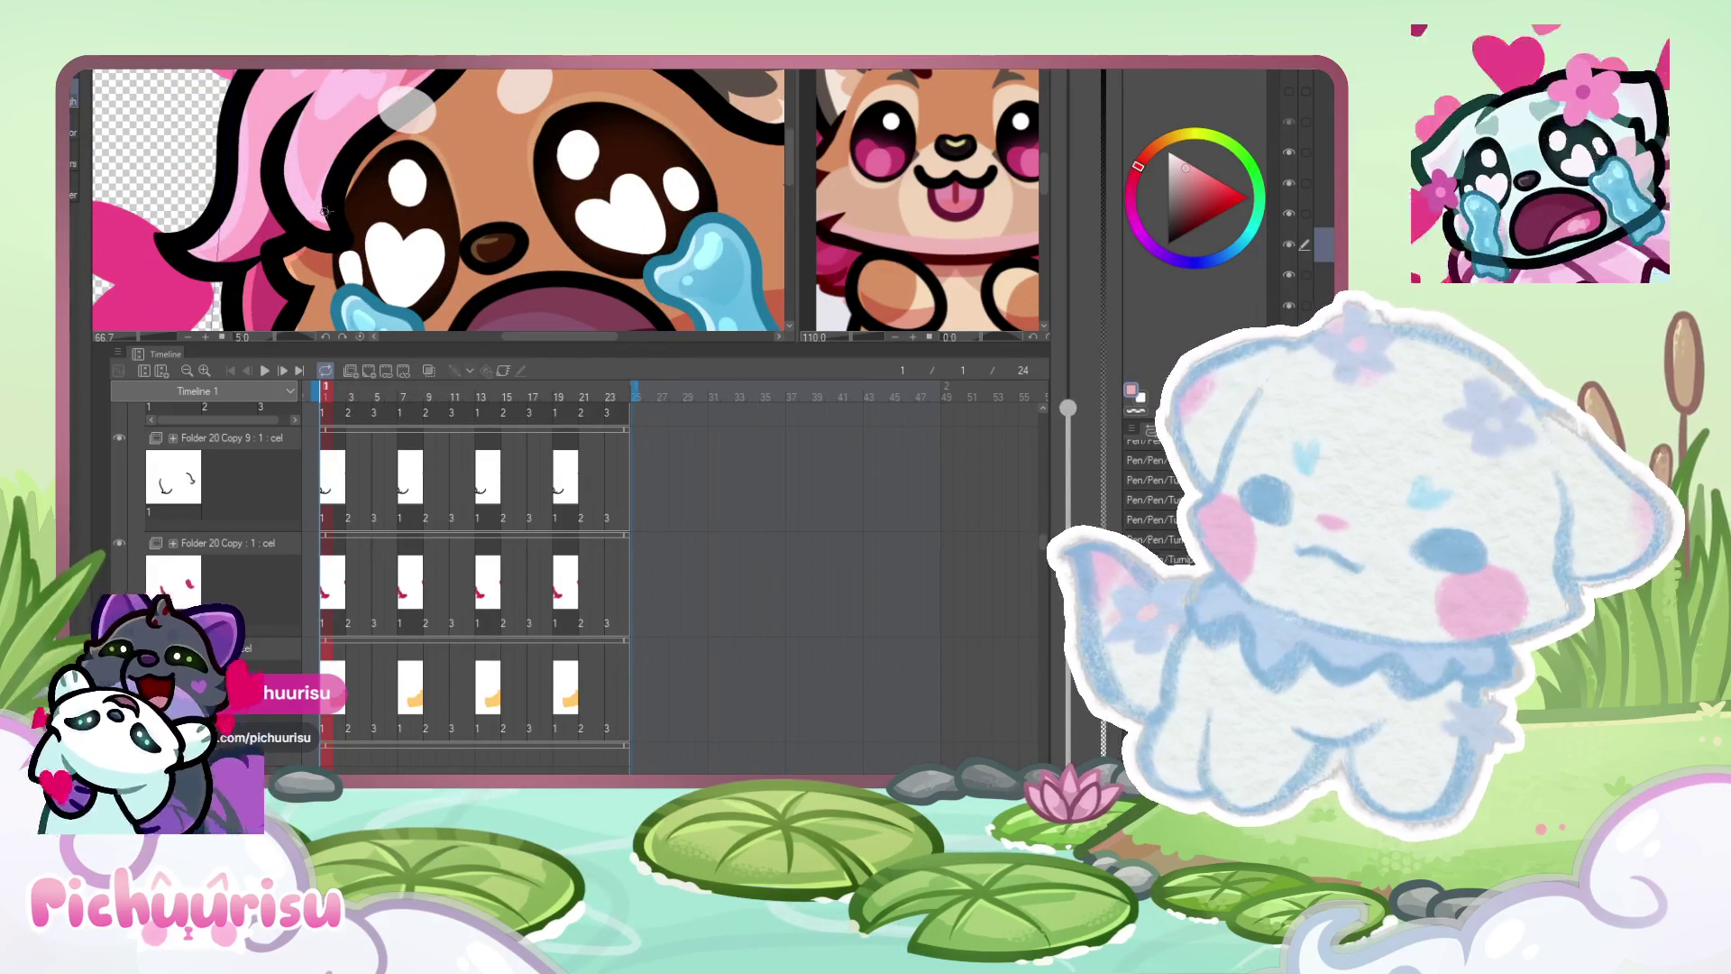
scroll(337, 163, "down", 1)
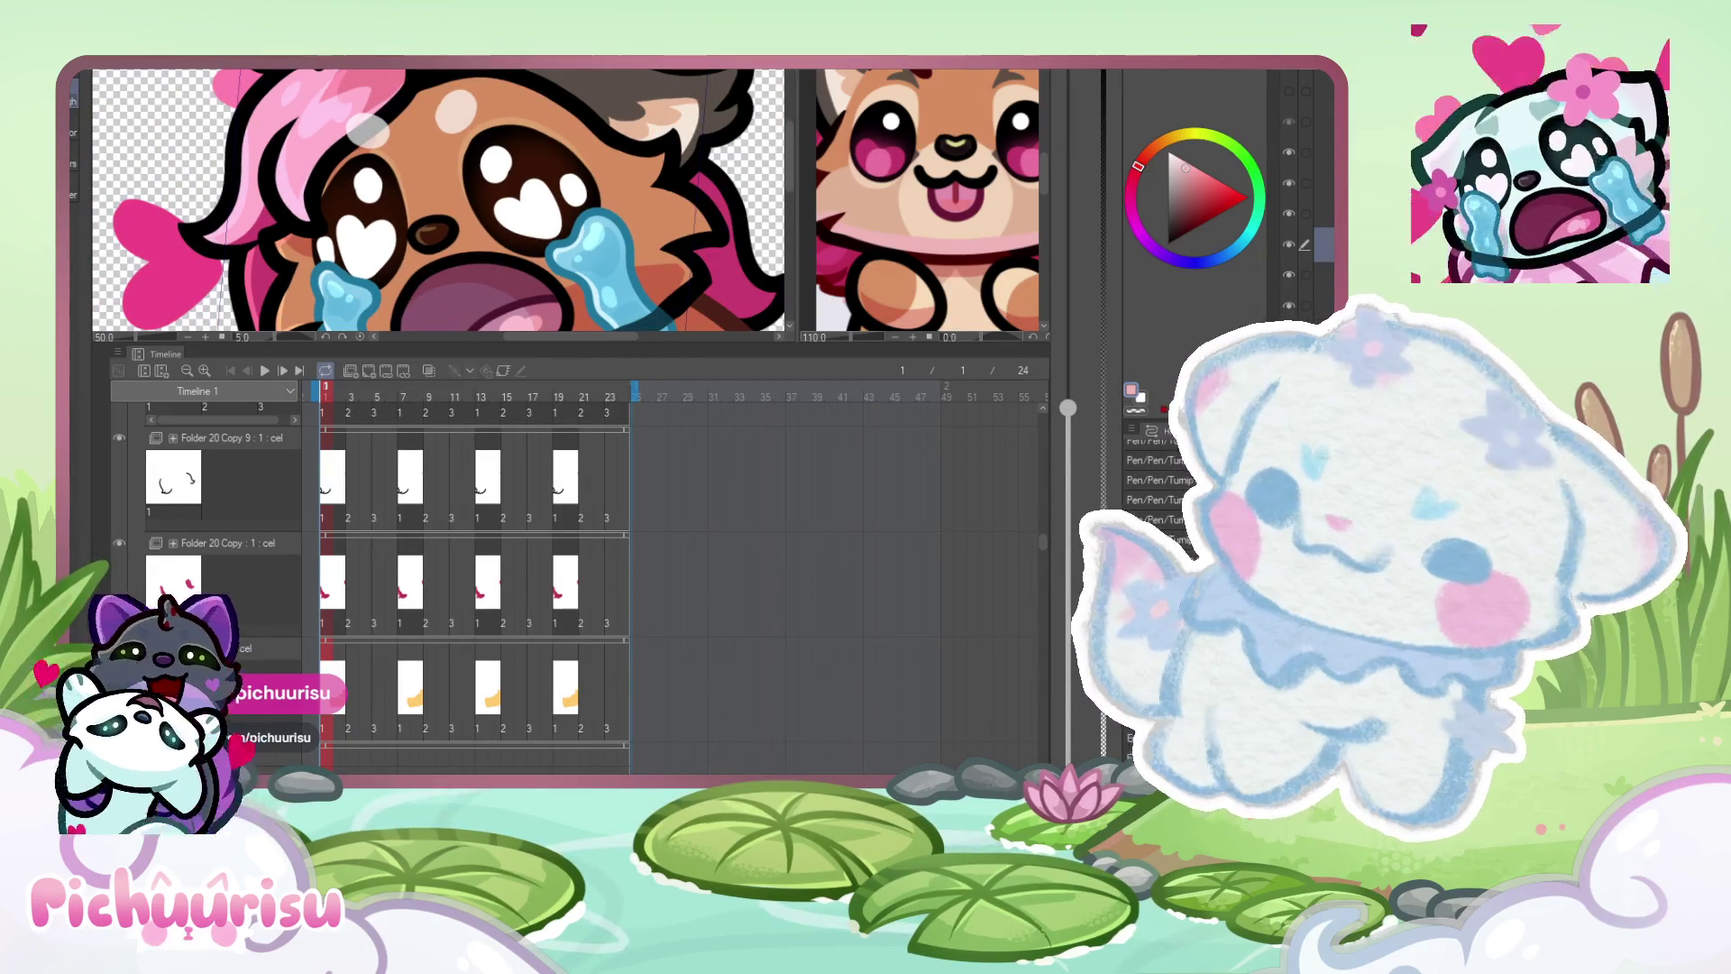
scroll(373, 155, "up", 1)
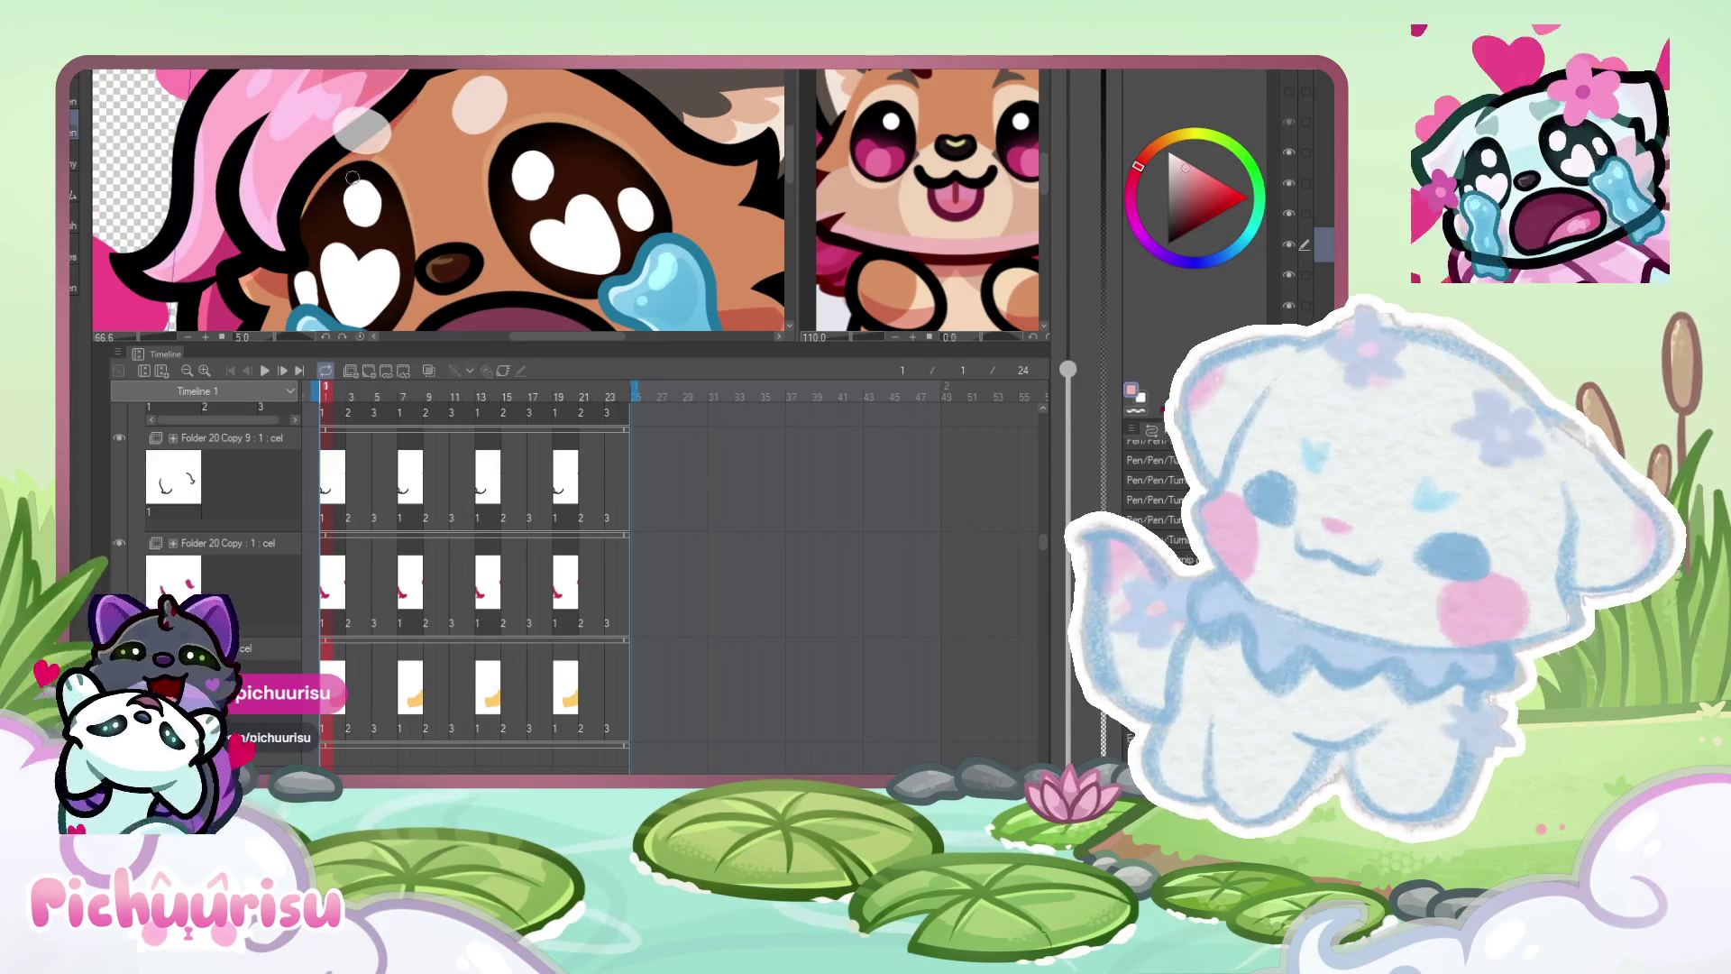
scroll(353, 178, "down", 3)
scroll(547, 188, "up", 4)
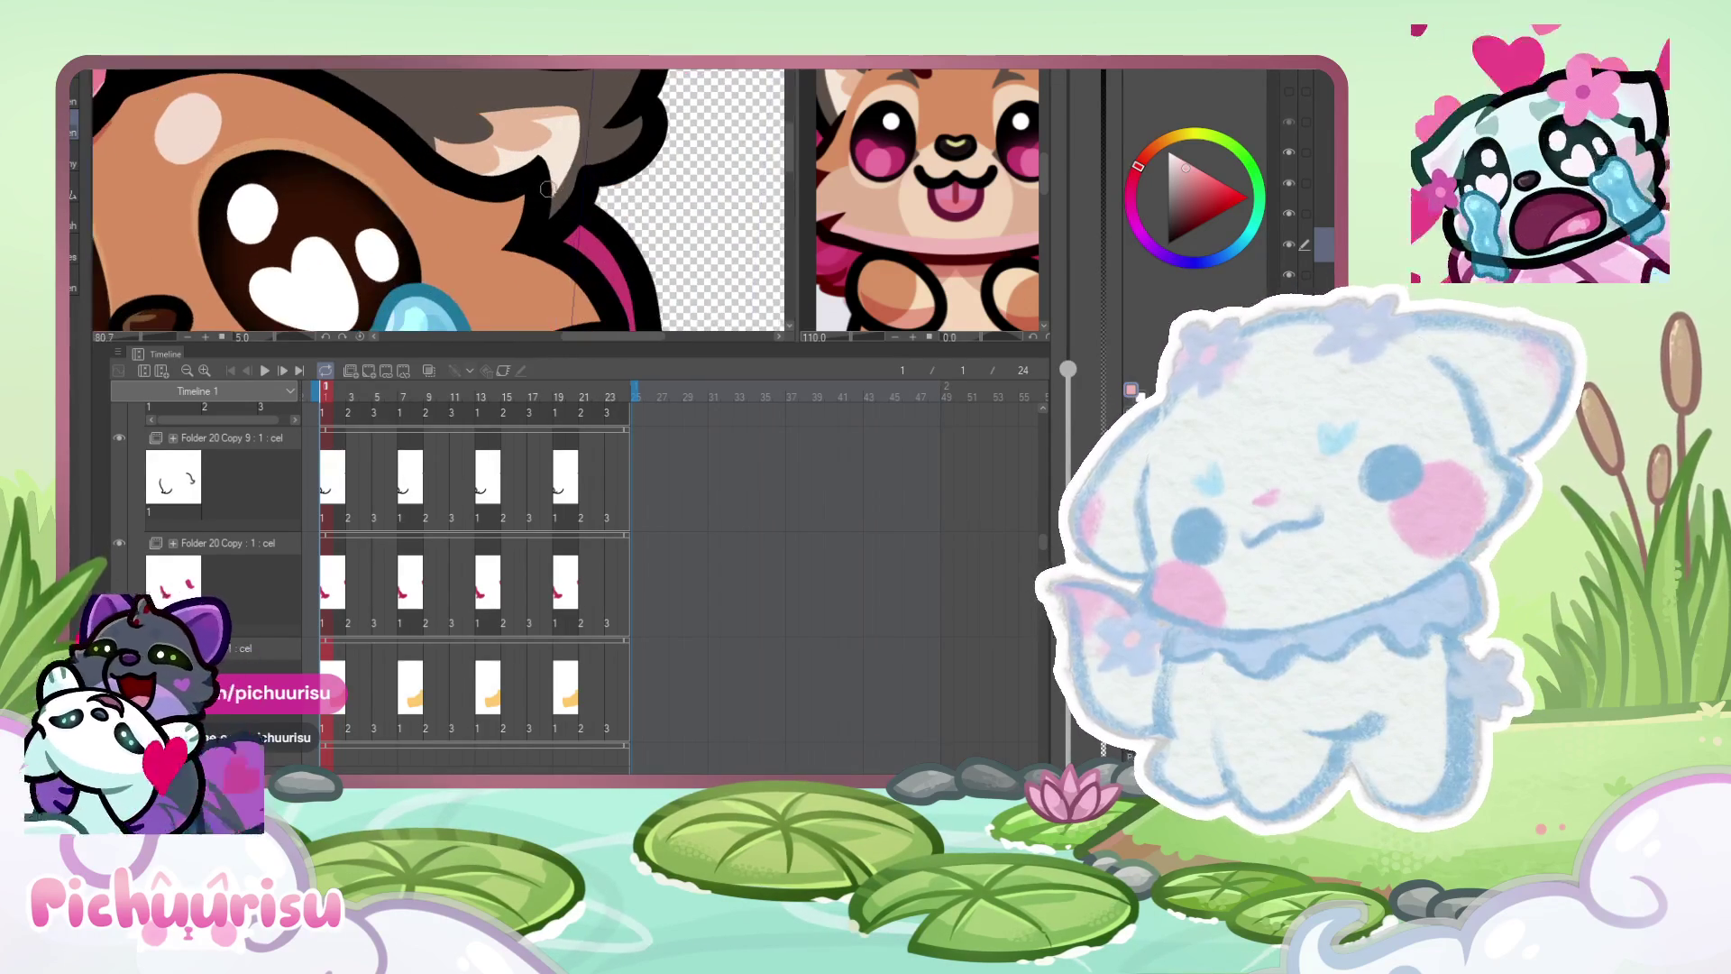
scroll(536, 160, "down", 4)
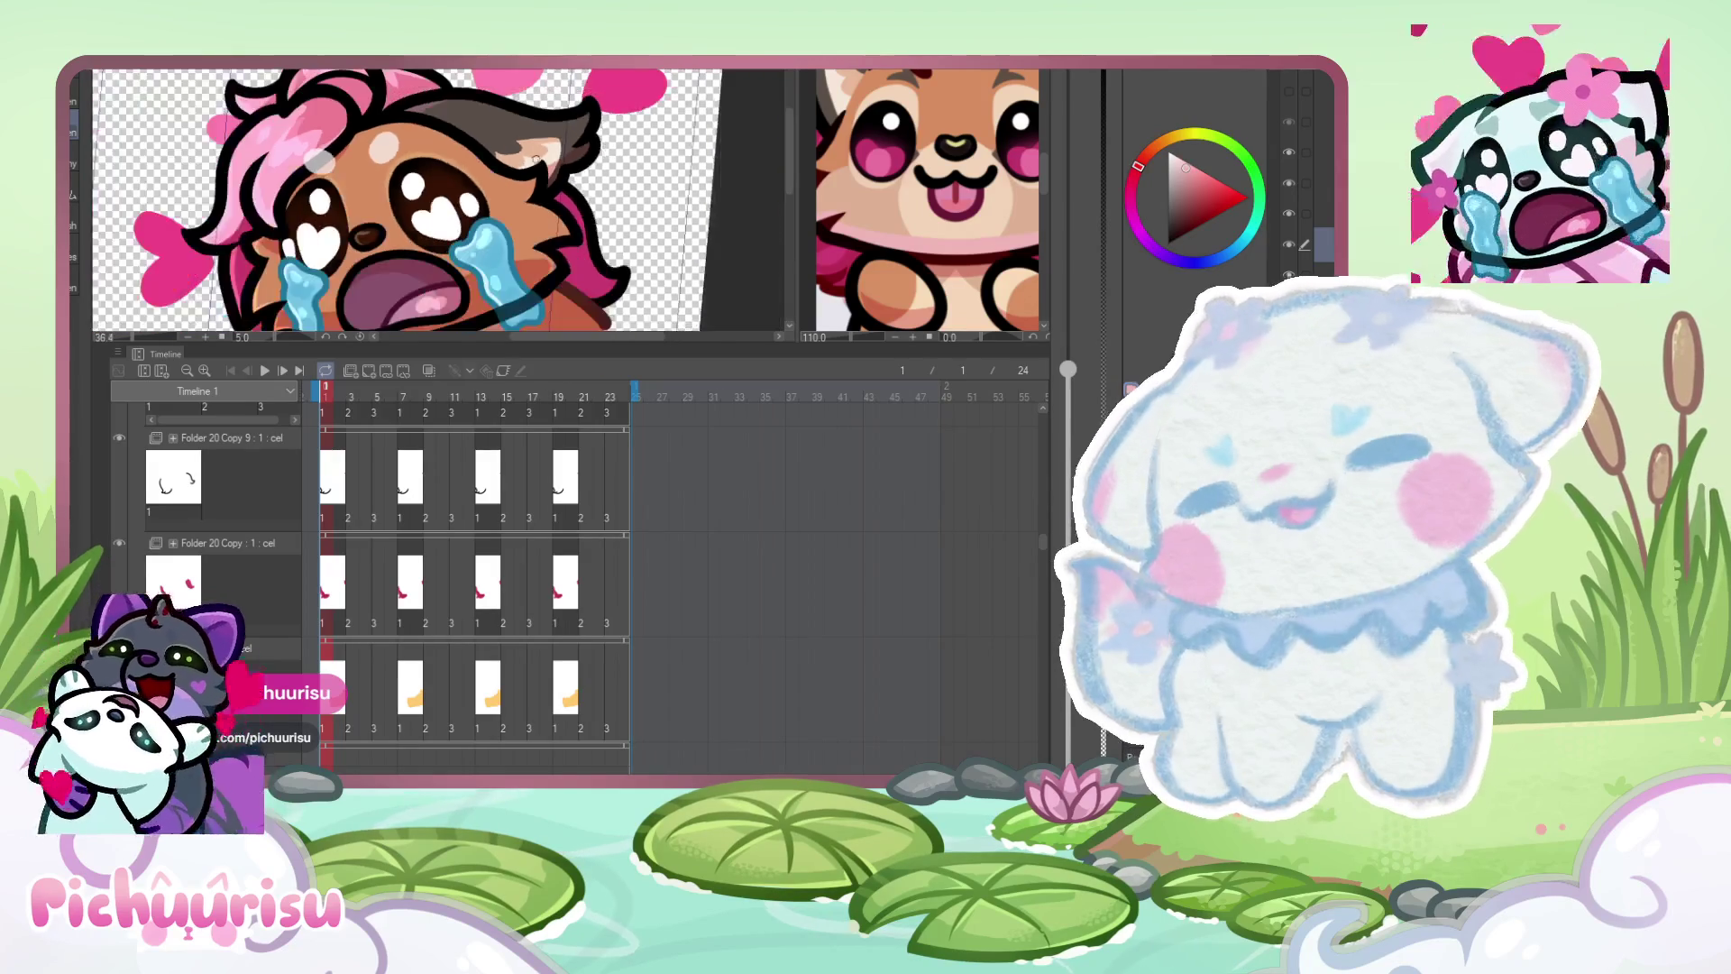
scroll(535, 159, "down", 2)
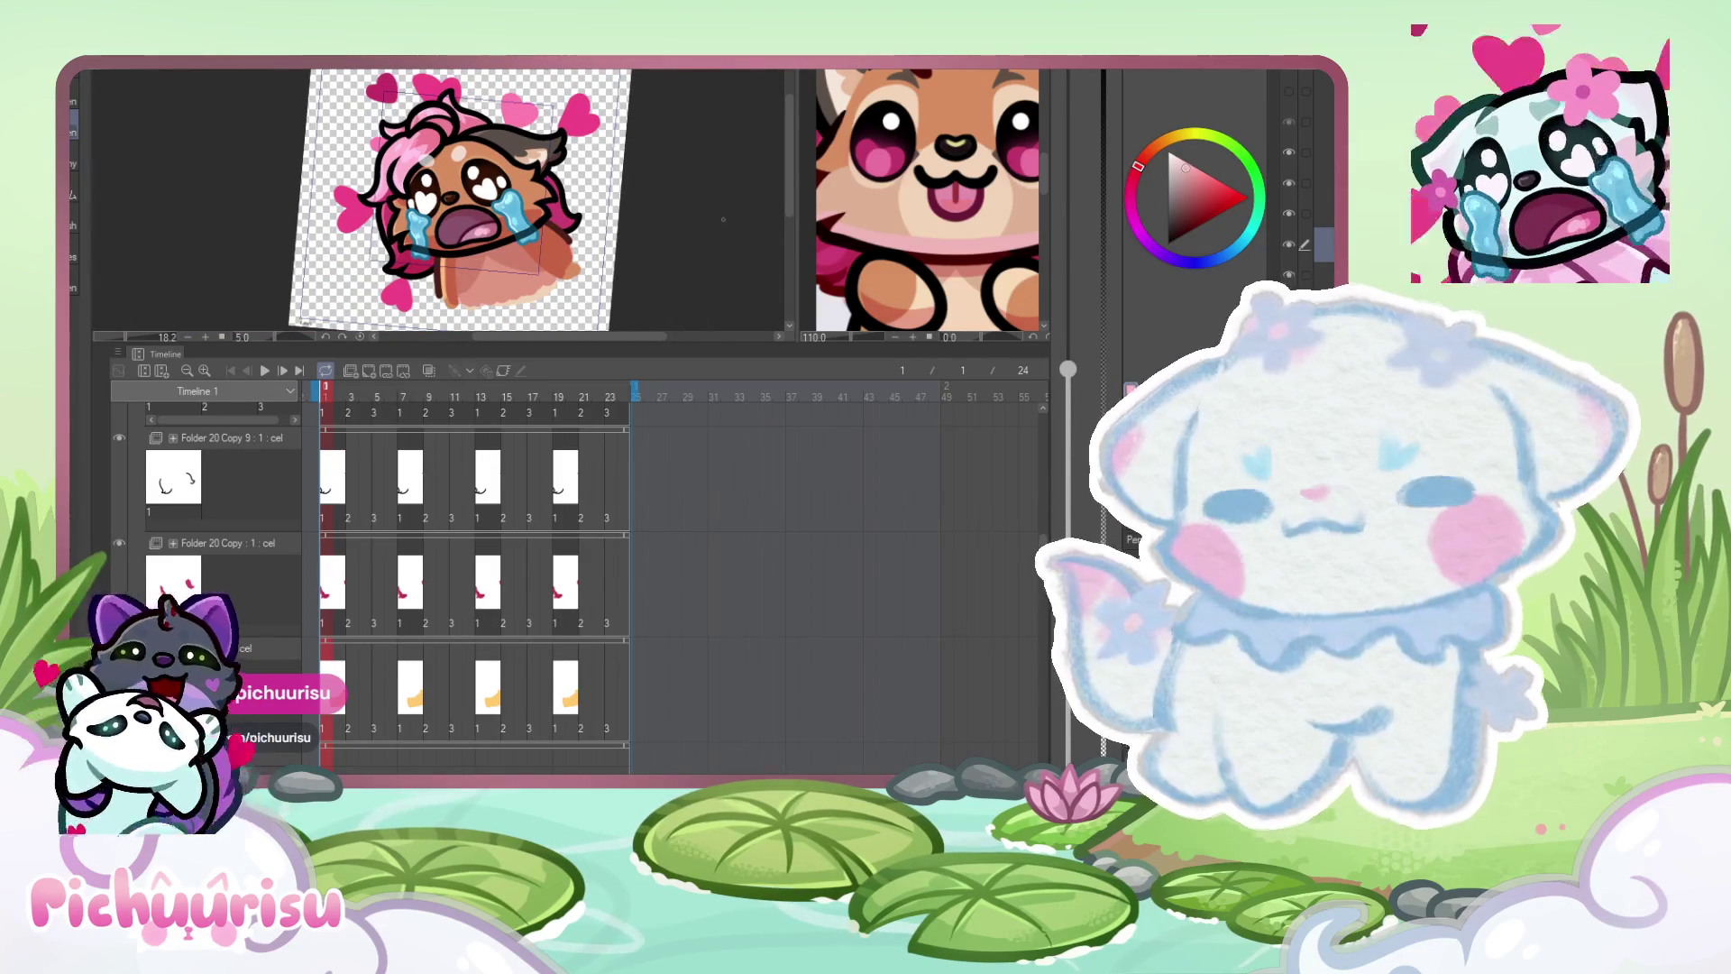
- Eyedrop the orange-brown fur colour from the fox reference
left_click(870, 213, "alt")
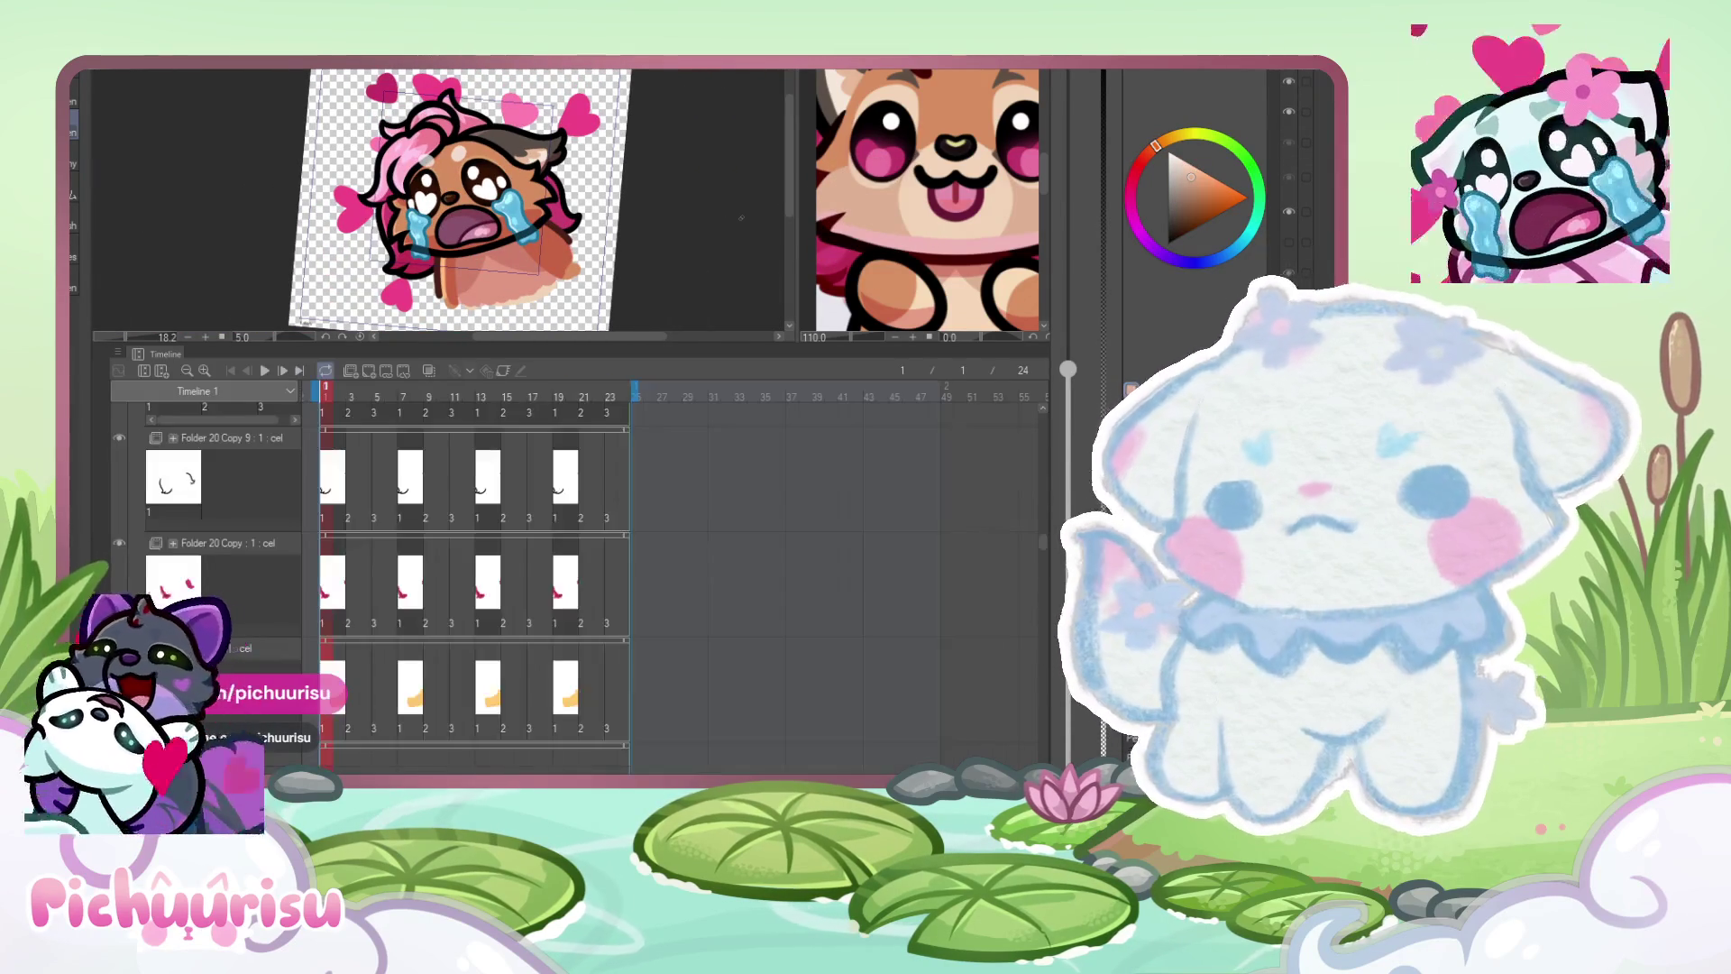
scroll(1298, 181, "up", 3)
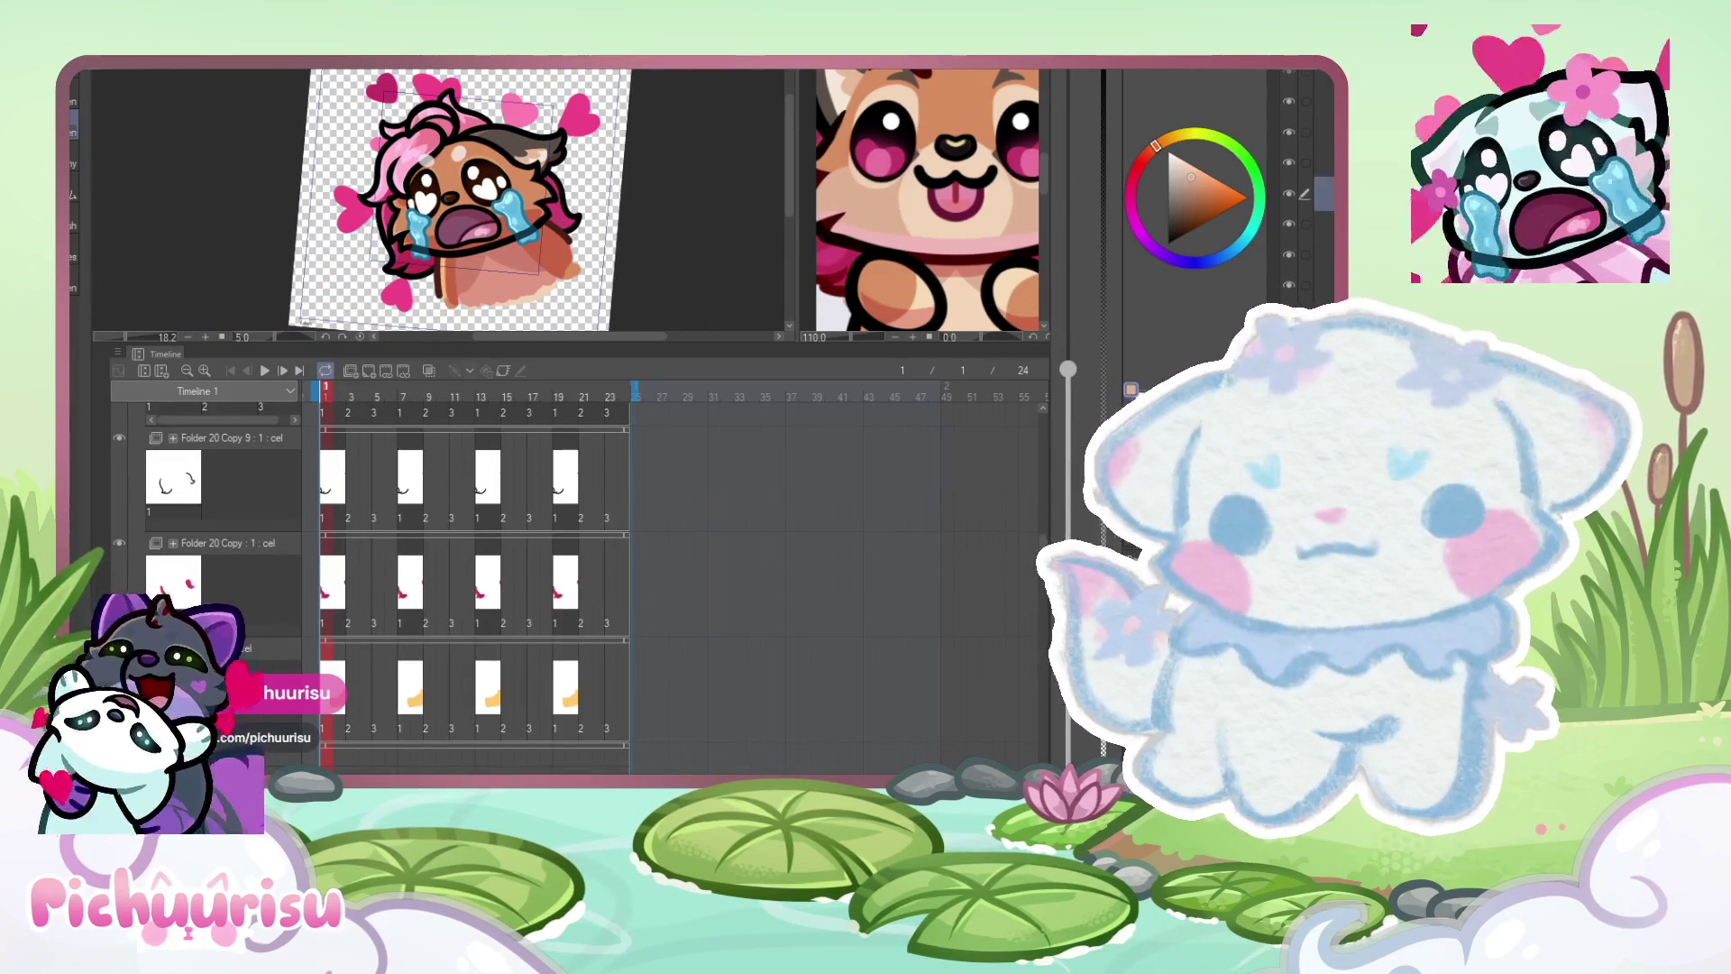
scroll(519, 217, "up", 1)
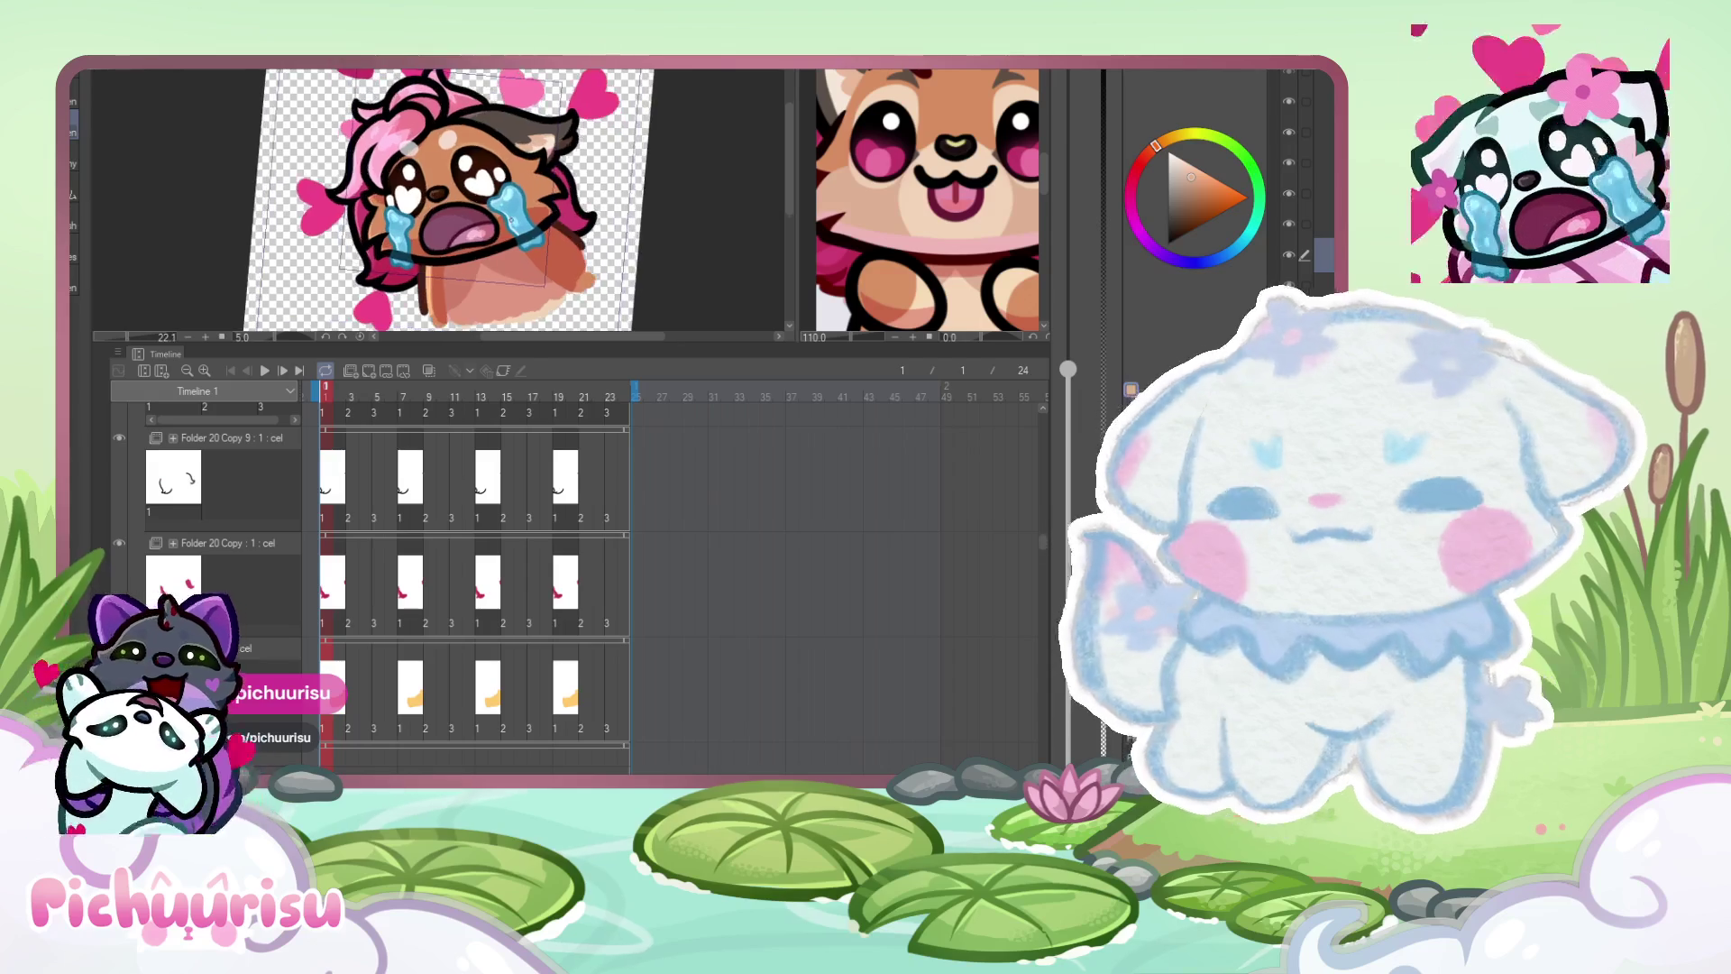
scroll(478, 160, "up", 2)
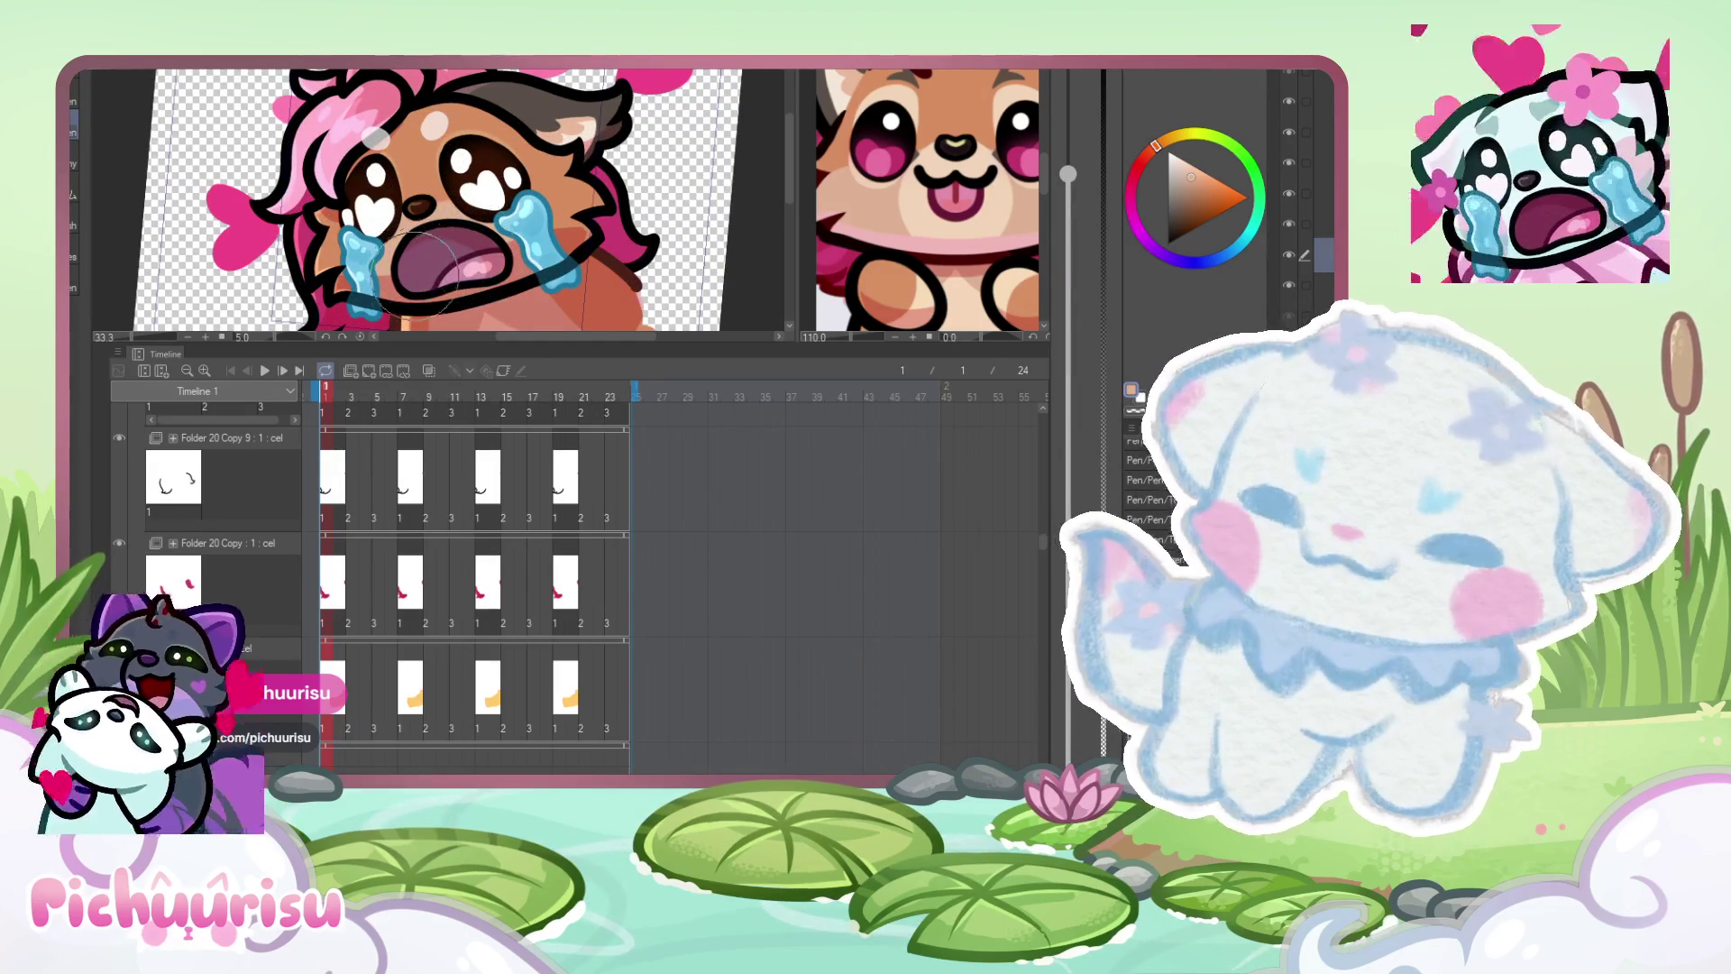
scroll(372, 239, "down", 1)
- Switch back and forth between the fox reference and the emote document
left_click(920, 199)
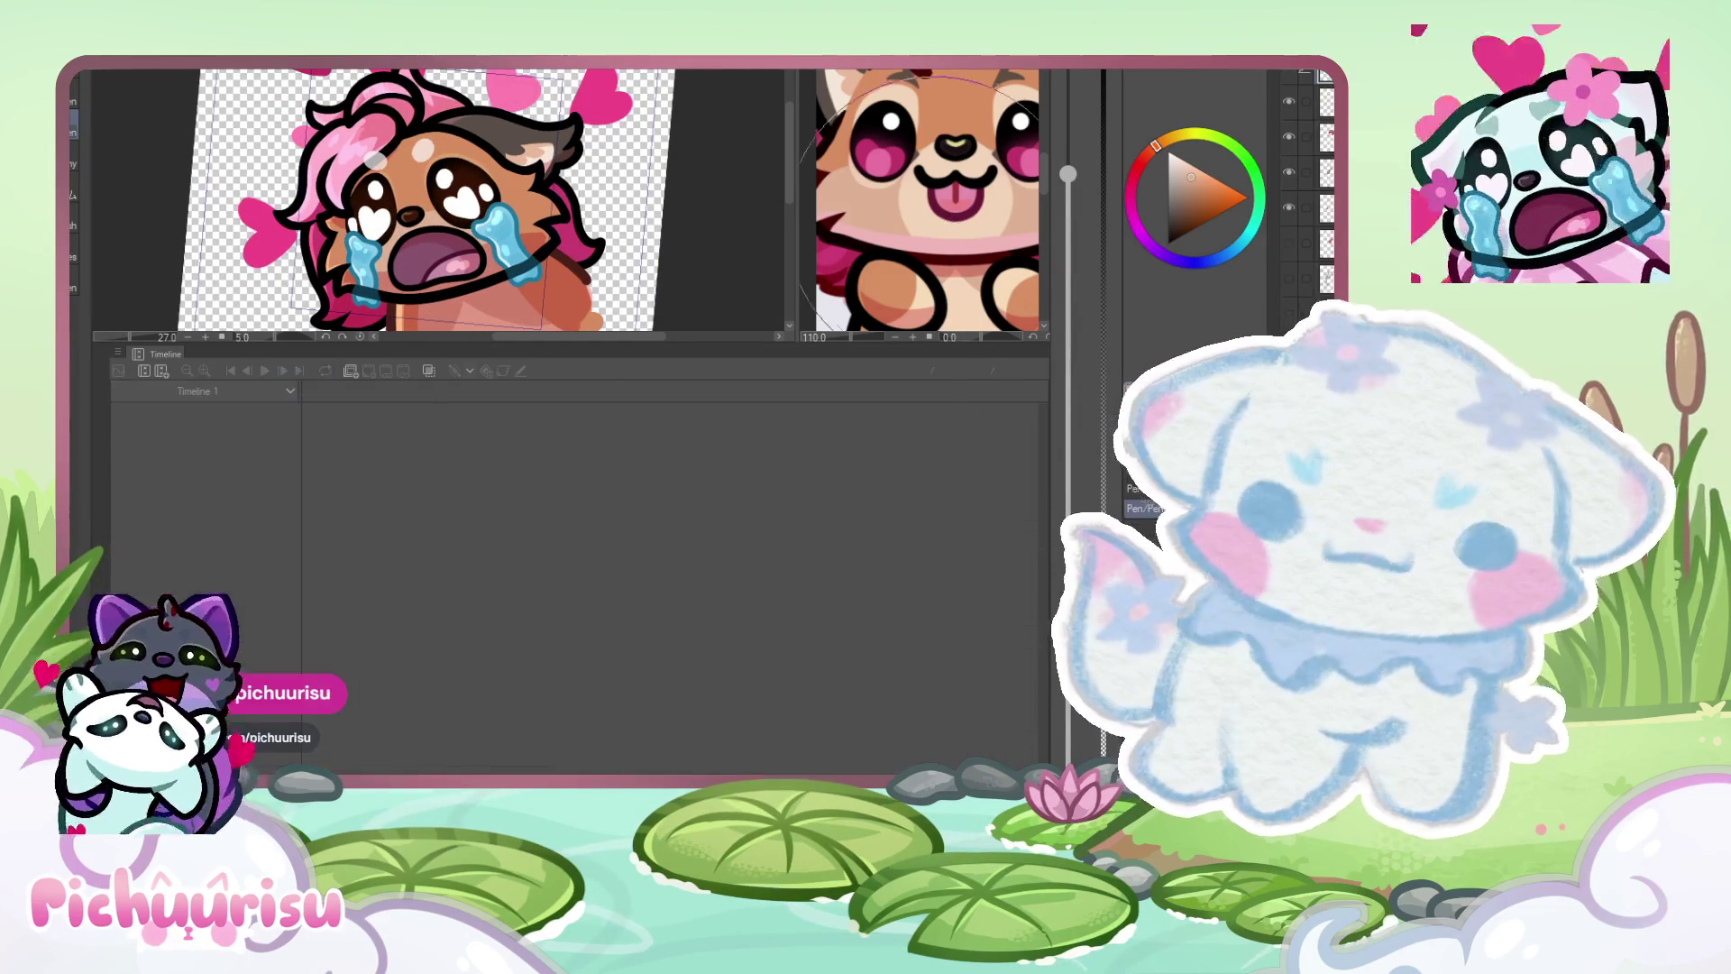
left_click(424, 262)
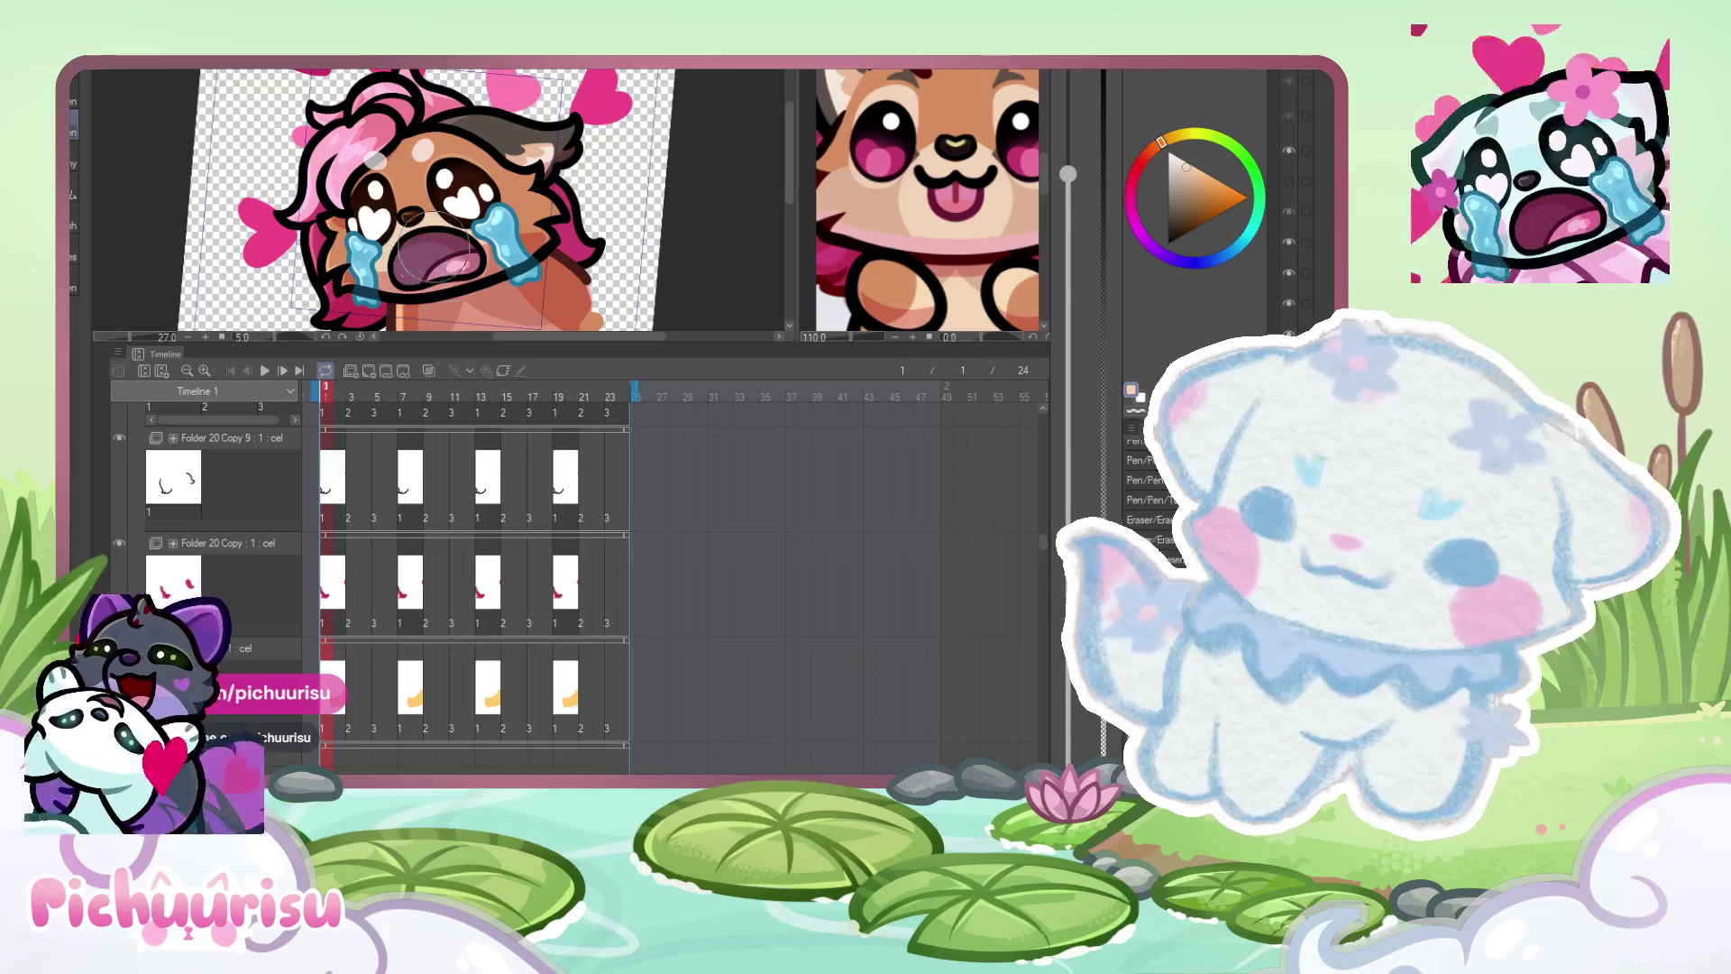
left_click(853, 225)
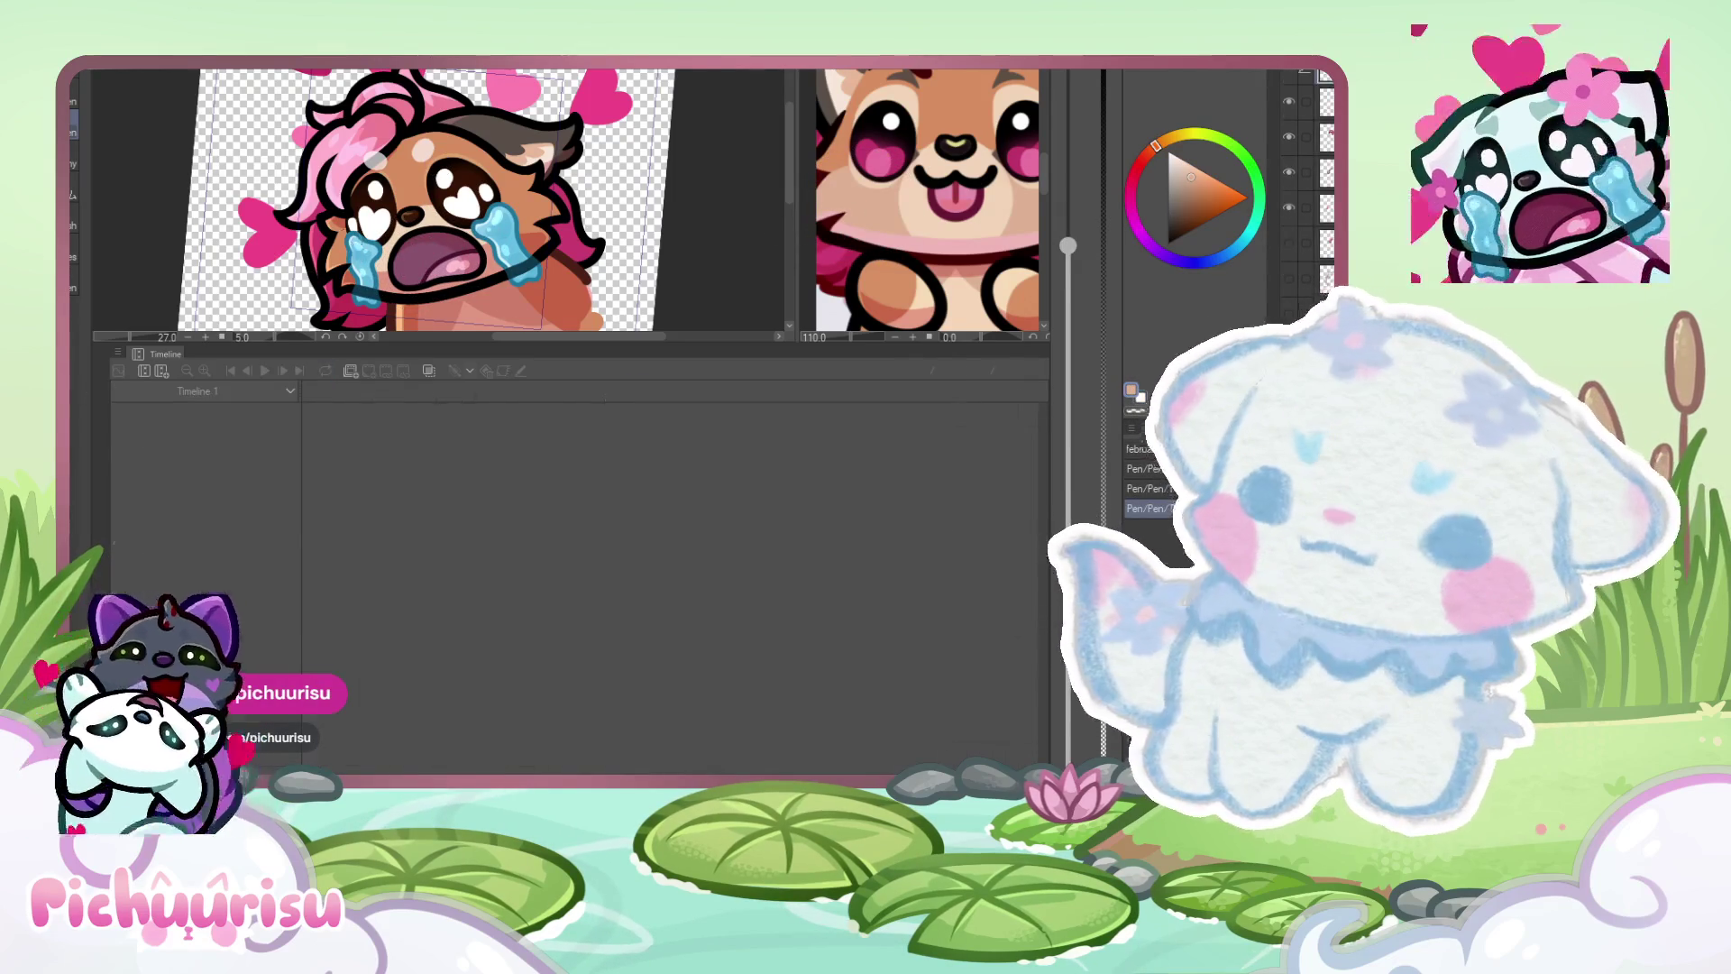
left_click(352, 236)
scroll(352, 236, "up", 1)
scroll(334, 268, "up", 1)
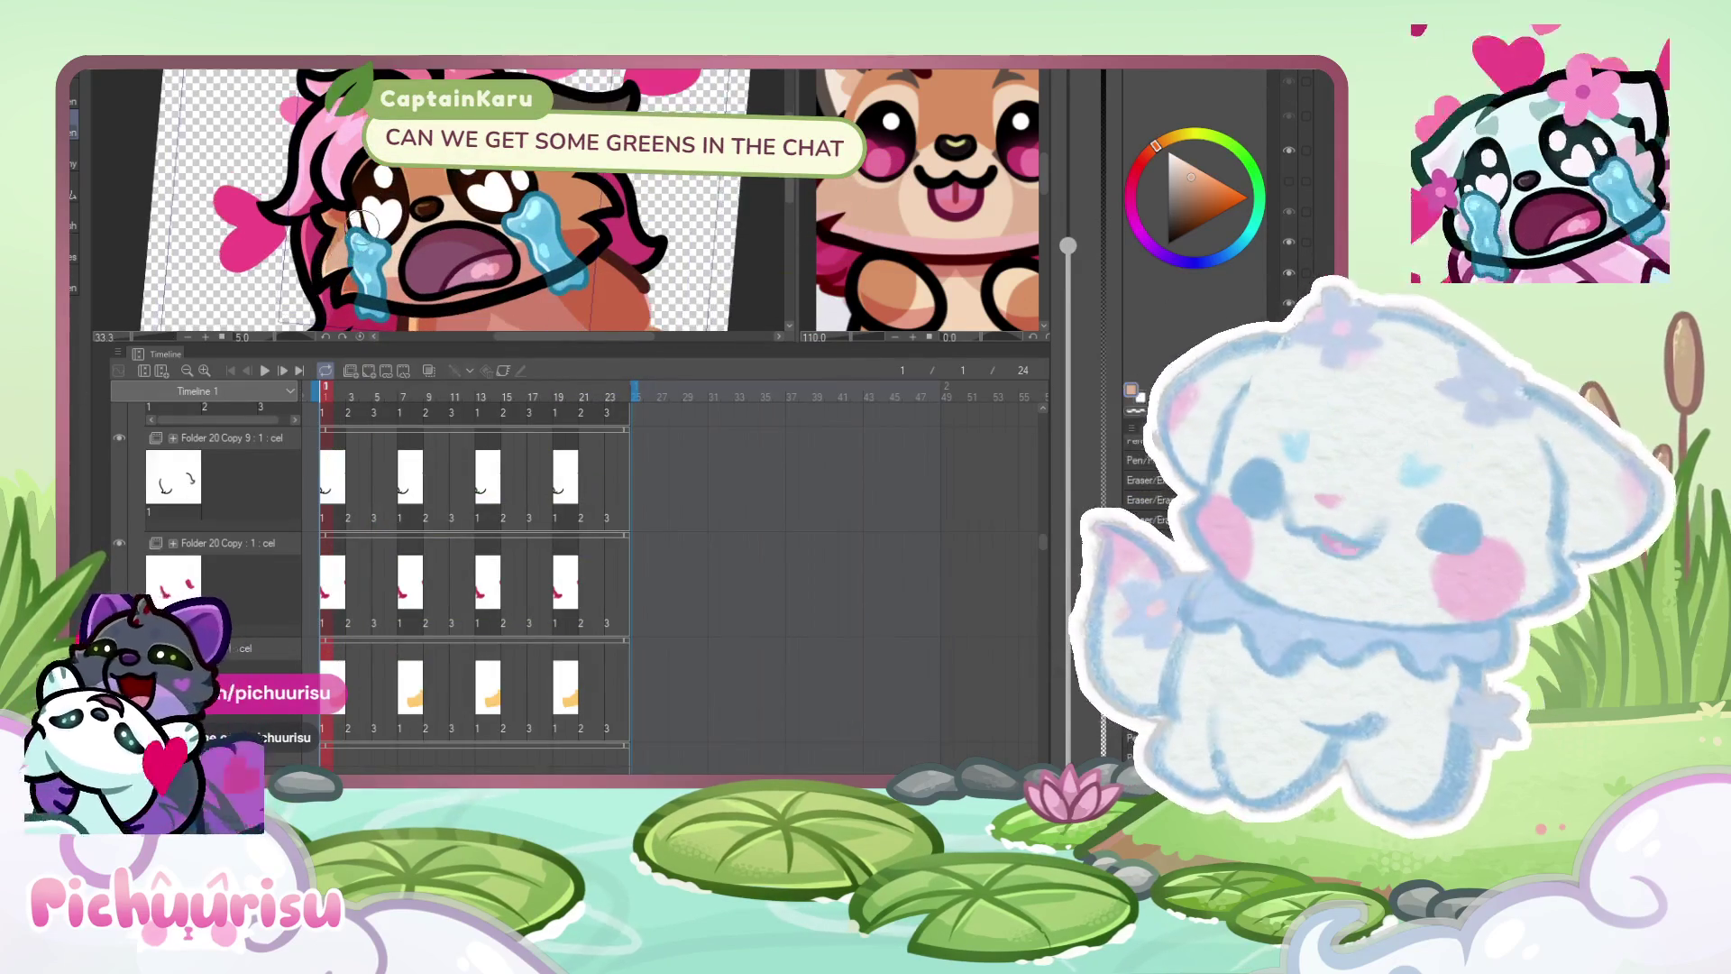
scroll(414, 244, "up", 2)
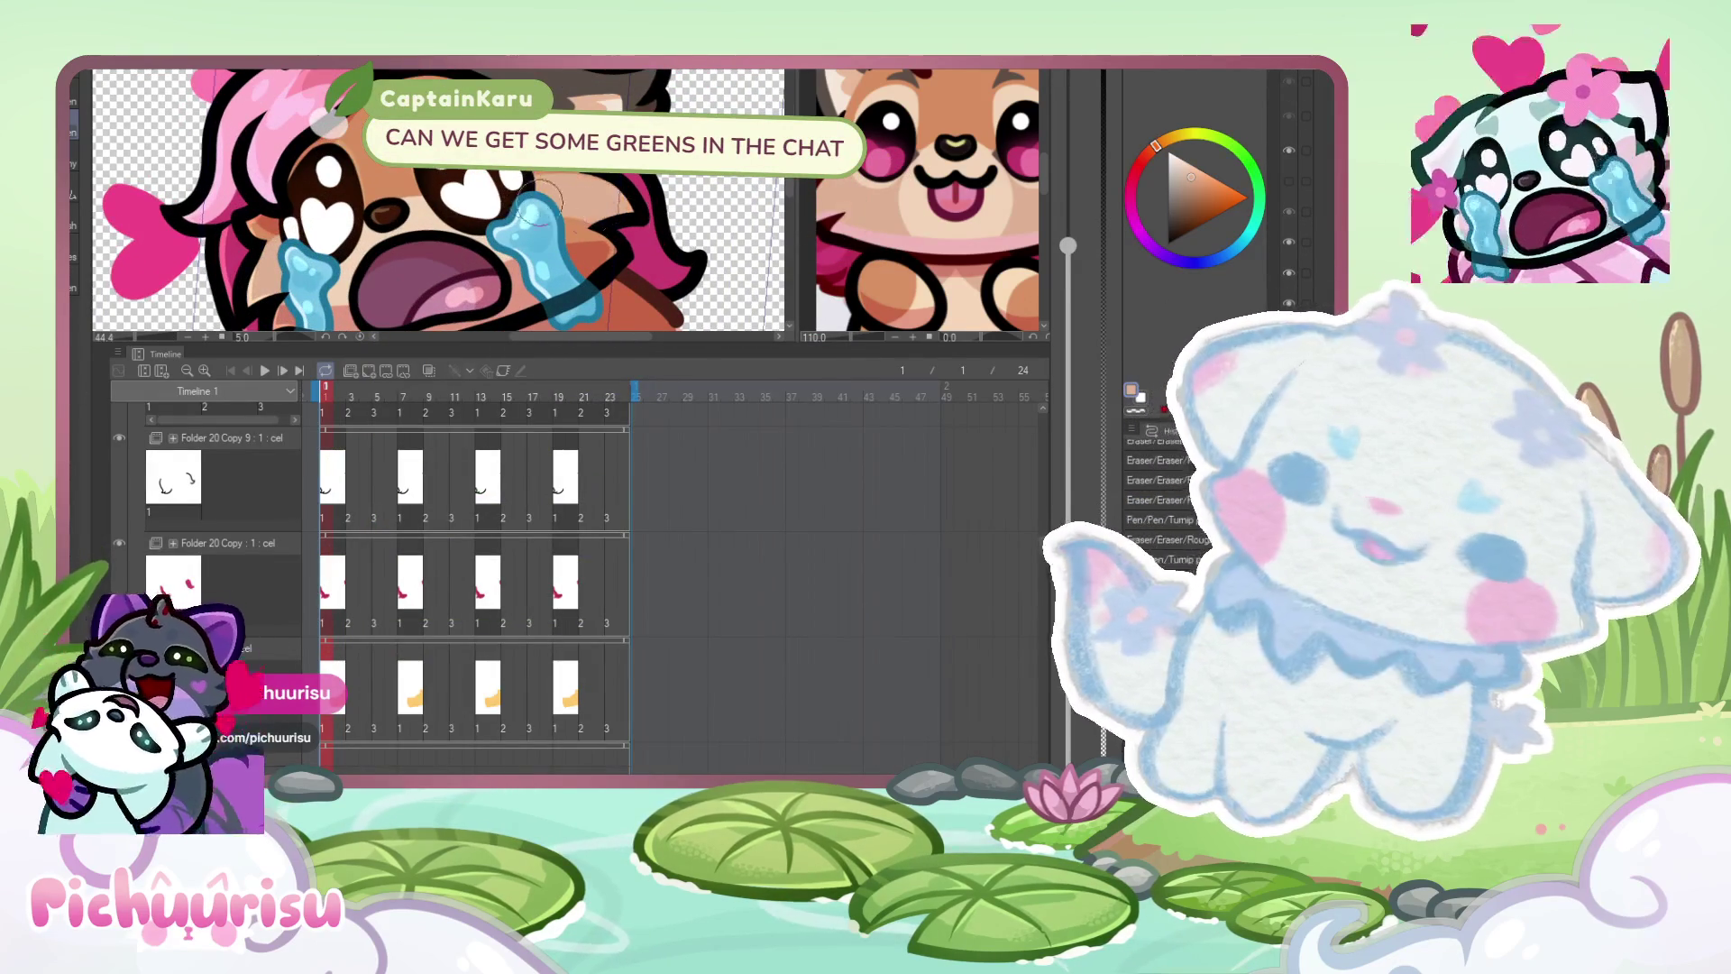
scroll(547, 233, "down", 3)
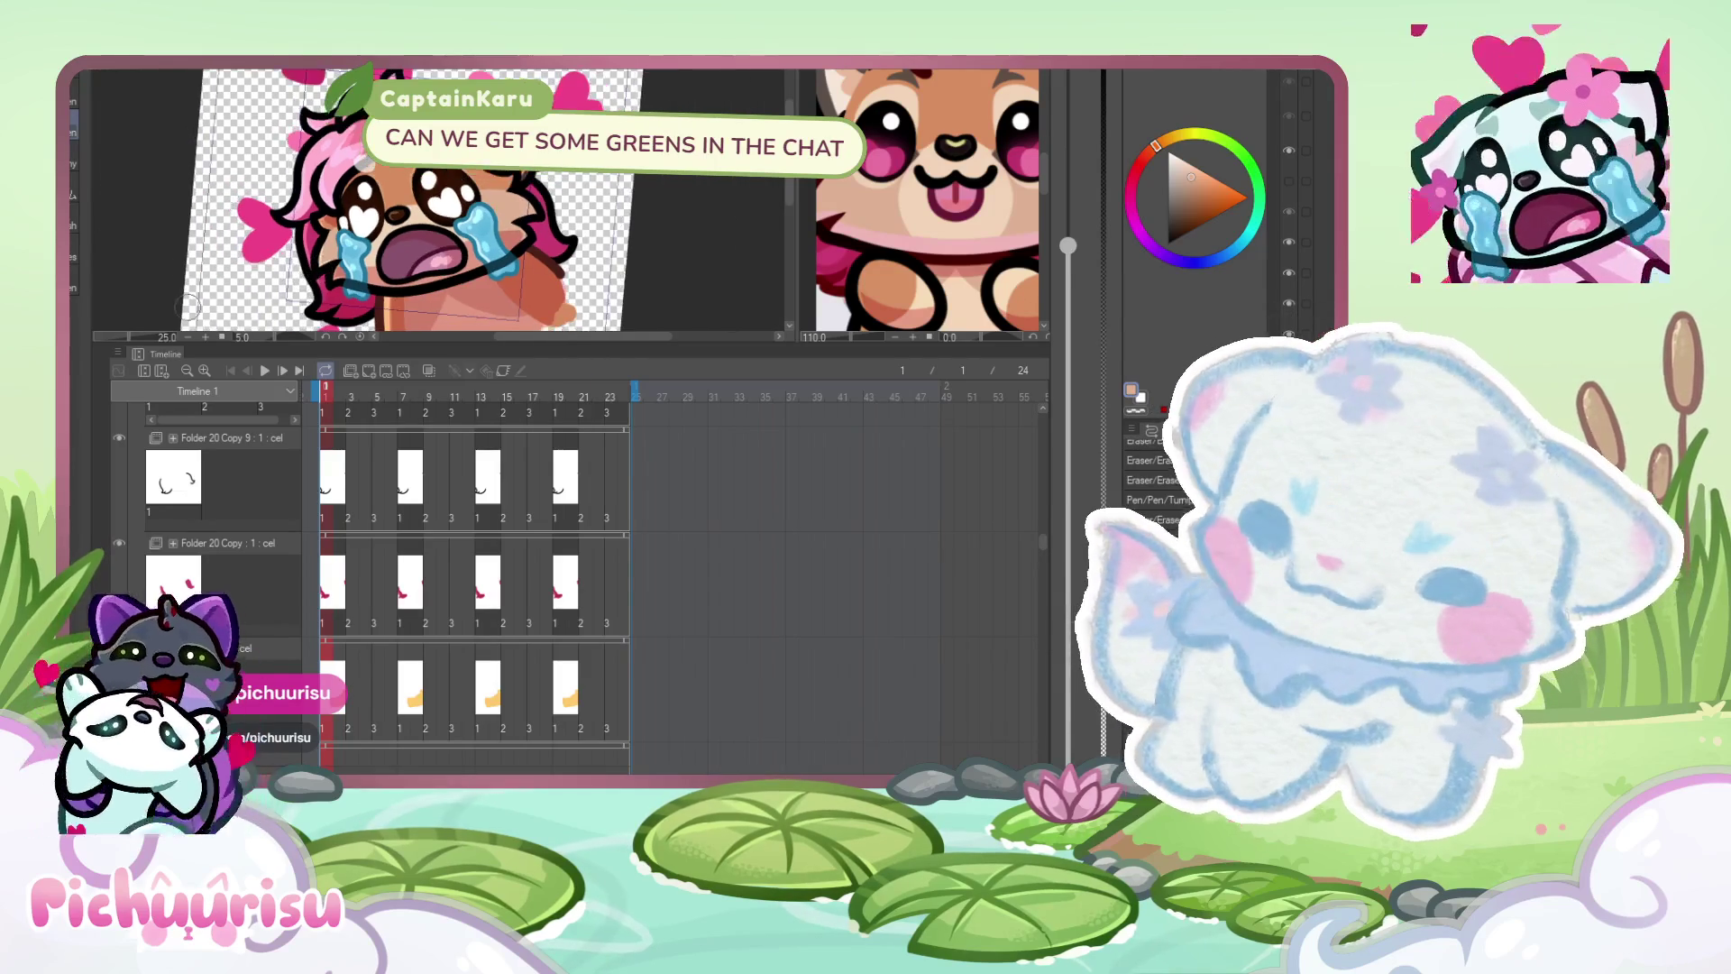
- Make the fox reference document active again
left_click(685, 258)
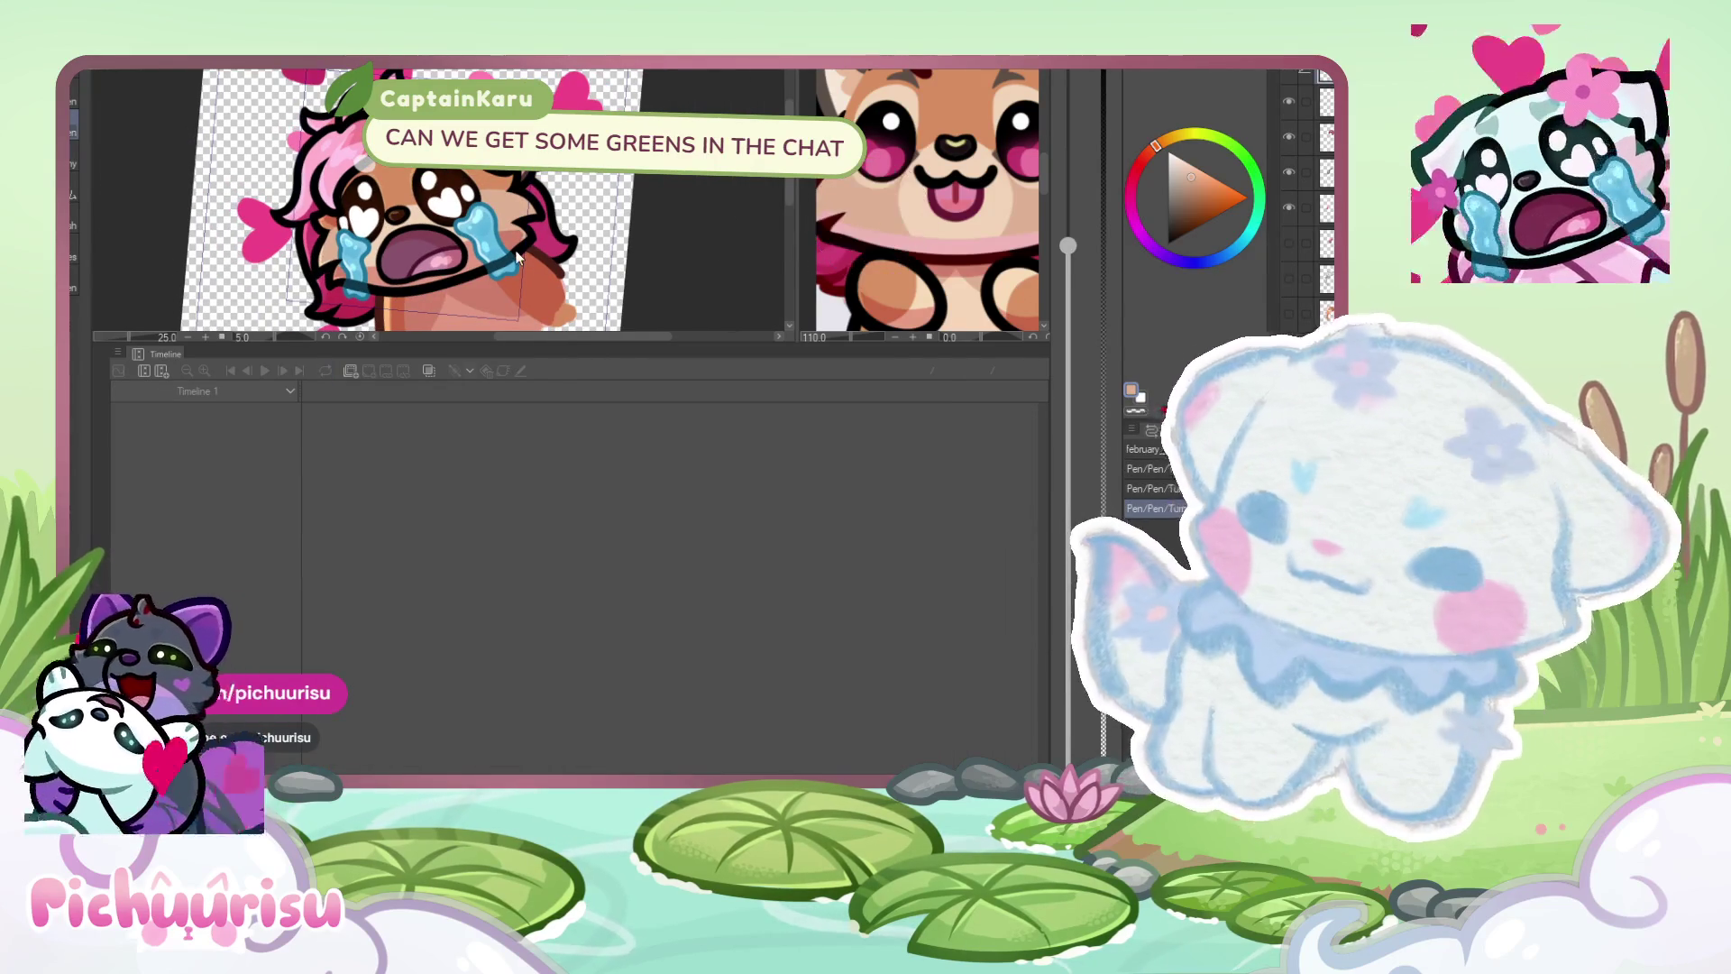
scroll(320, 271, "up", 1)
scroll(327, 289, "down", 1)
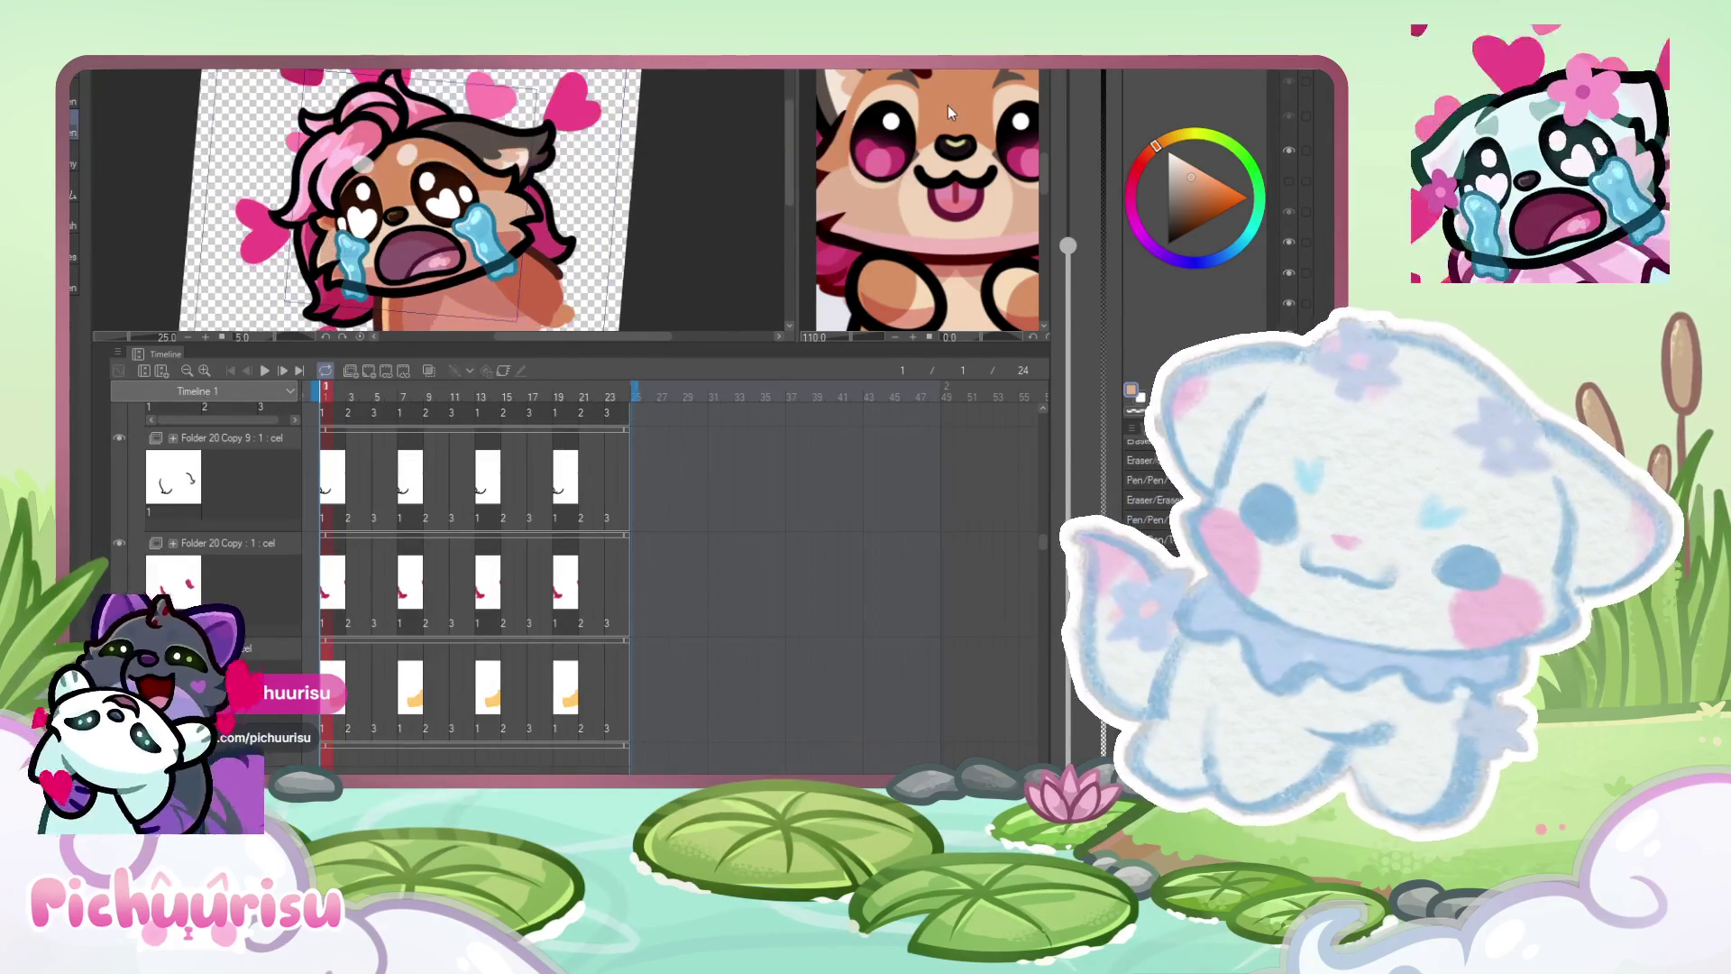
left_click(965, 149)
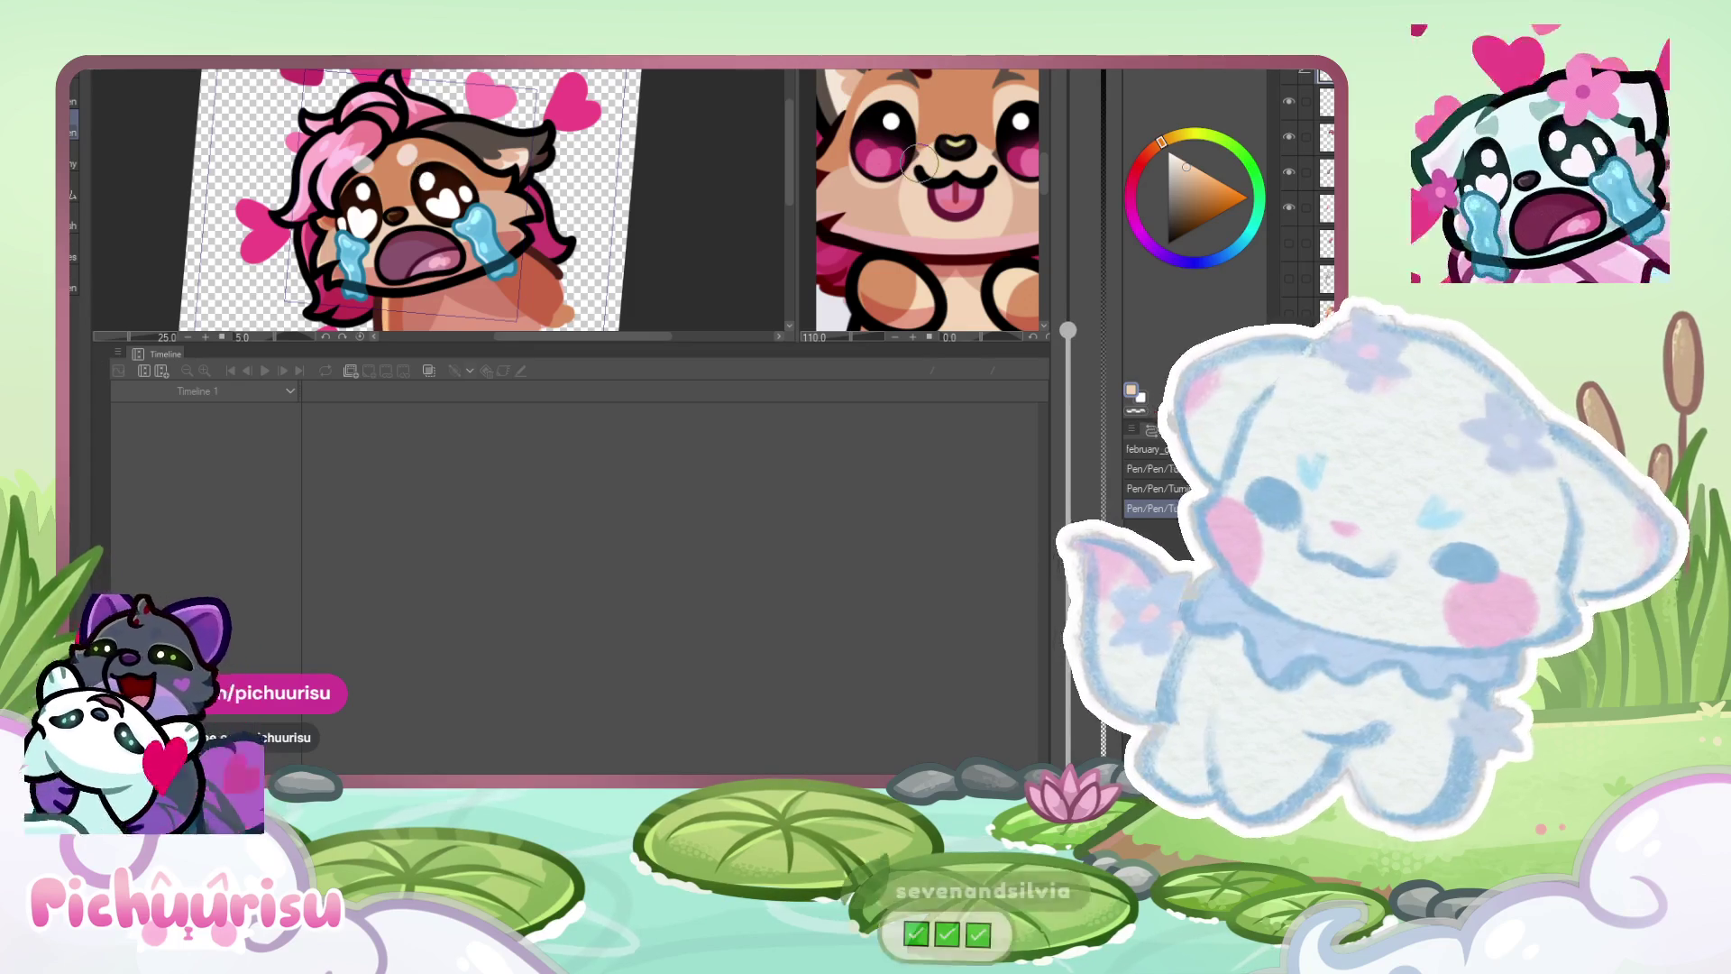
scroll(420, 163, "up", 2)
- Zoom in and out to inspect the emote's heart eyes and blue tear streams up close
scroll(420, 163, "up", 3)
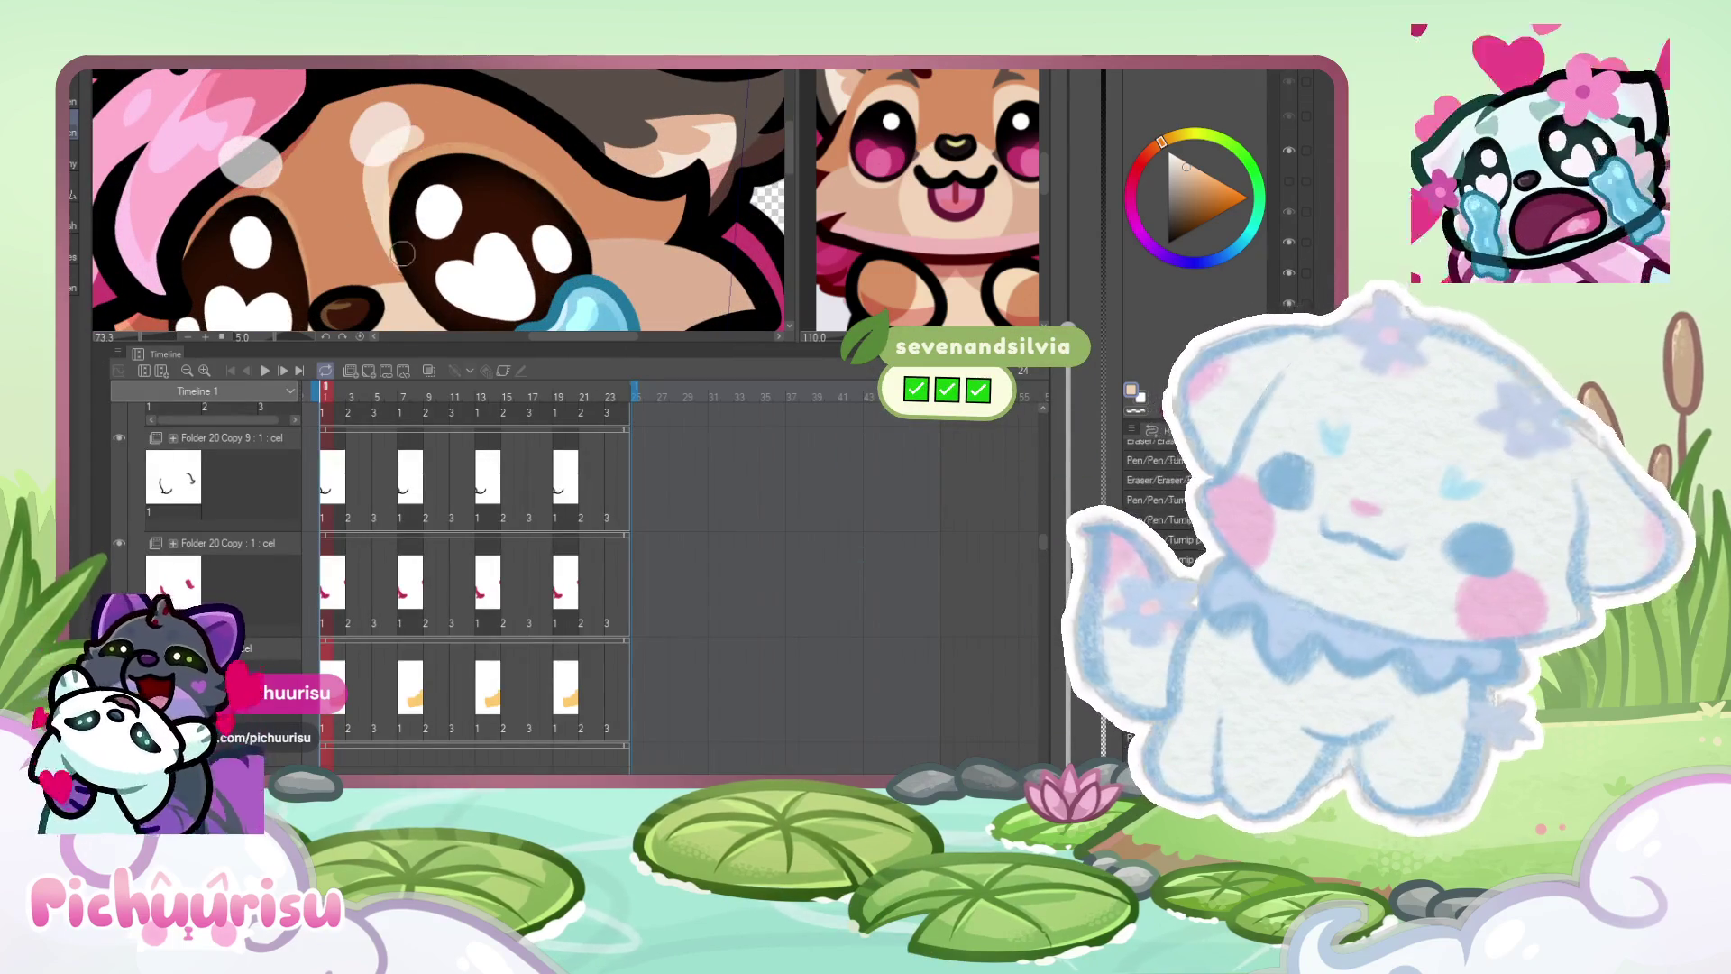
scroll(386, 200, "up", 1)
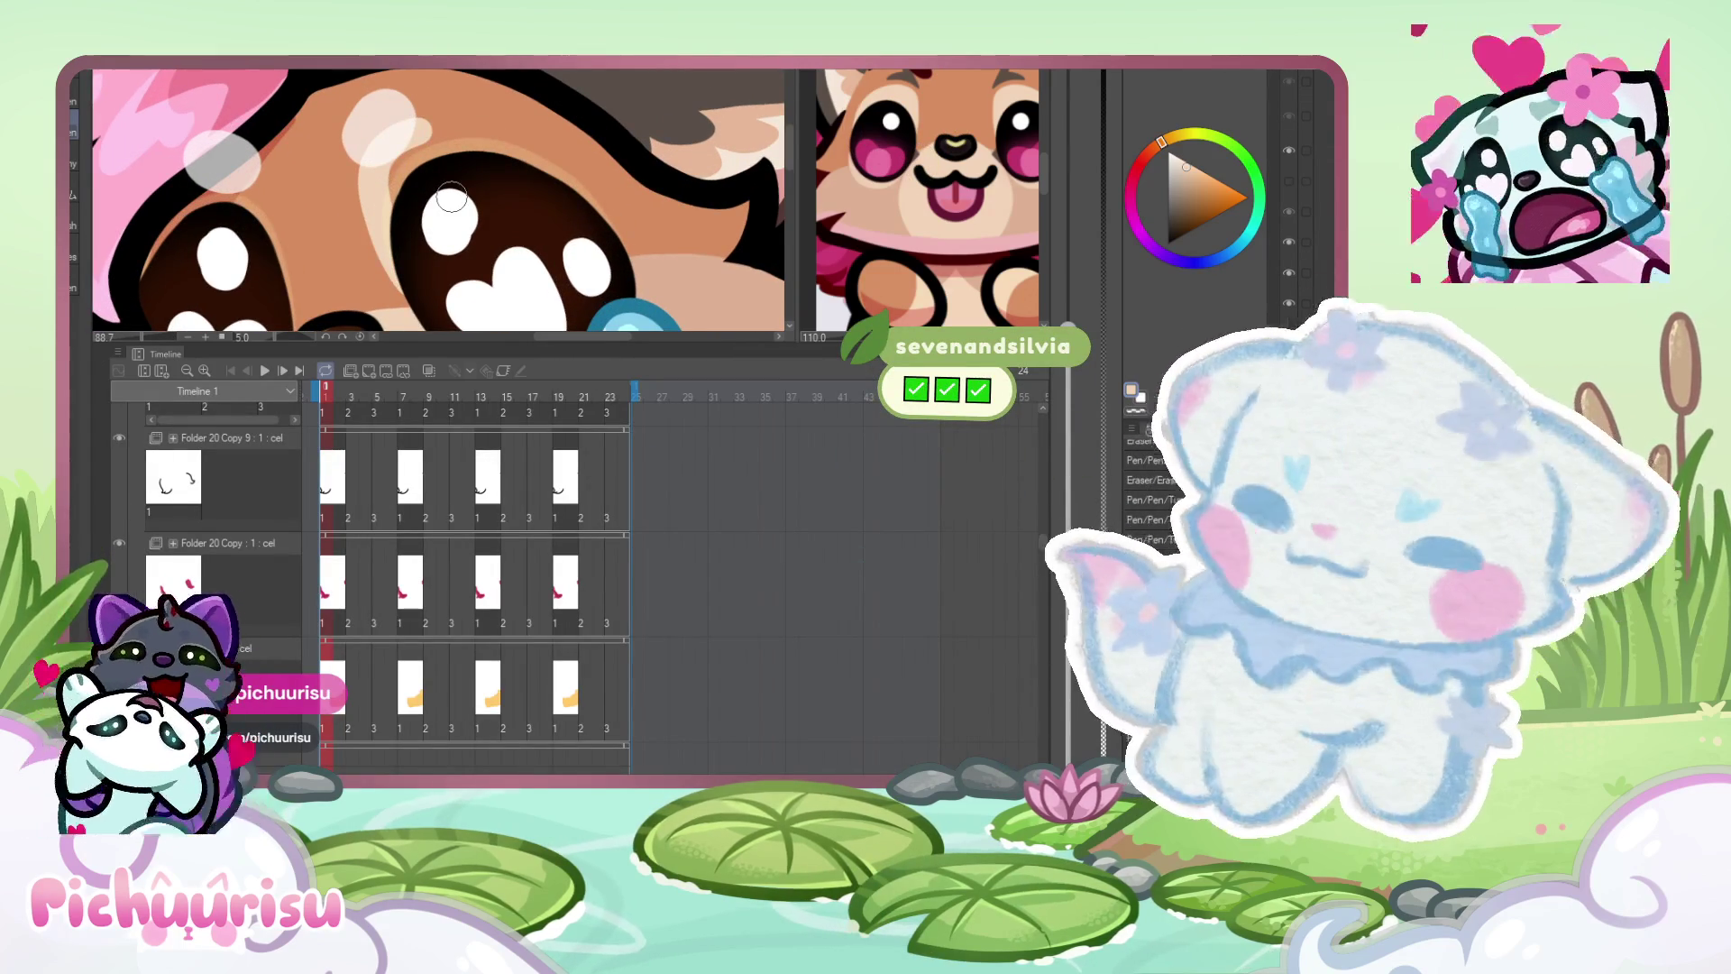
scroll(451, 196, "up", 1)
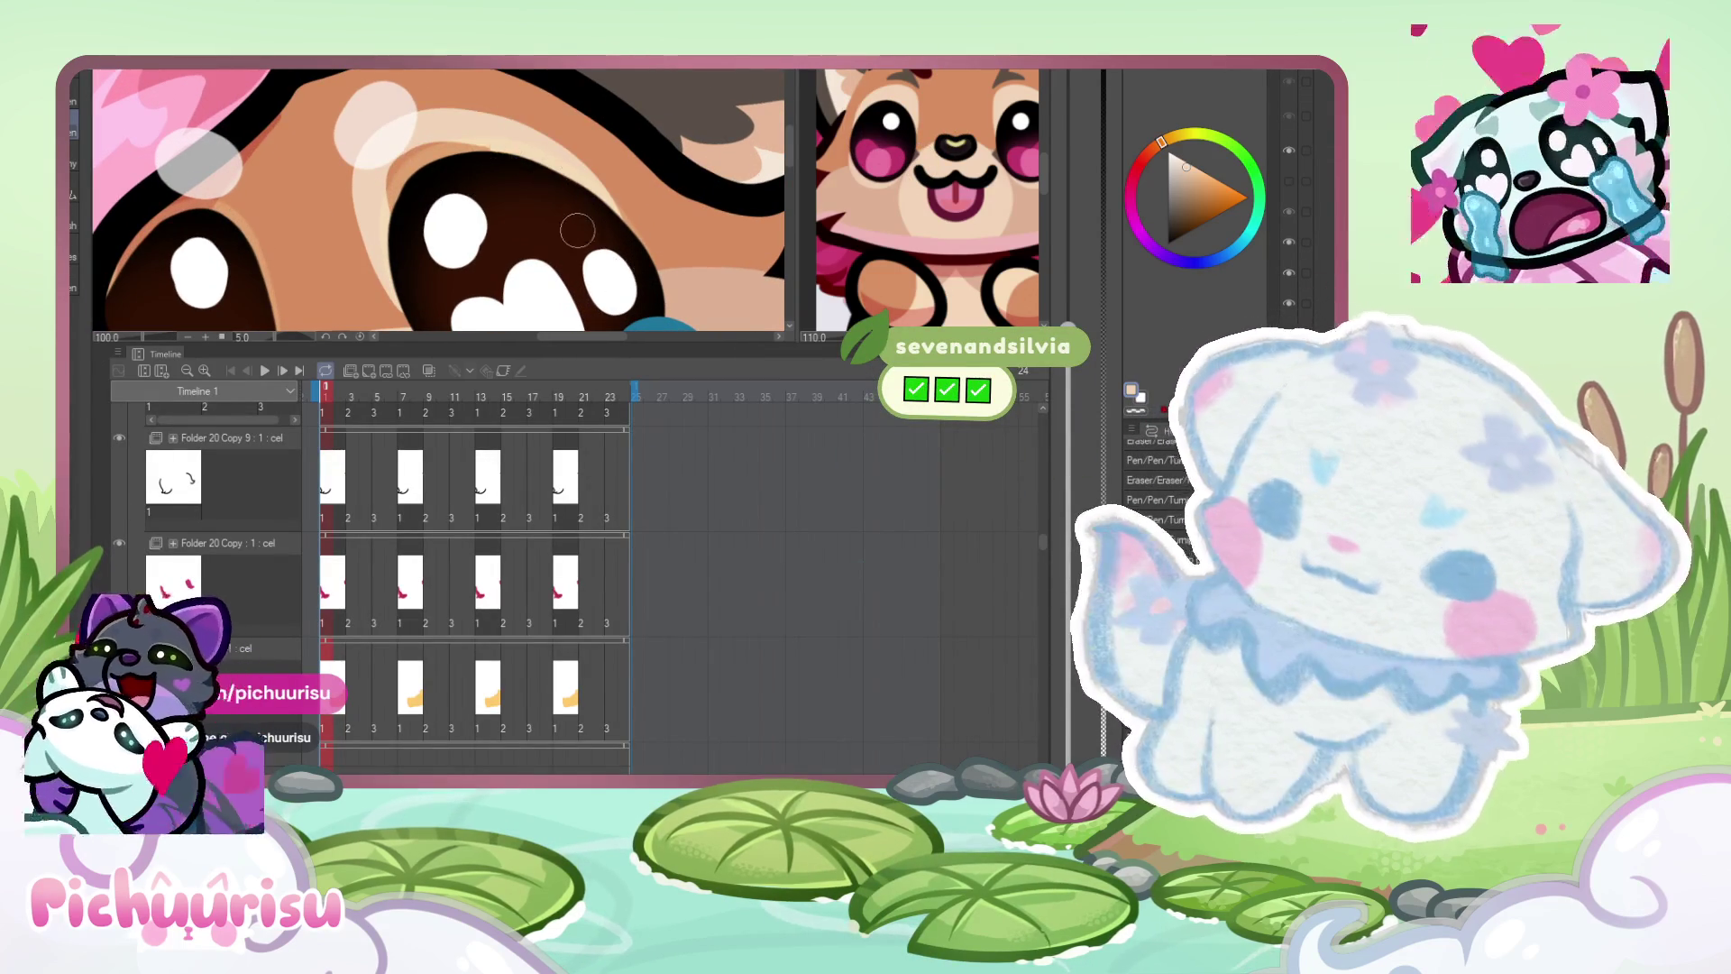
scroll(442, 219, "down", 1)
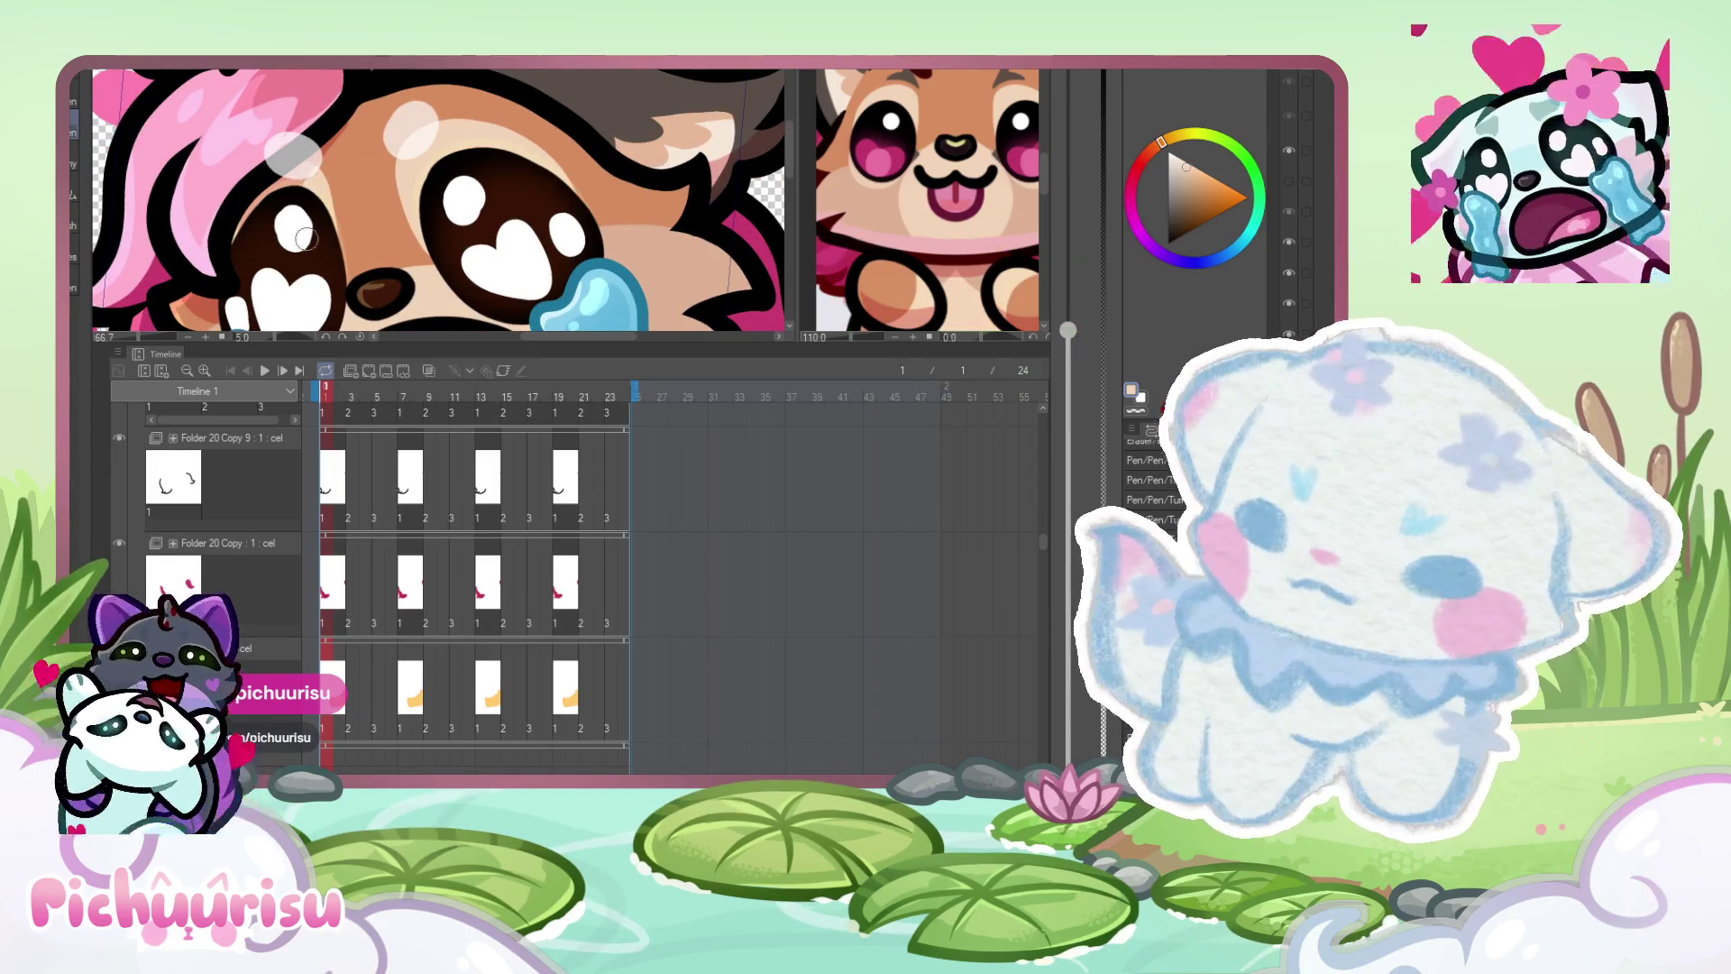
scroll(307, 226, "down", 2)
scroll(326, 158, "up", 2)
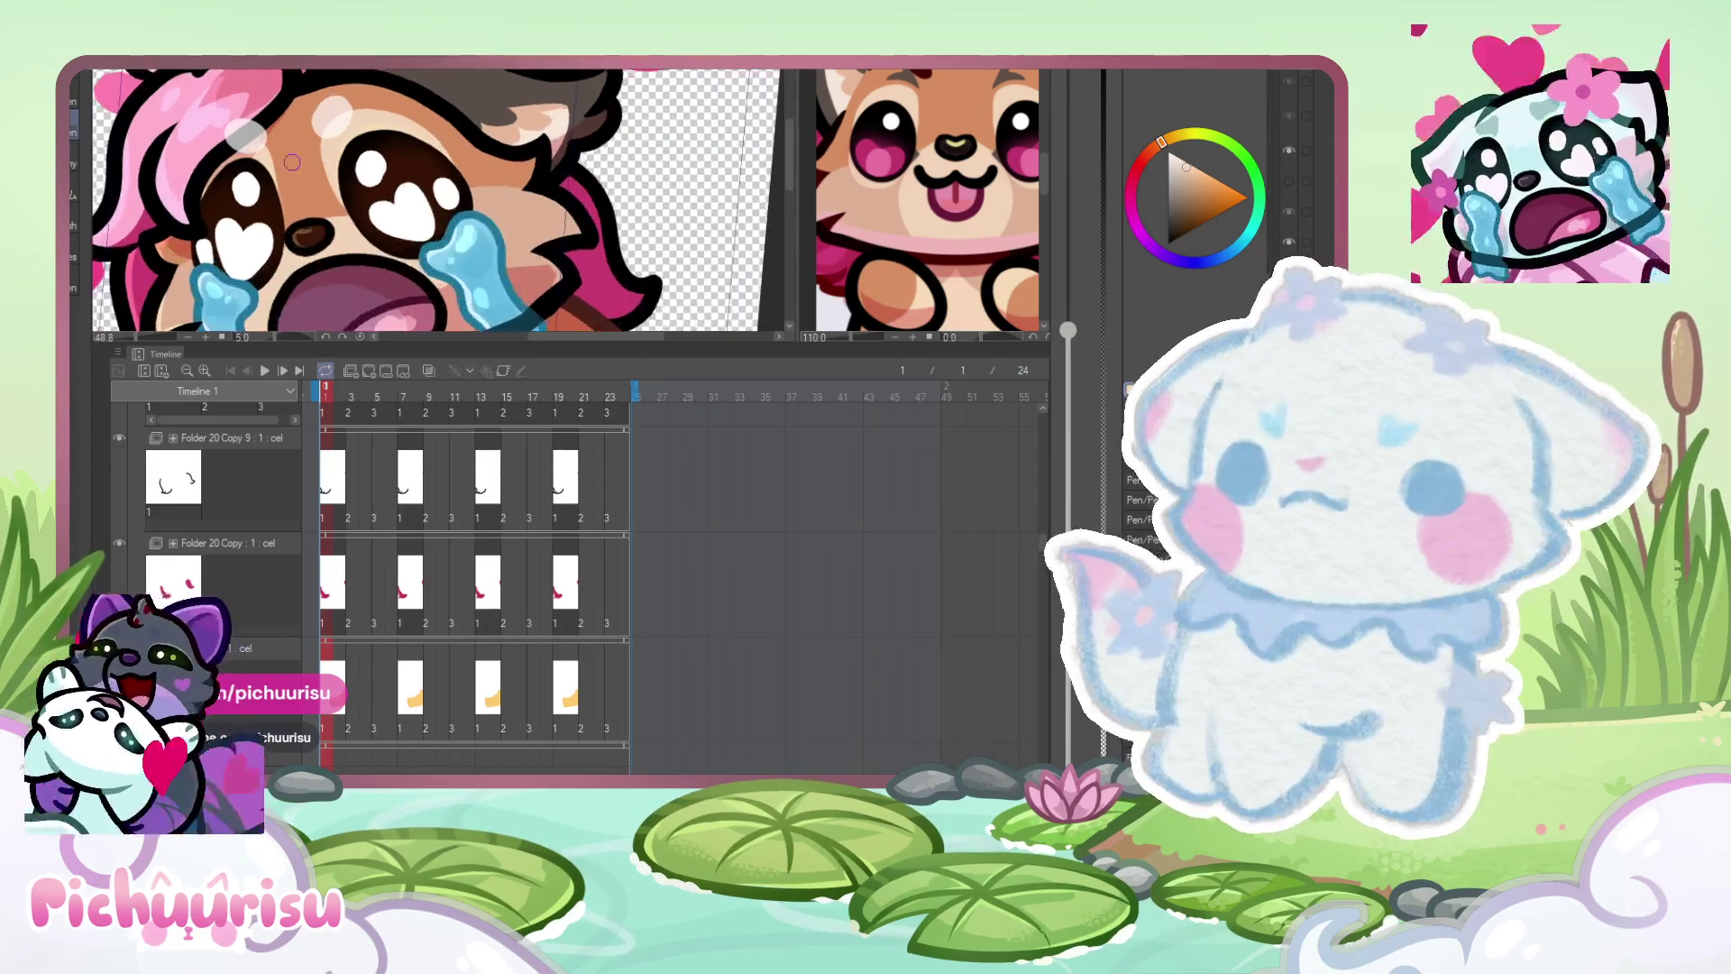
scroll(371, 173, "up", 2)
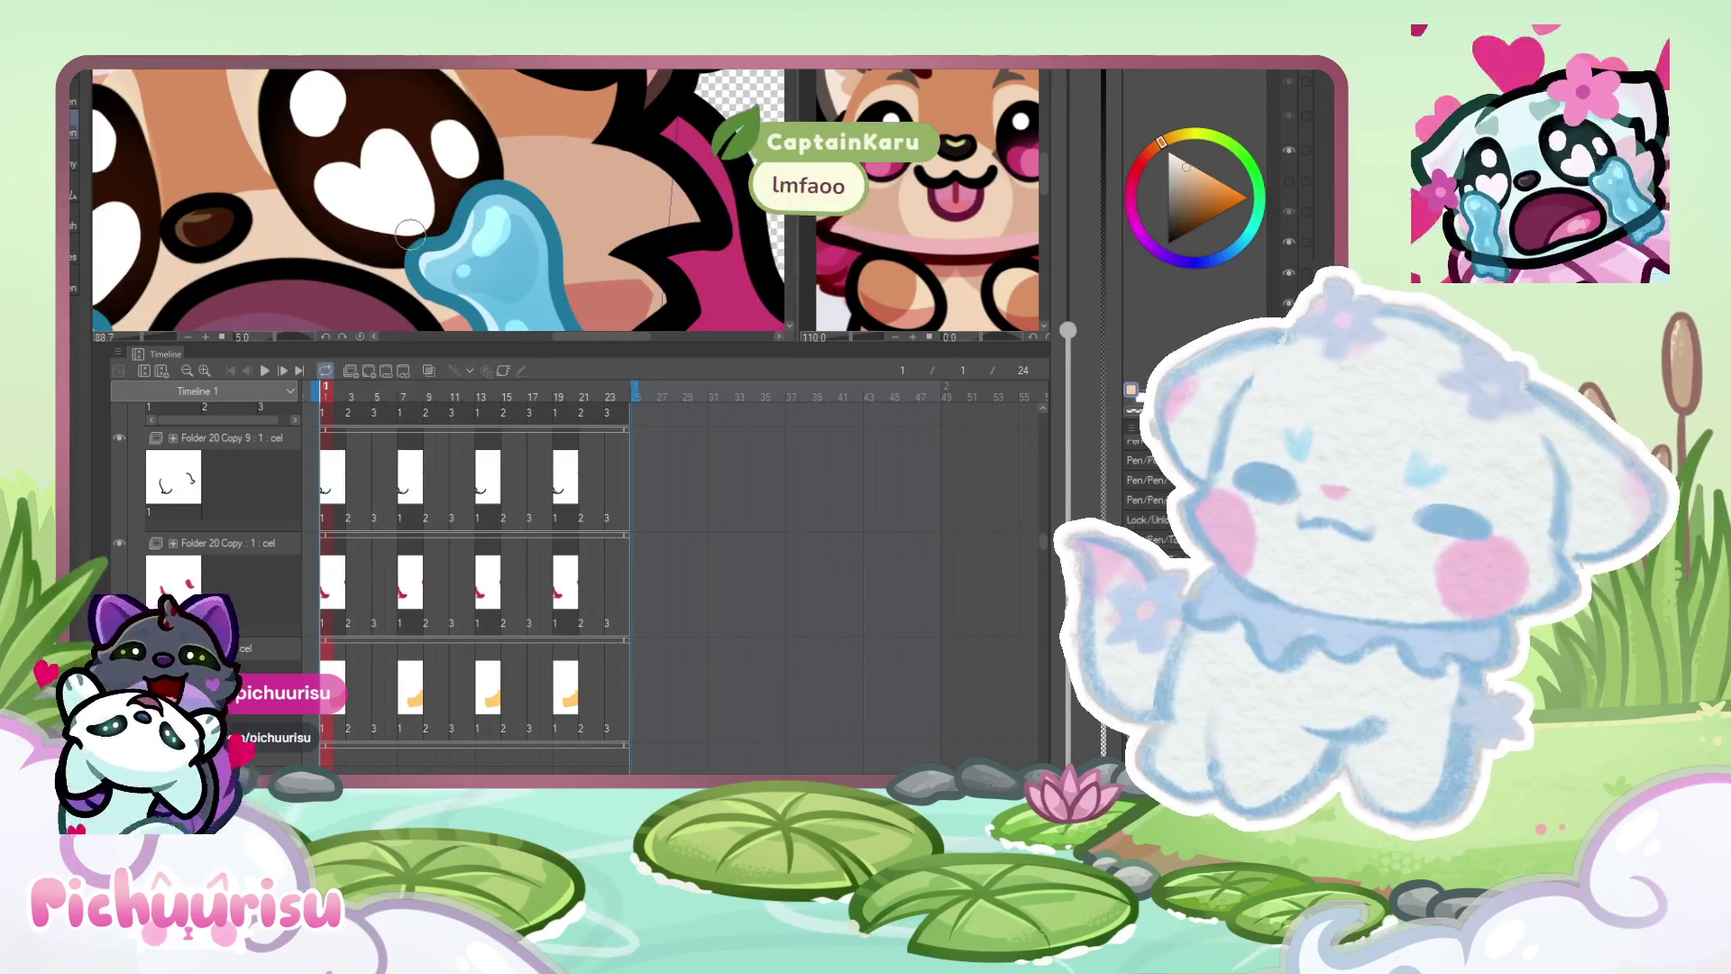
scroll(403, 236, "down", 2)
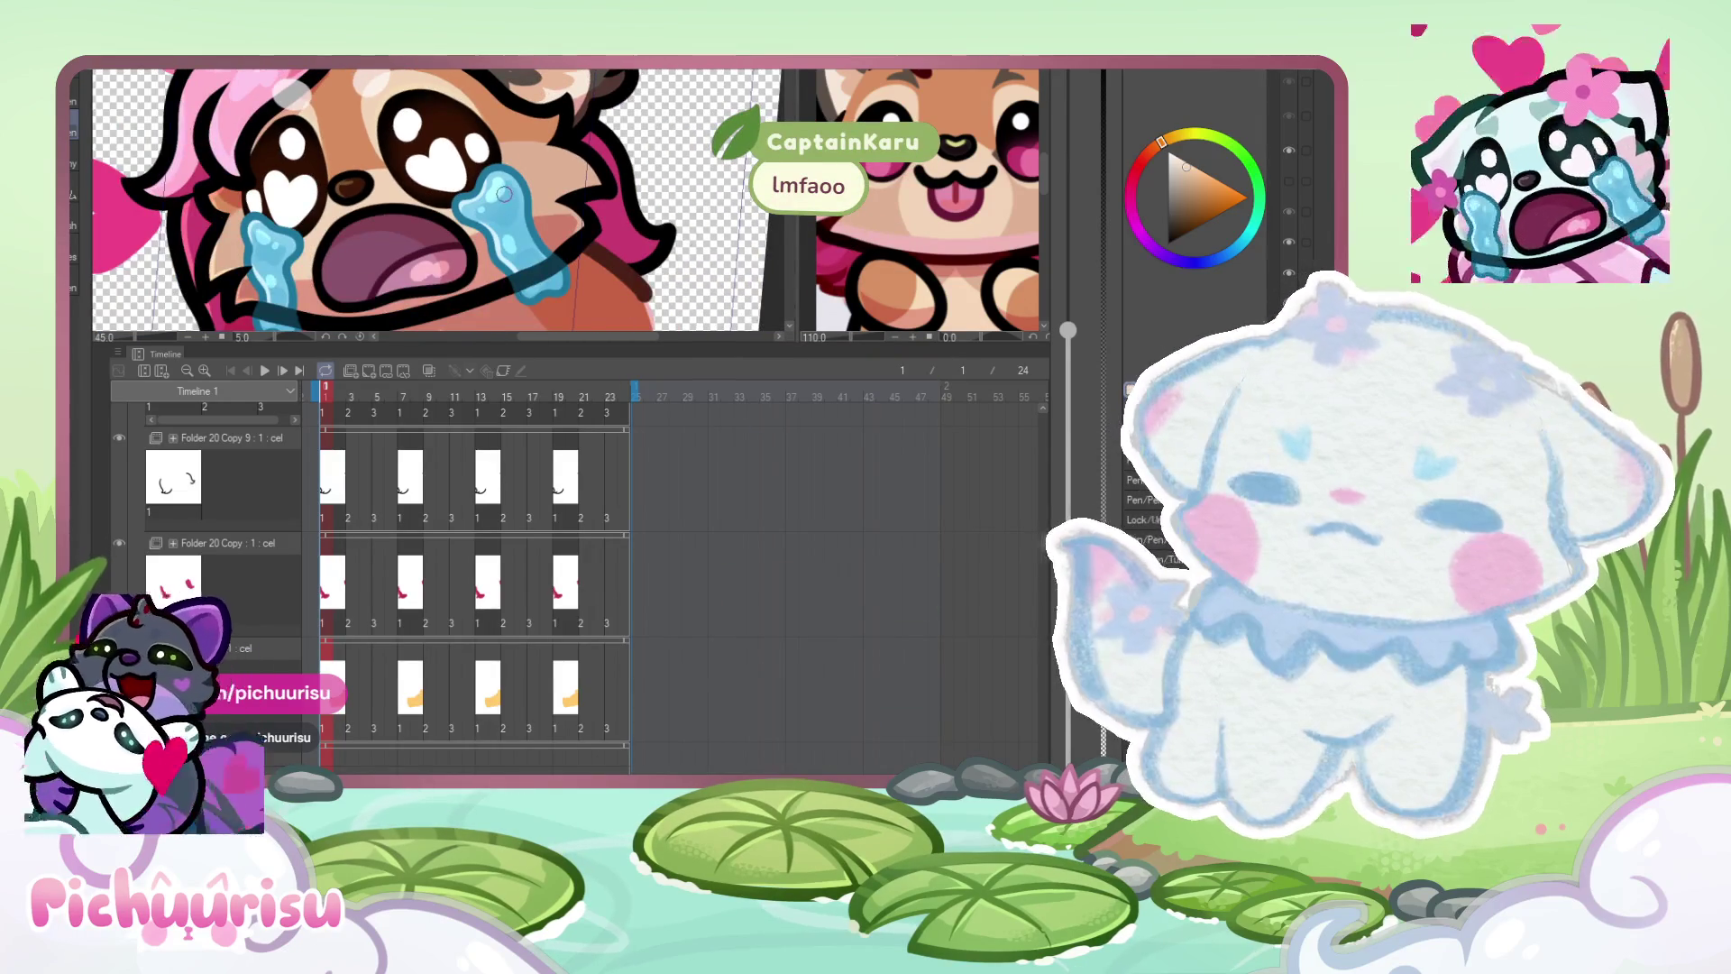
scroll(429, 146, "up", 3)
scroll(428, 146, "down", 1)
scroll(428, 146, "down", 1)
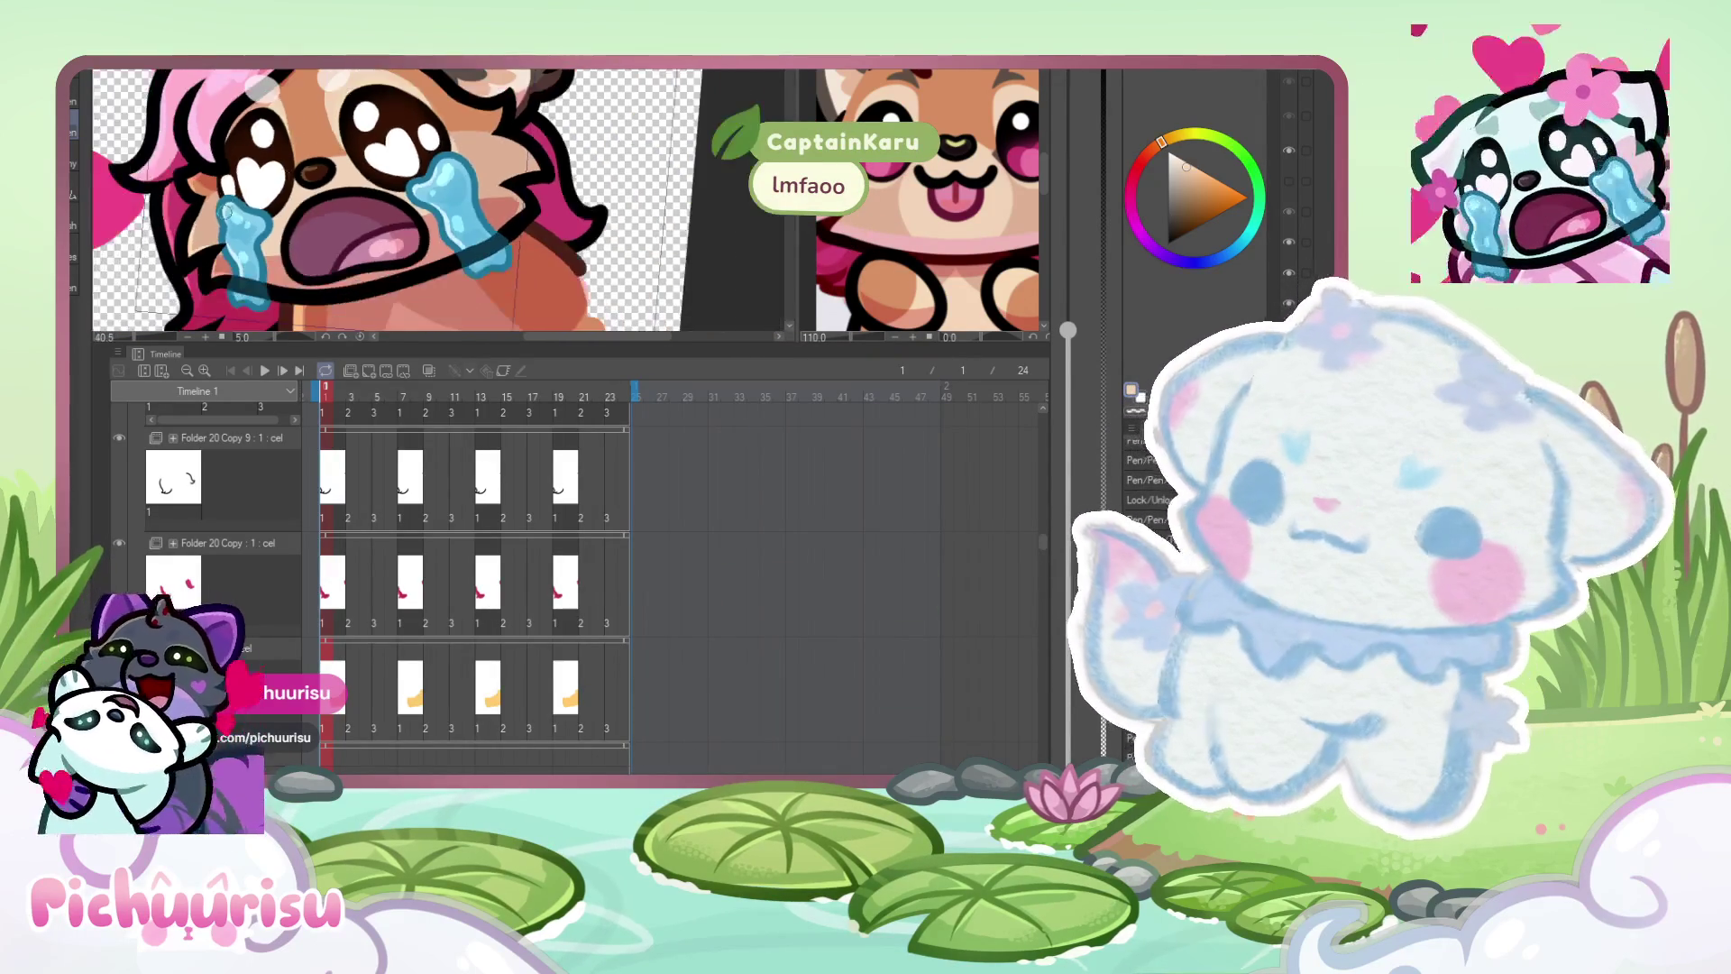
scroll(225, 181, "up", 3)
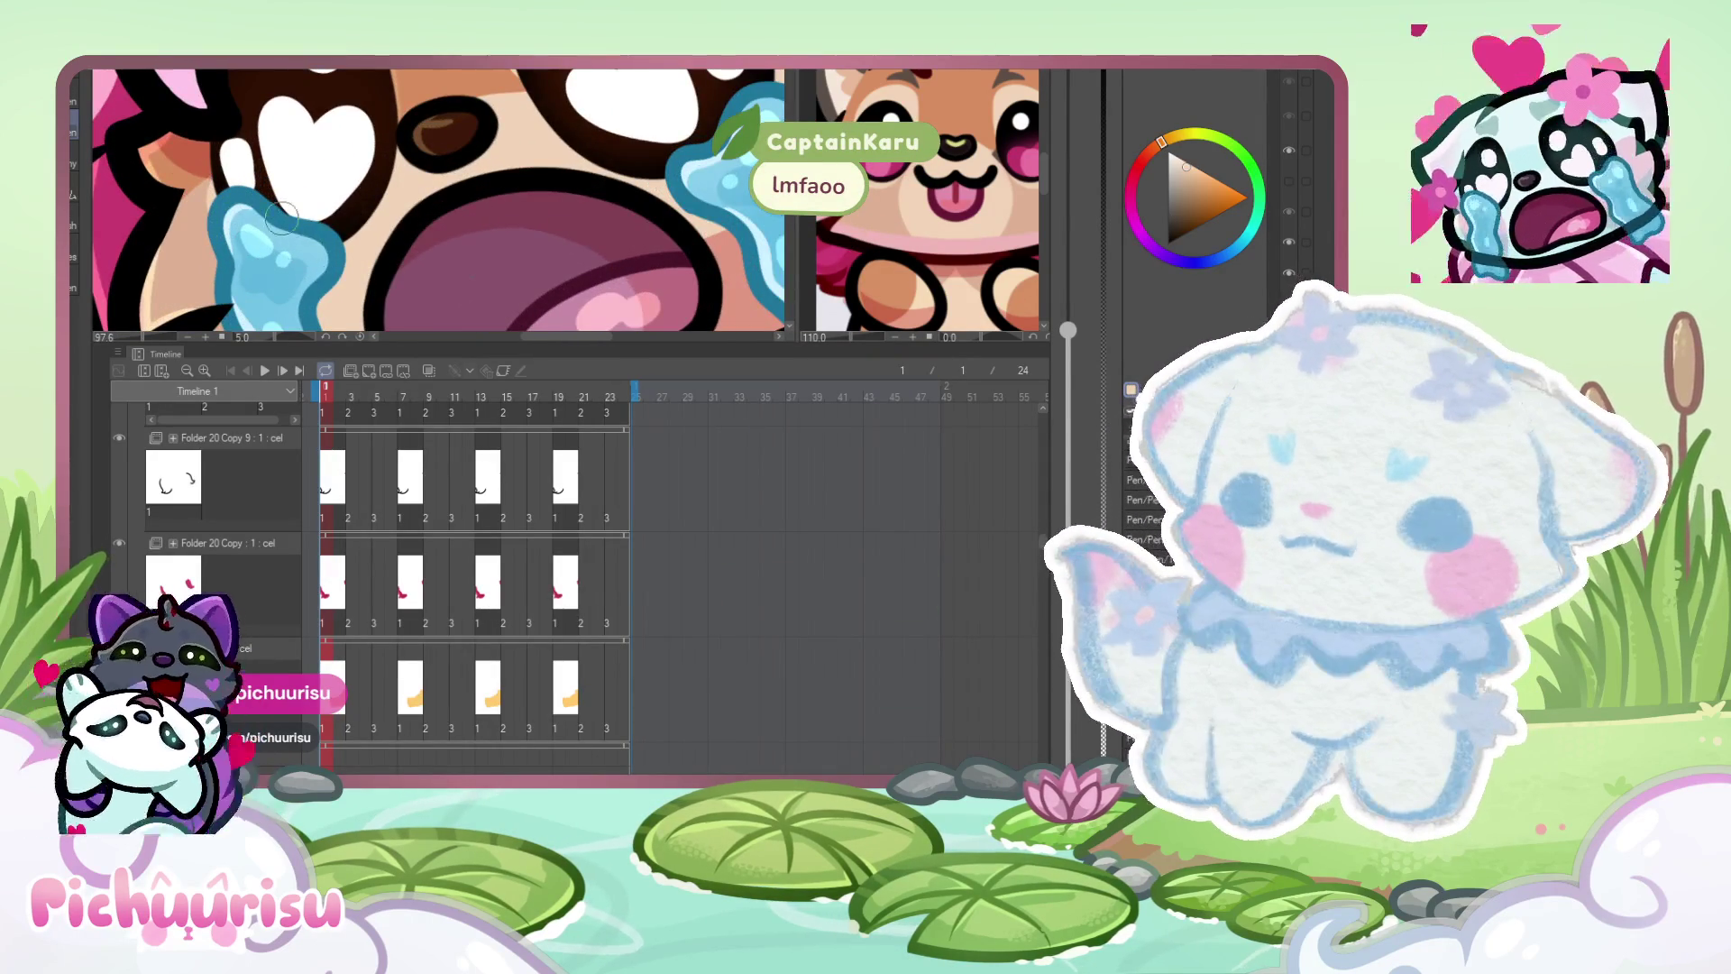
scroll(281, 217, "down", 3)
scroll(282, 206, "up", 1)
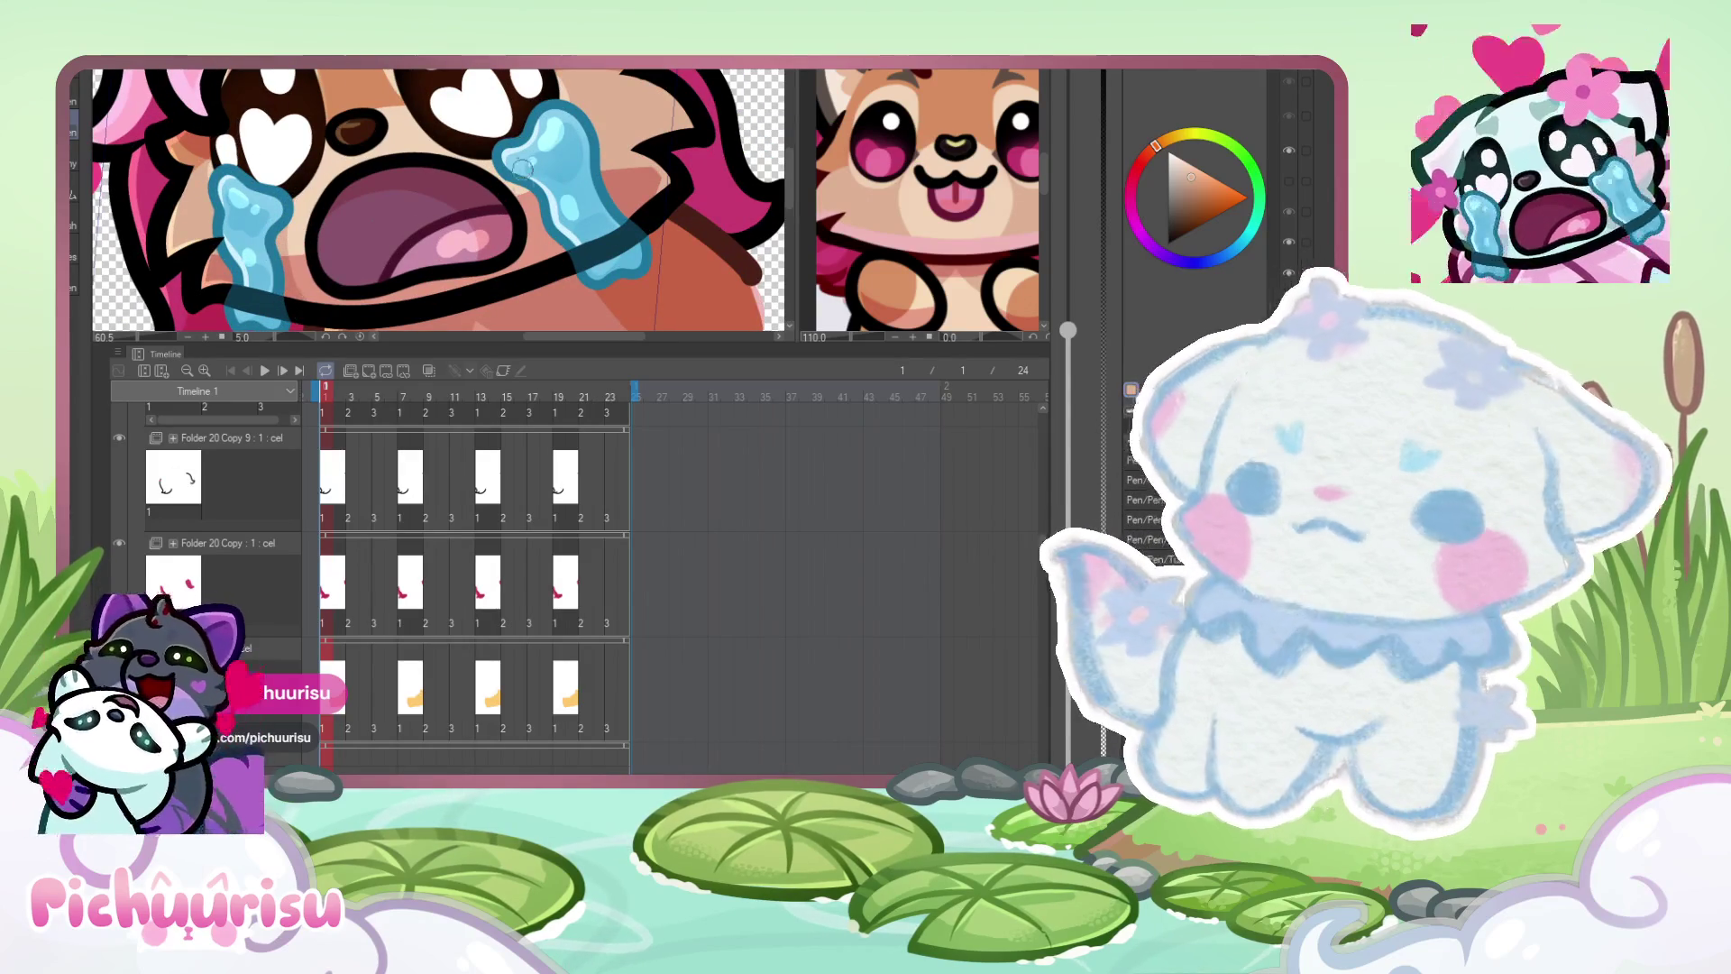
- Sample a darker brown from the fox reference, then return to the emote document
left_click(953, 118)
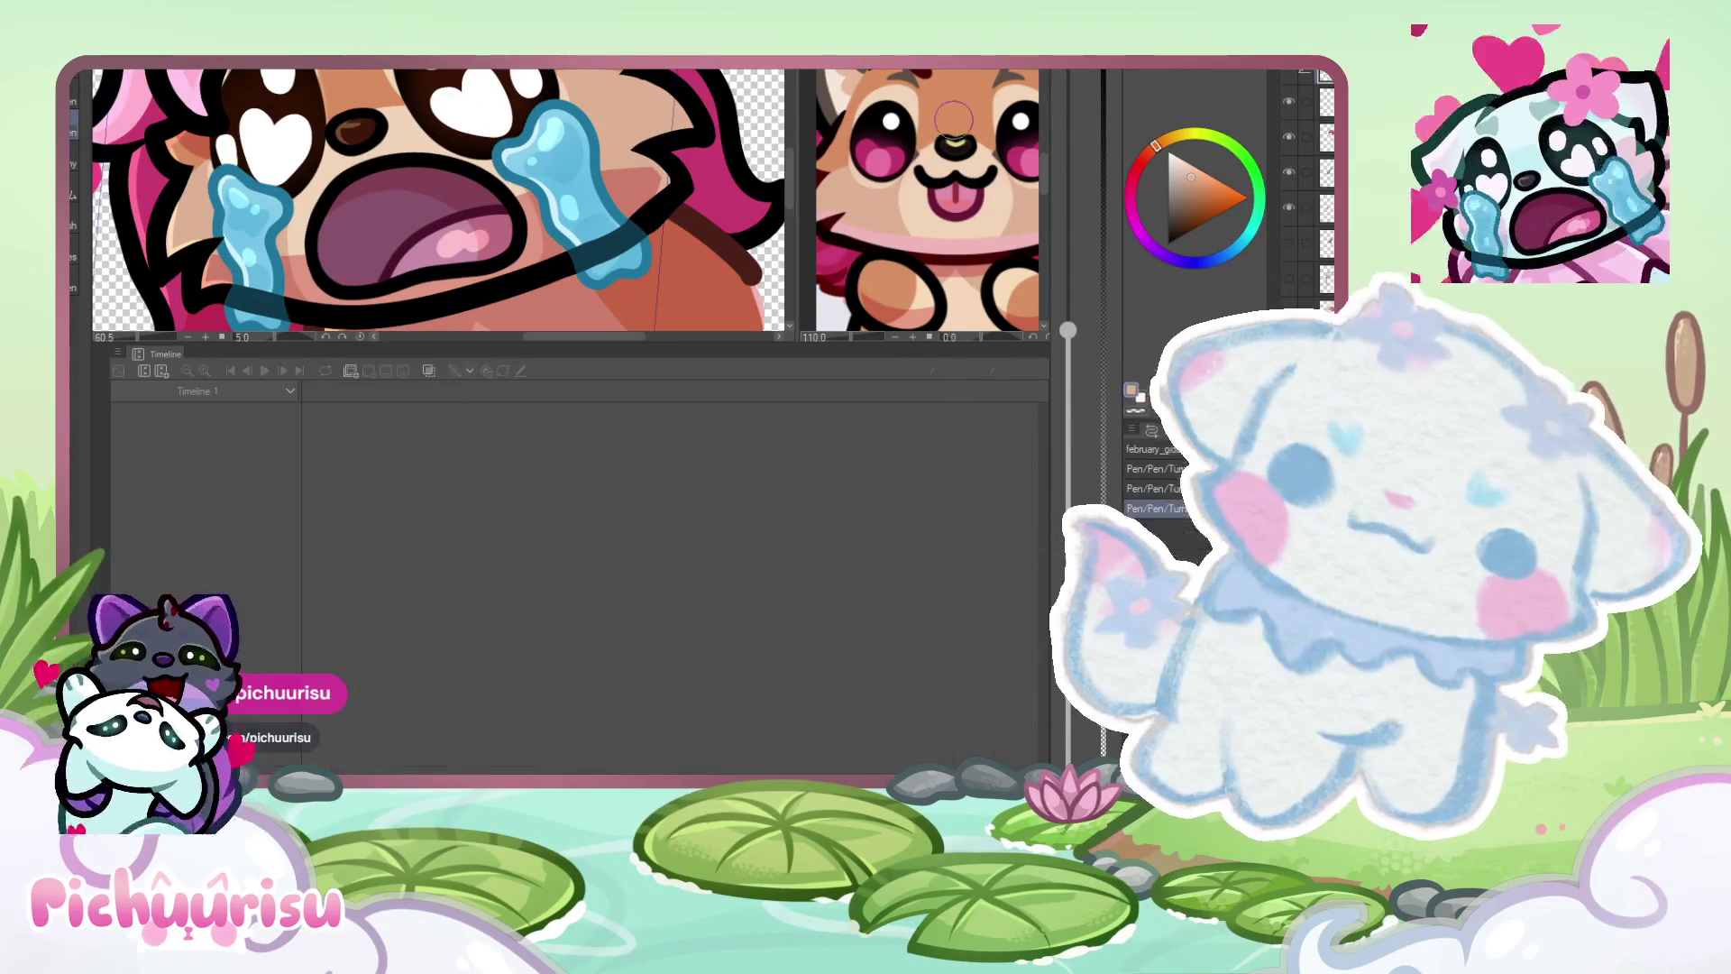
left_click(997, 150, "alt")
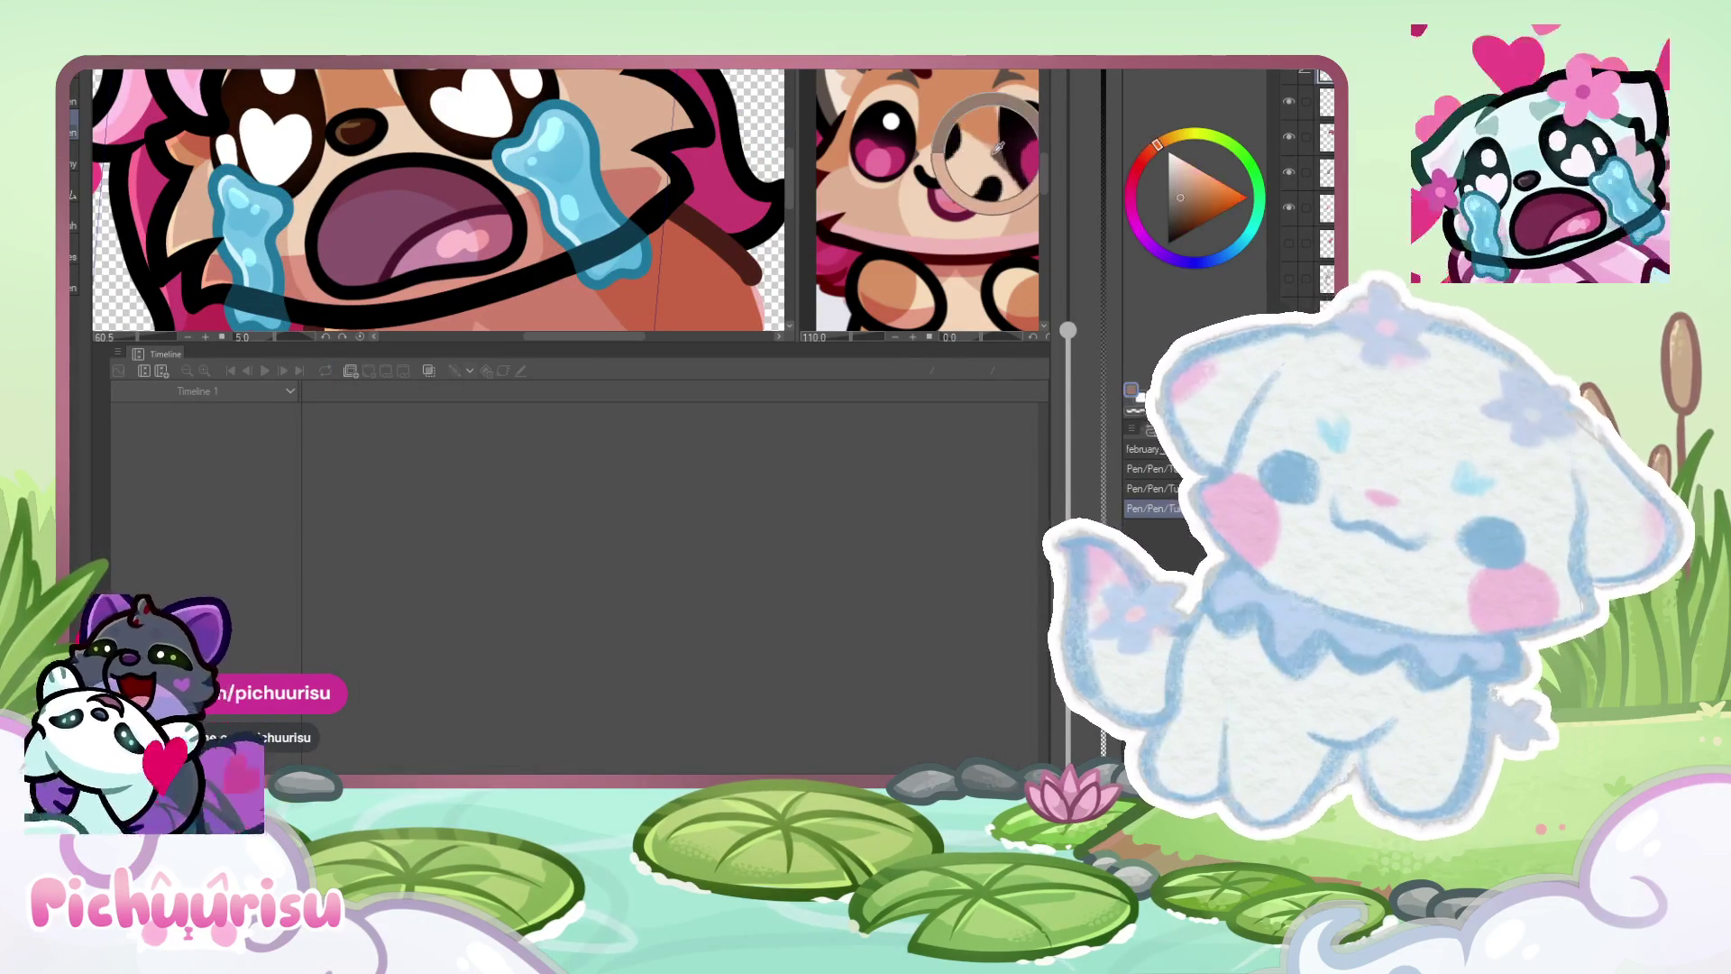
left_click_drag(999, 147, 987, 157)
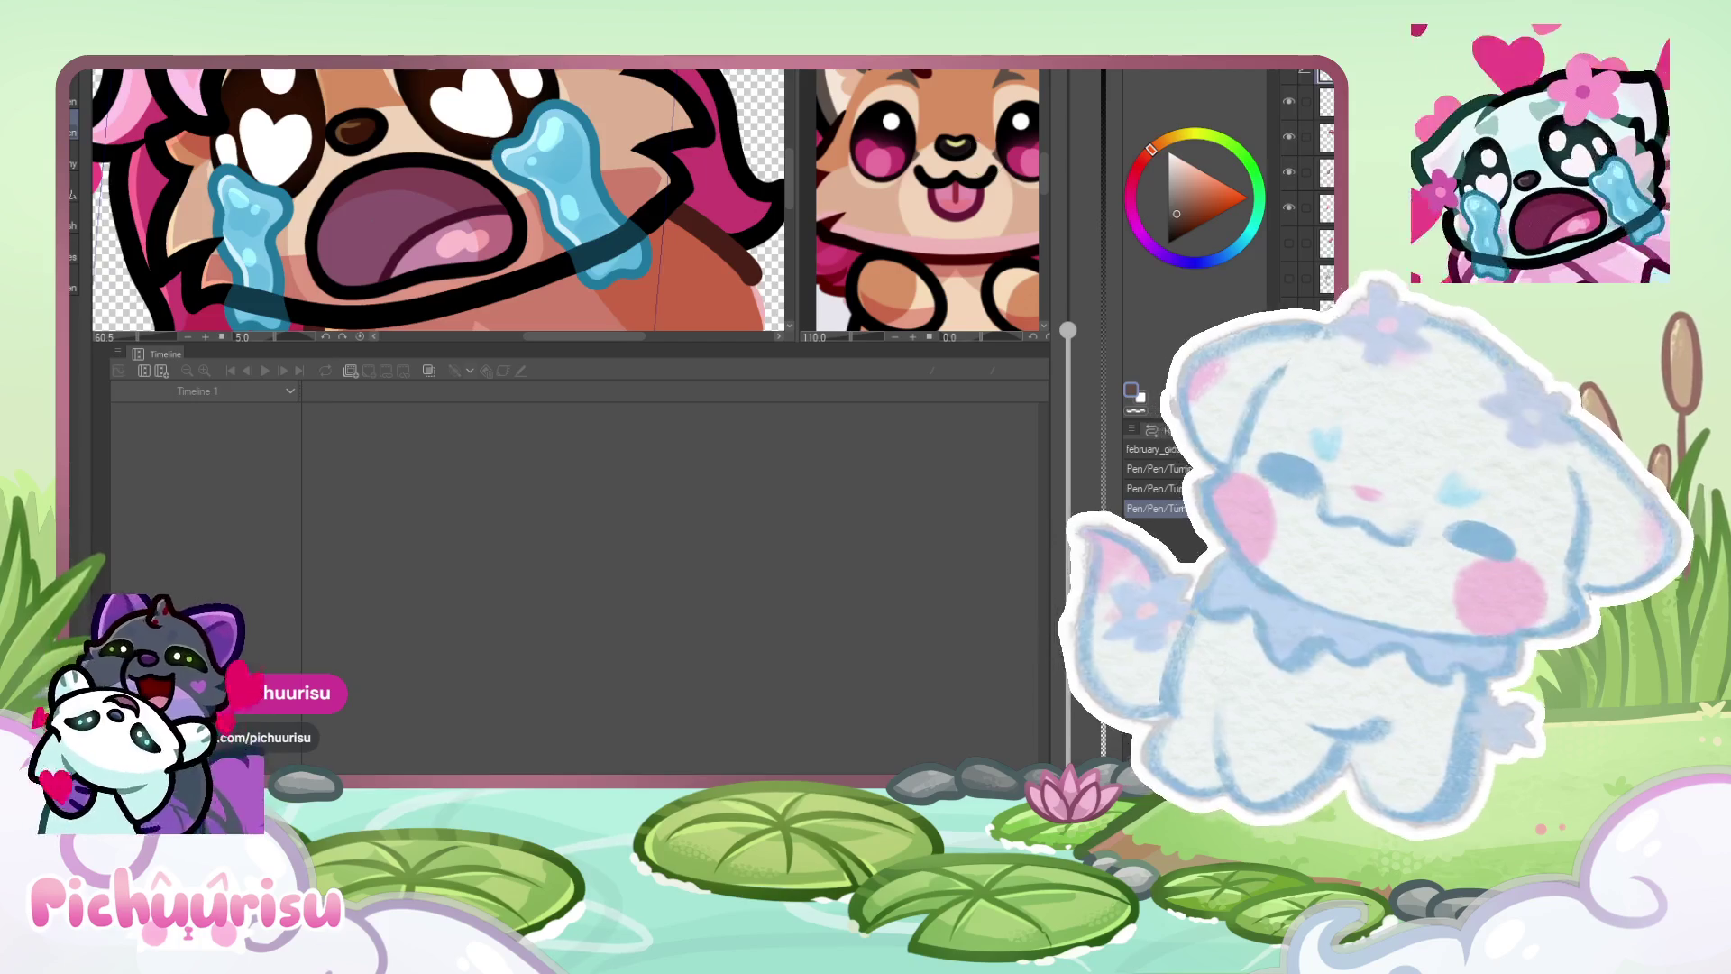
left_click(324, 247)
- Zoom into the eye and sample the face's light peach and the pupil's dark red-brown
scroll(323, 247, "up", 5)
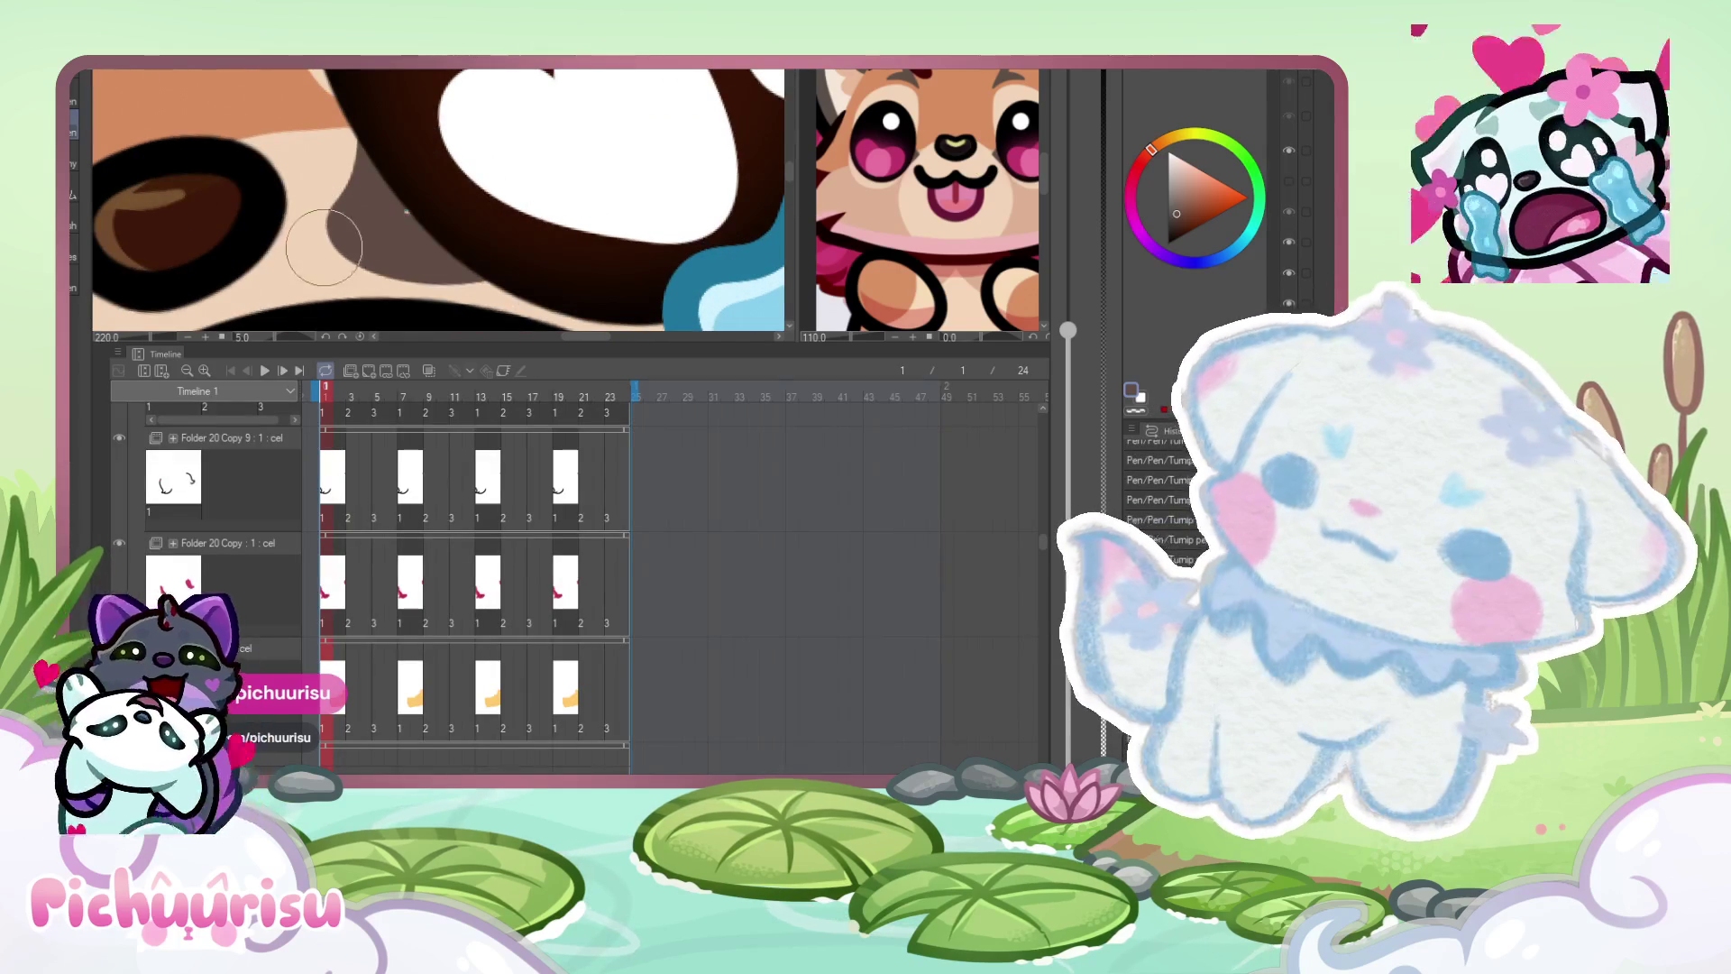
scroll(432, 212, "down", 5)
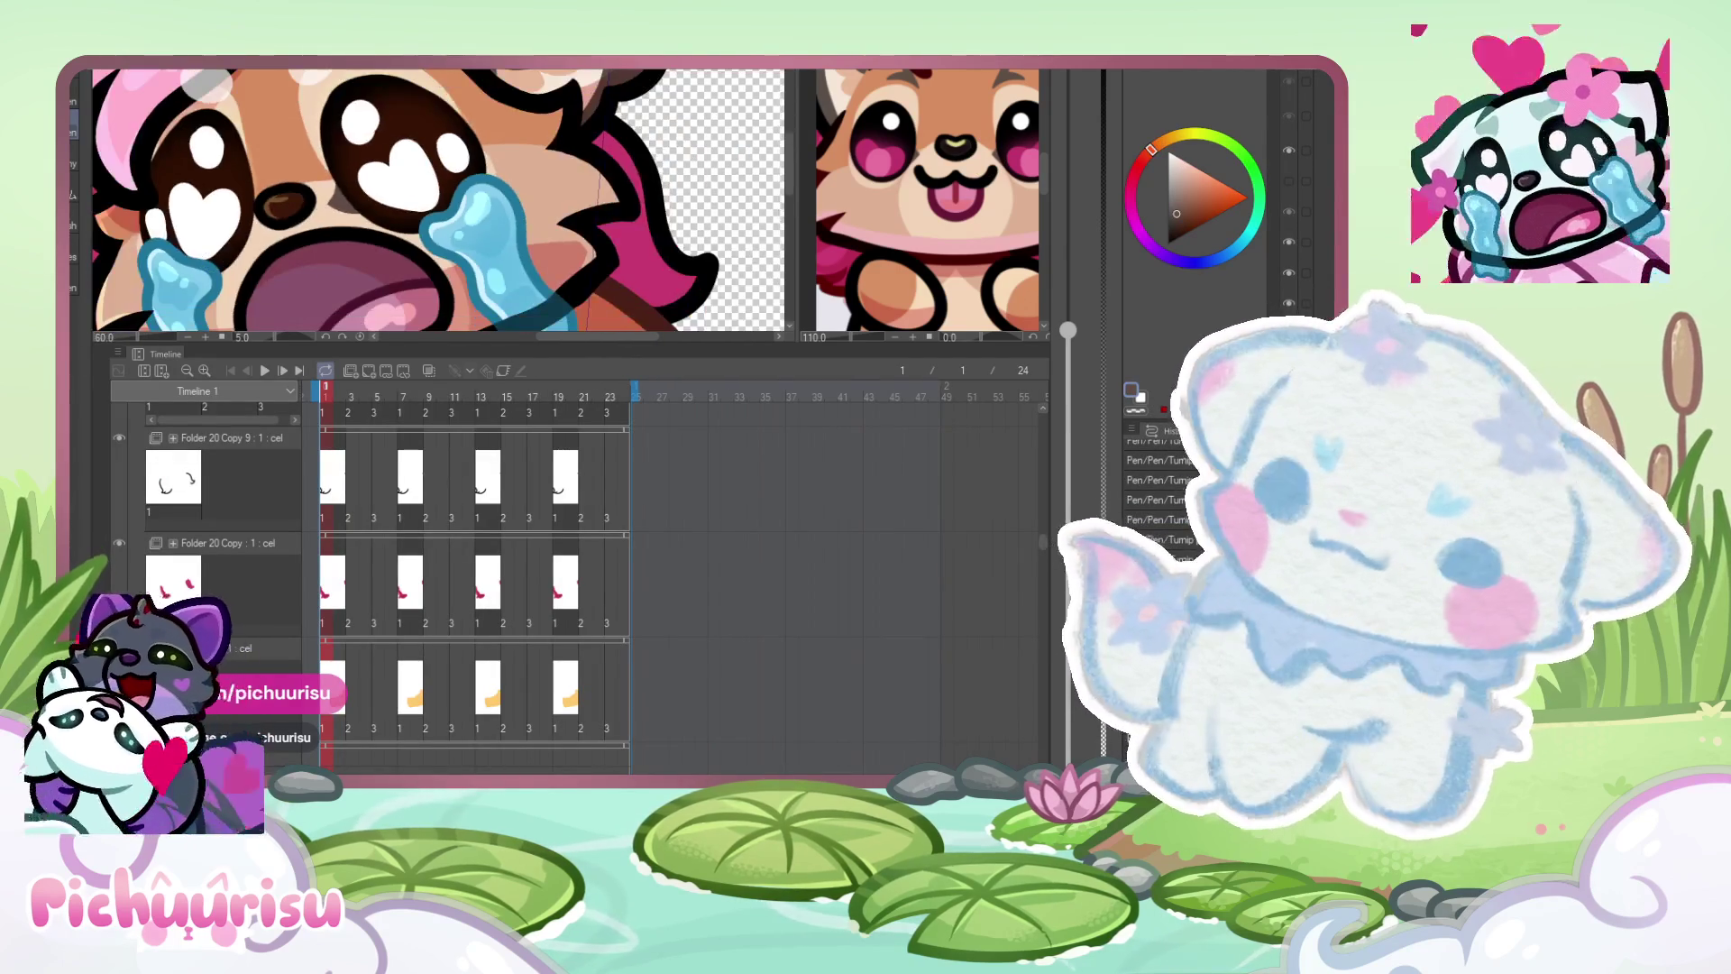
scroll(339, 177, "up", 4)
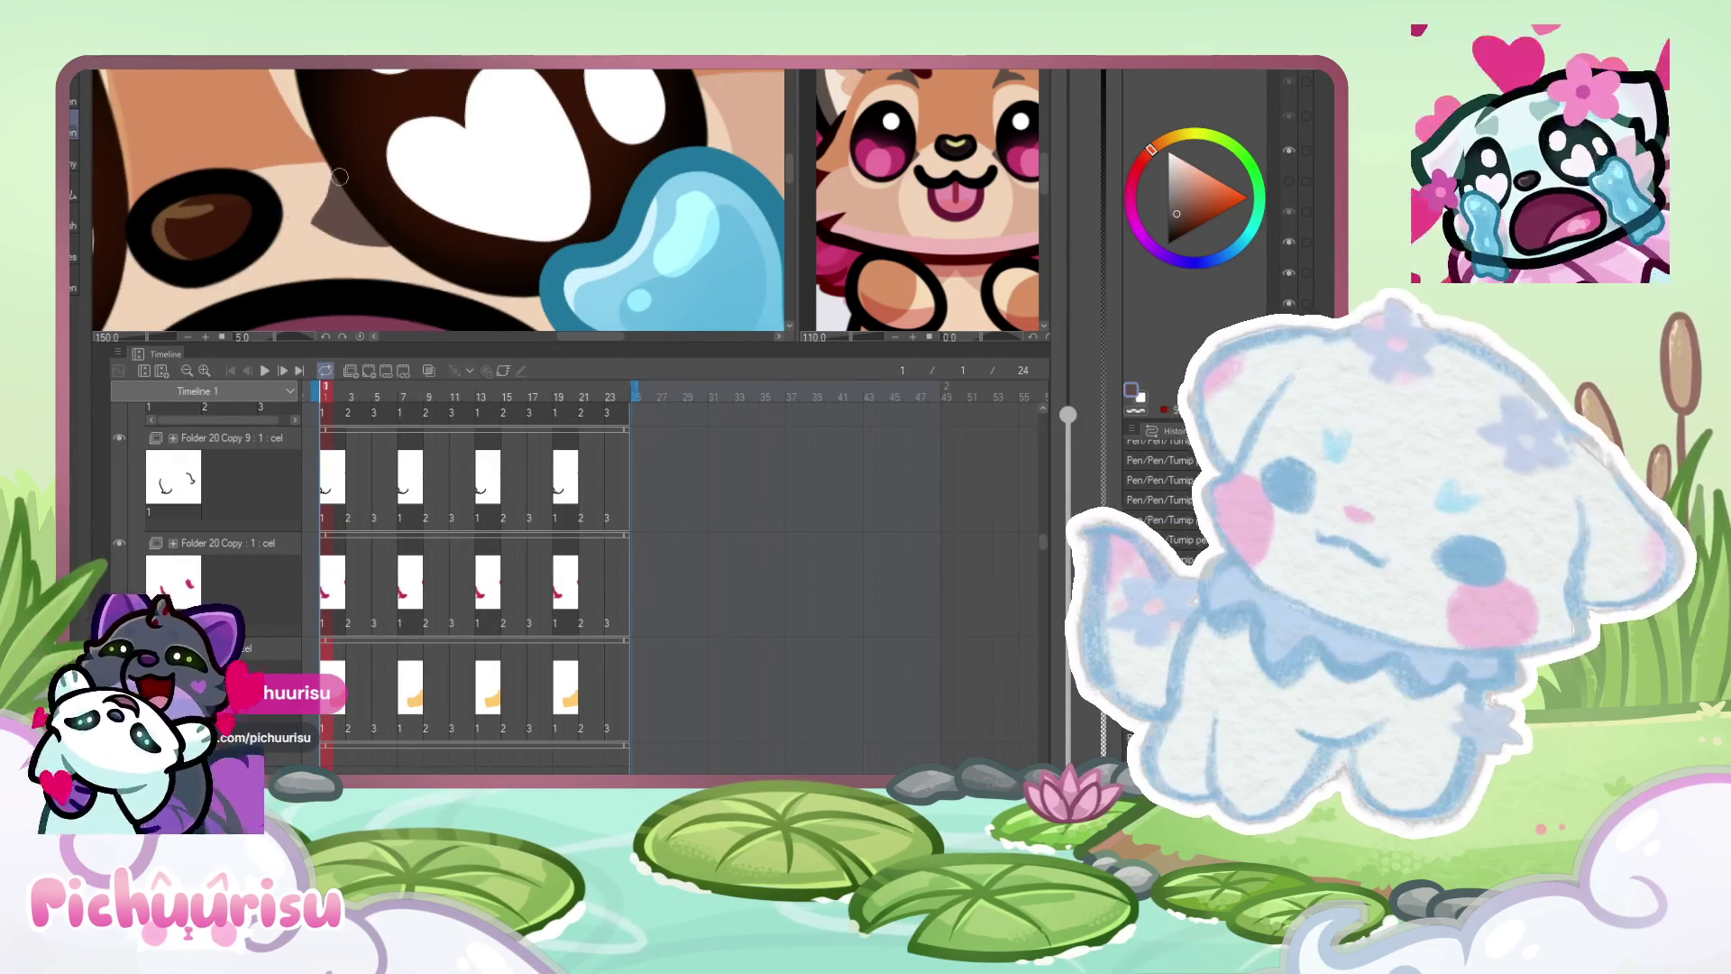
scroll(351, 236, "down", 4)
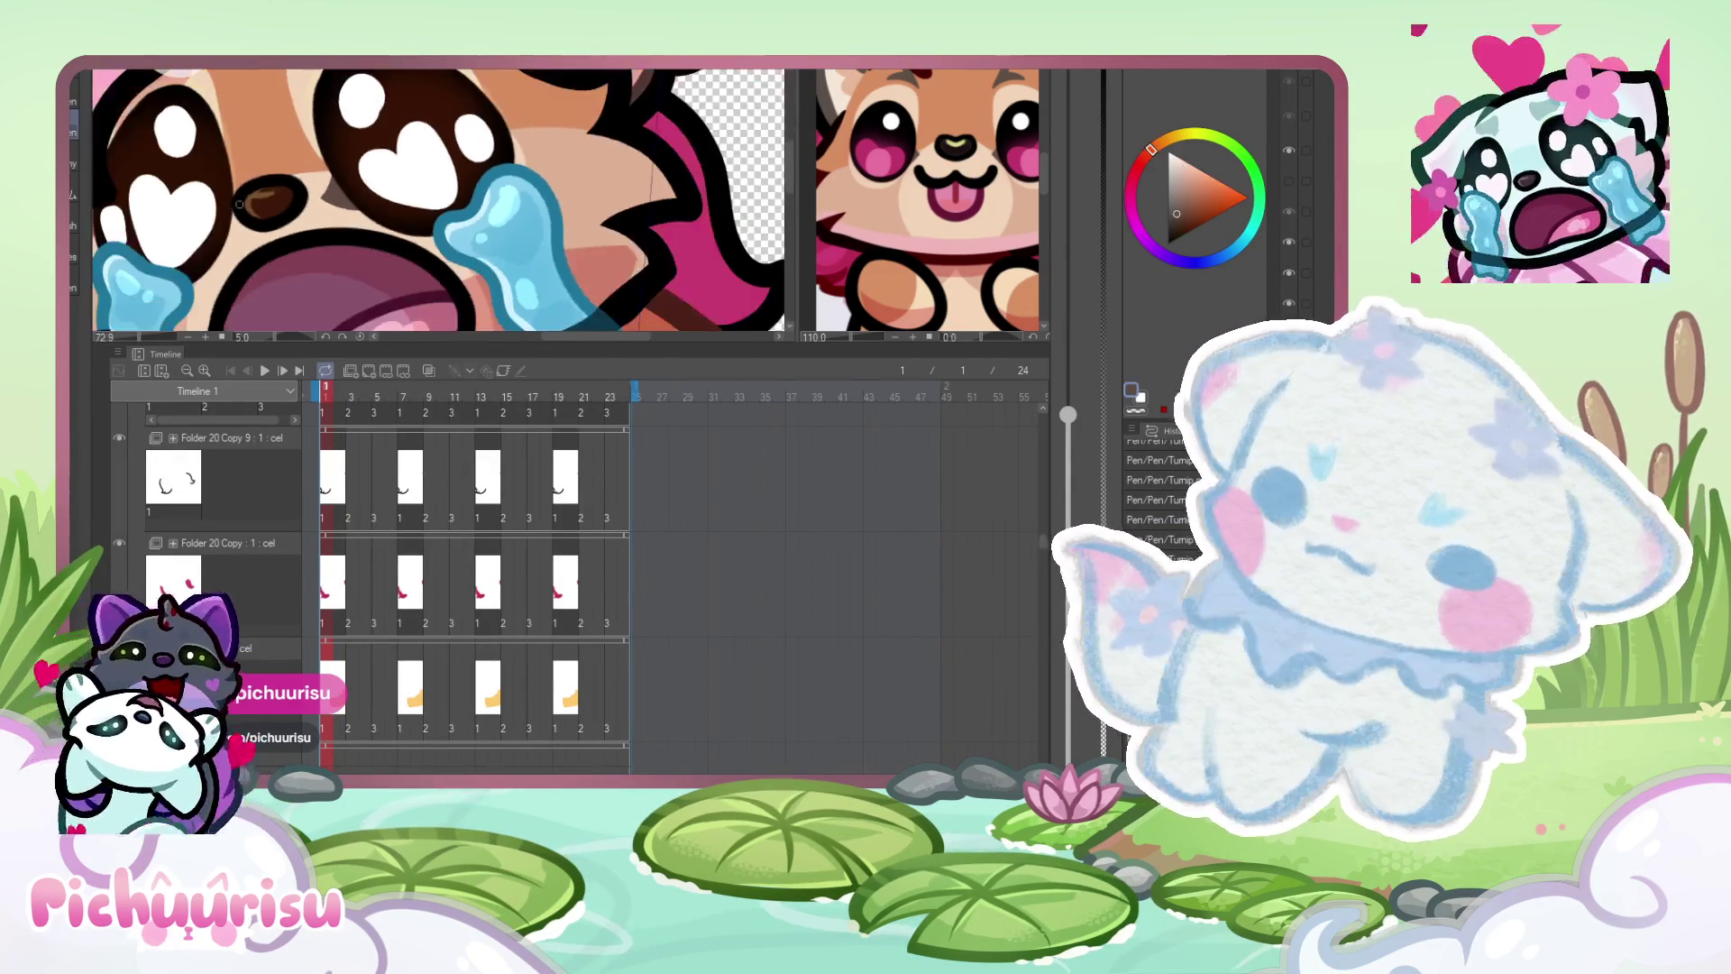
scroll(228, 219, "up", 4)
scroll(228, 219, "up", 1)
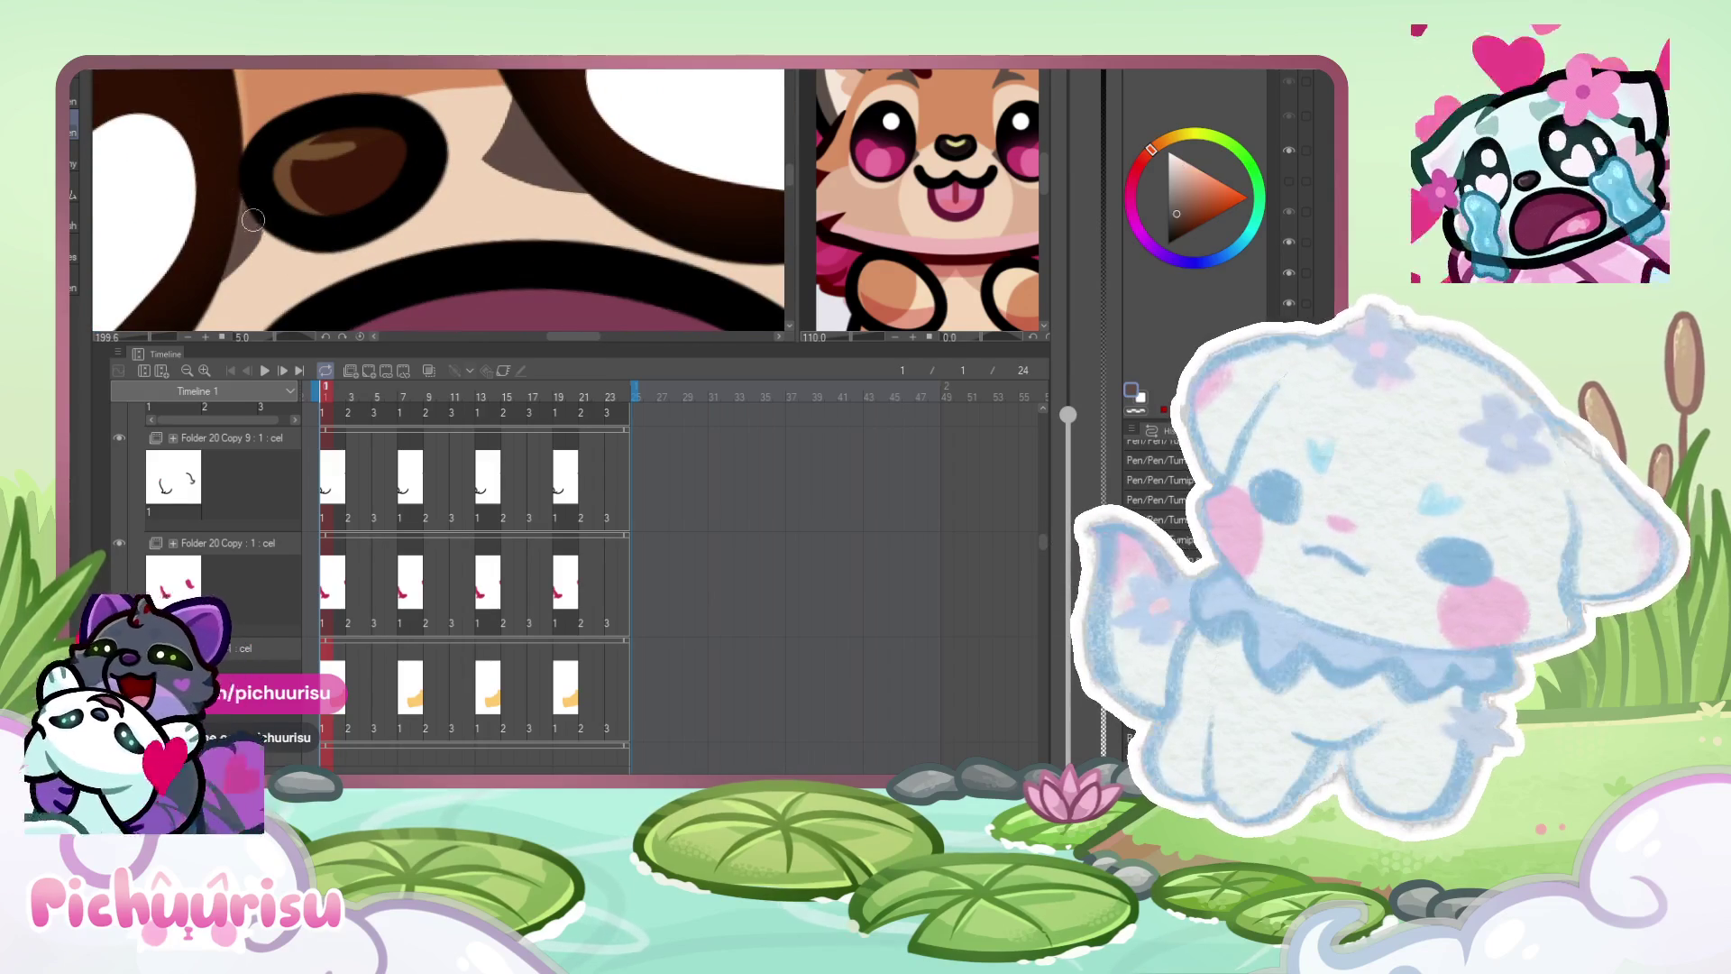
left_click(240, 199, "alt")
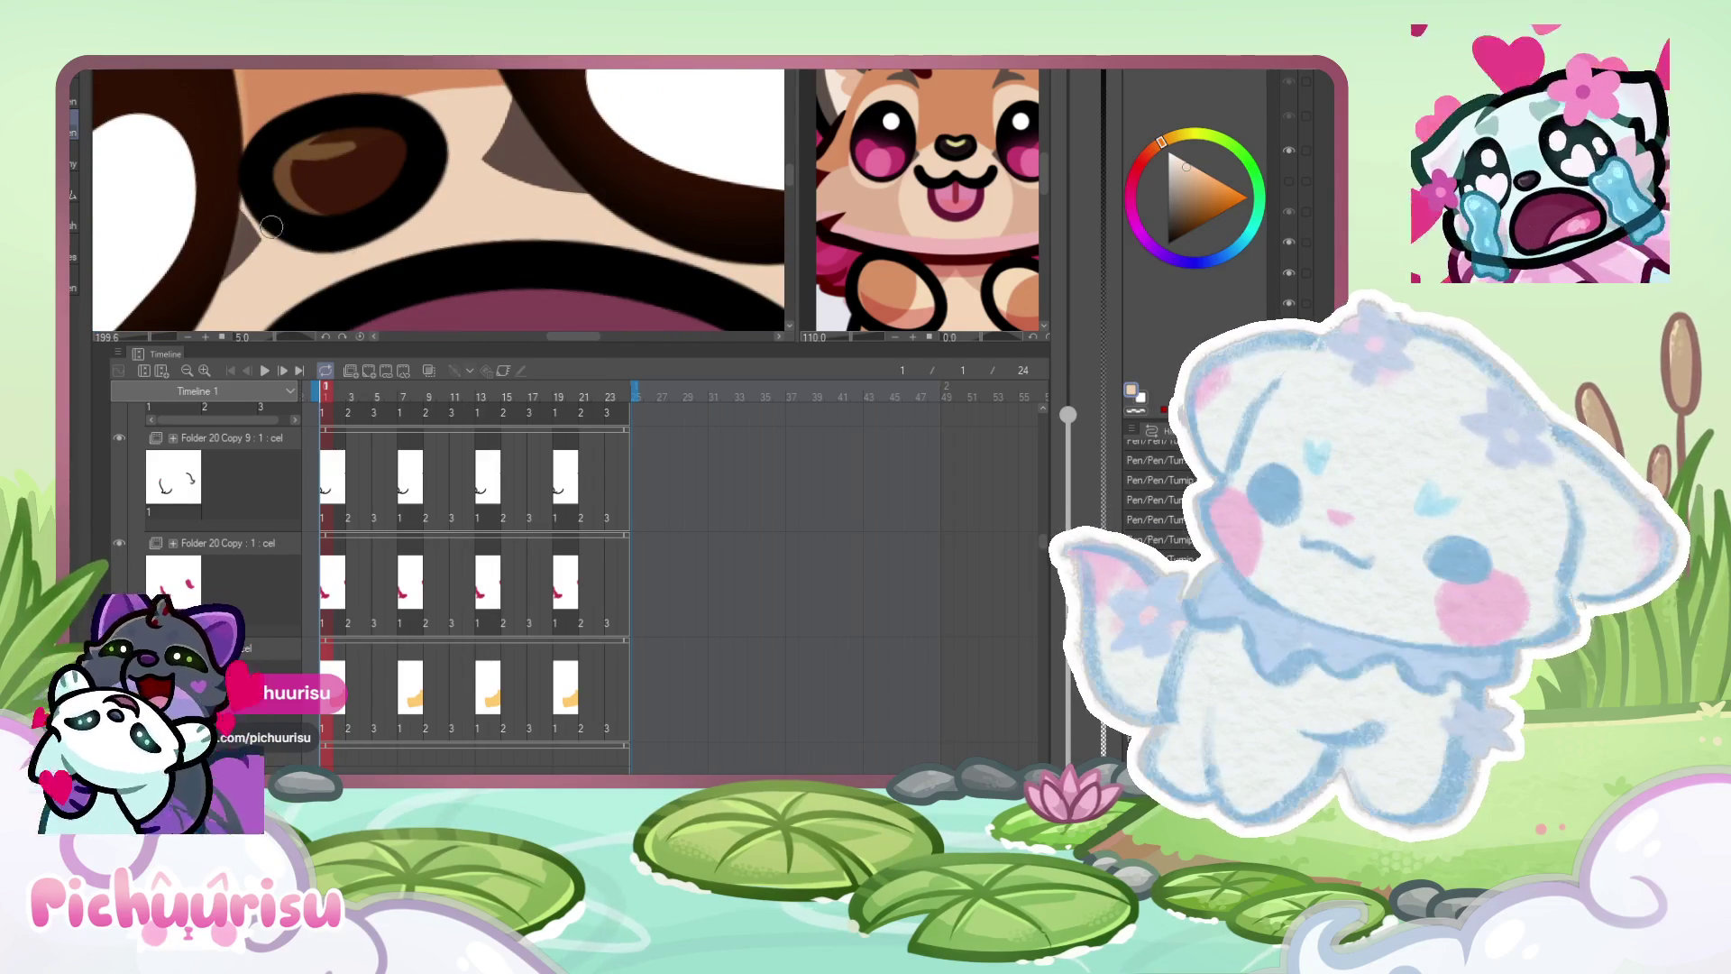
scroll(270, 226, "down", 3)
scroll(325, 181, "up", 2)
left_click(317, 193, "alt")
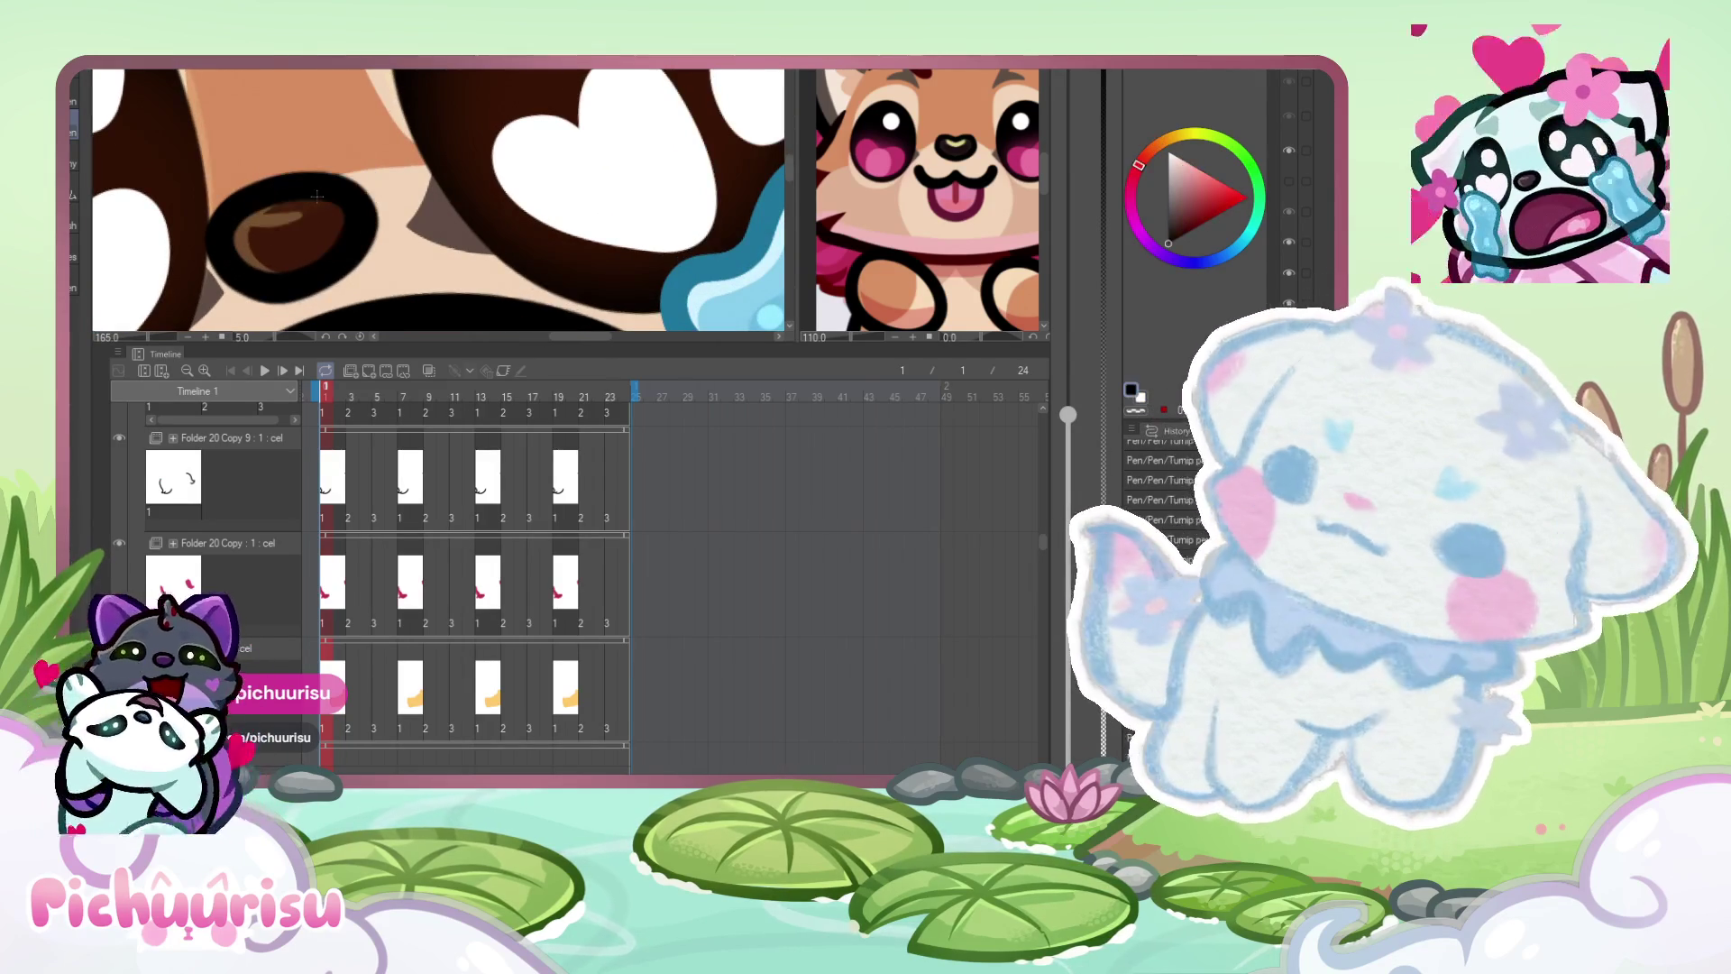
- Try a cyan highlight on the eye's top-left, undo it, and advance to frame 3
scroll(318, 197, "up", 1)
scroll(258, 226, "up", 1)
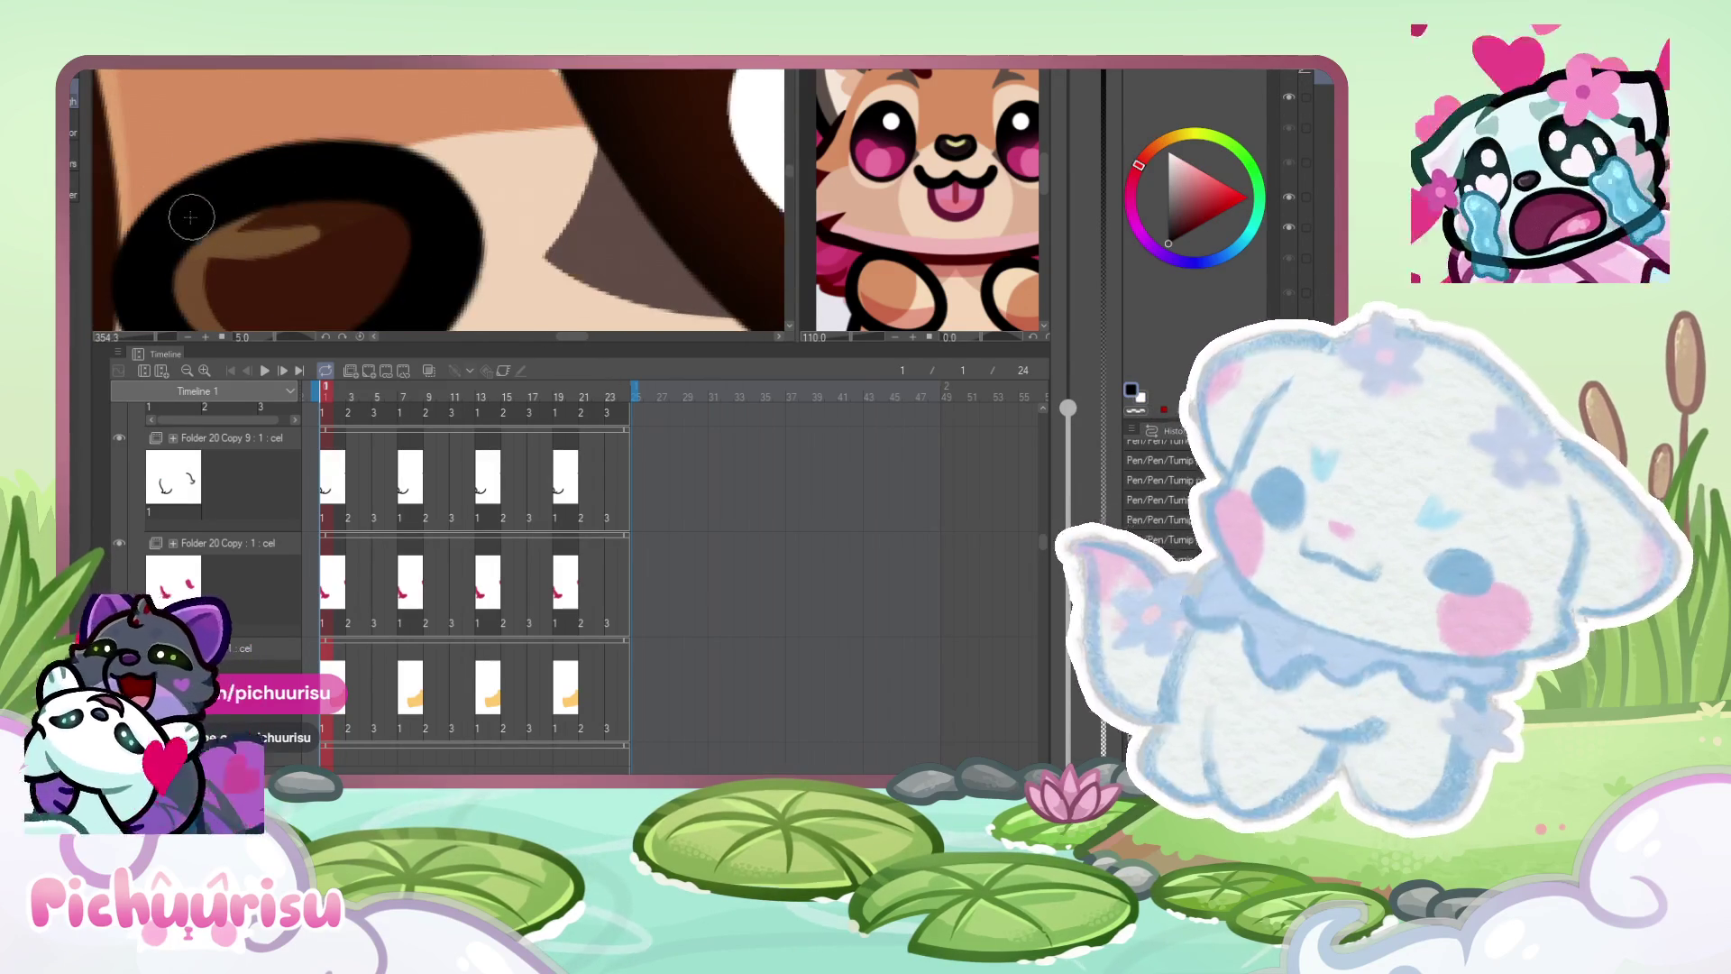
left_click_drag(162, 233, 241, 199)
key("ctrl+z")
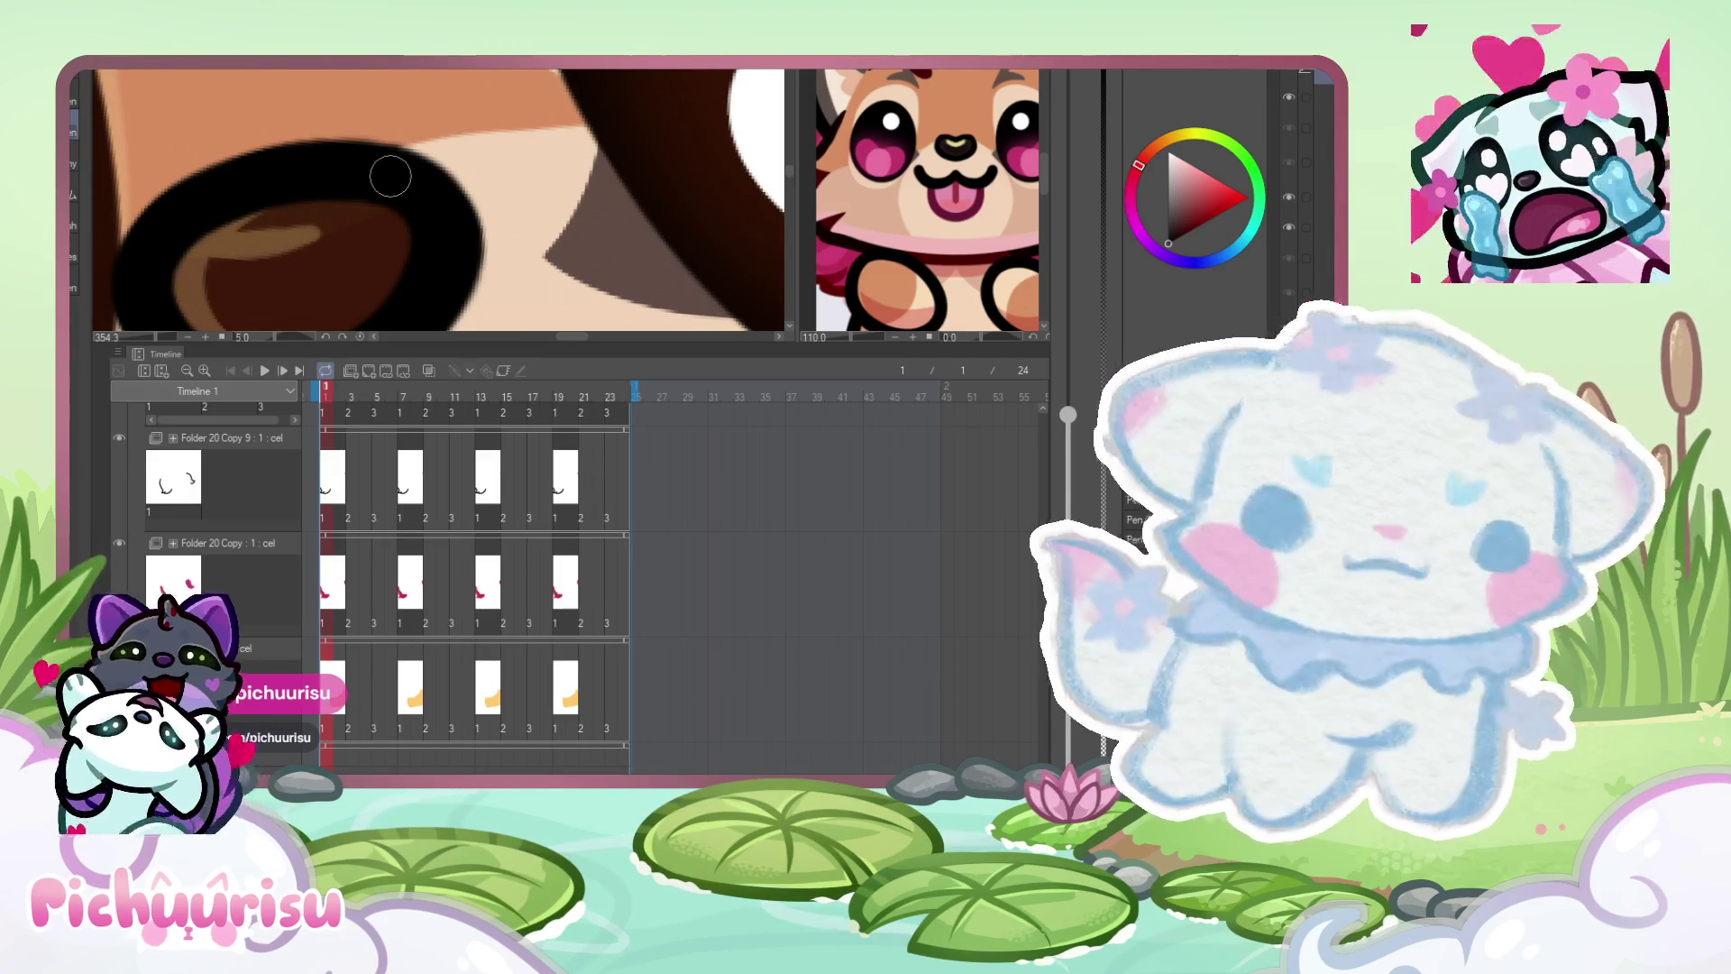
scroll(438, 199, "down", 5)
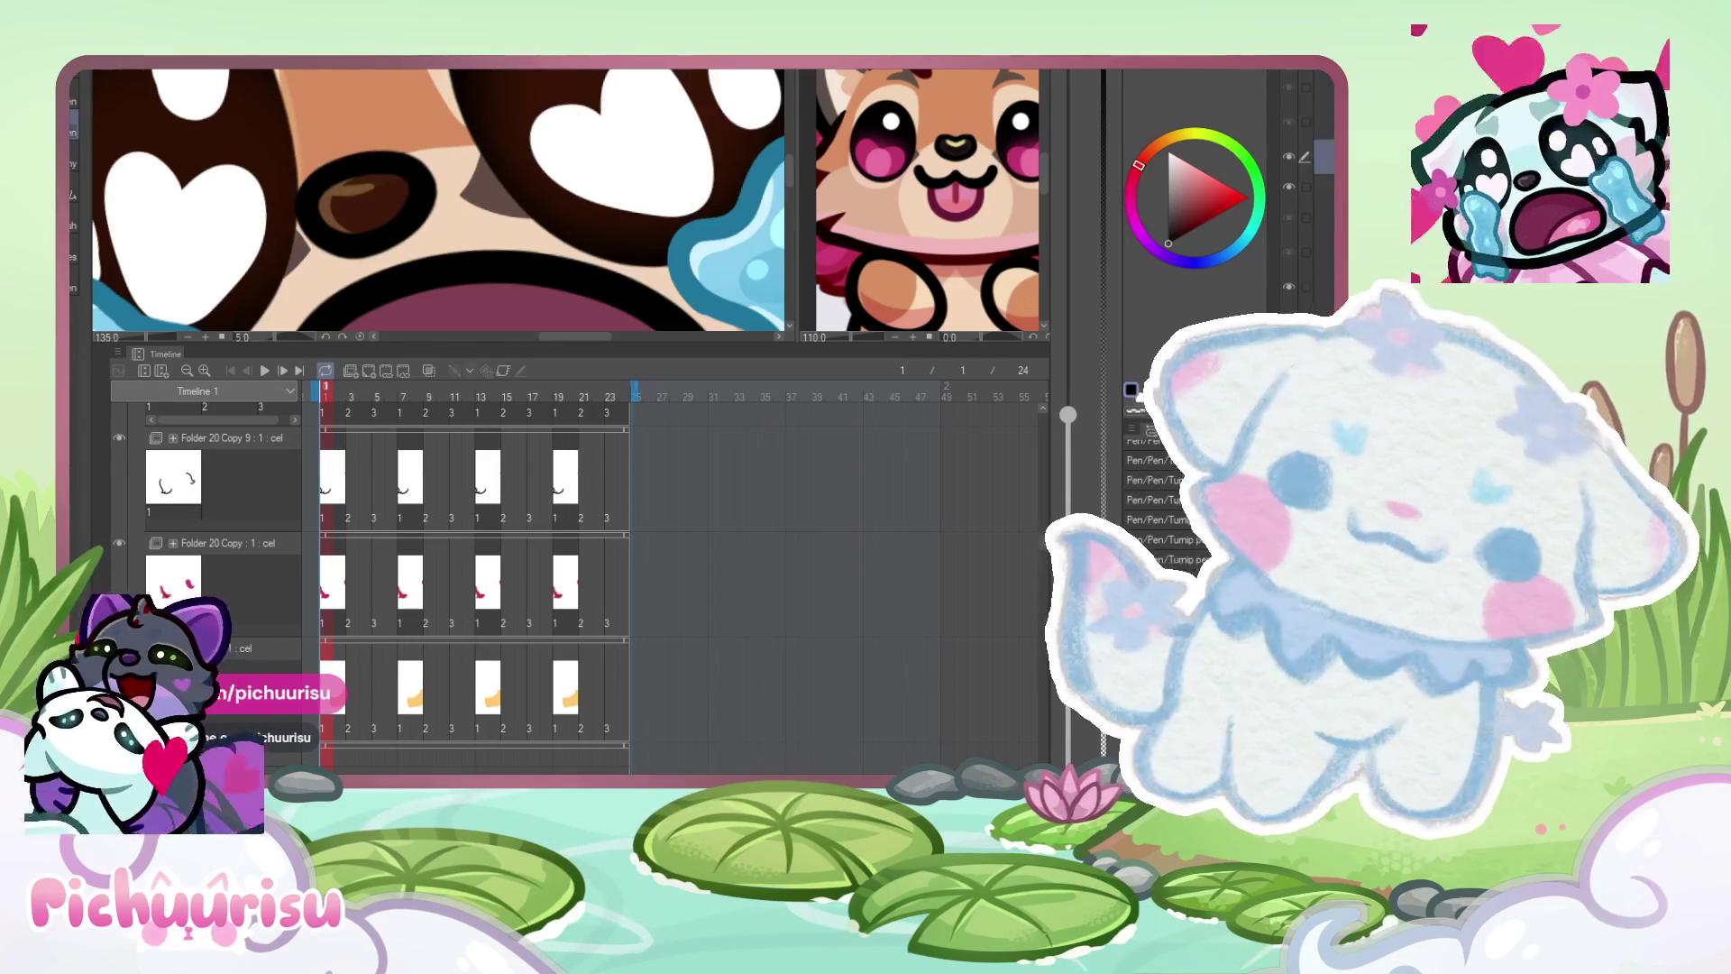
scroll(311, 141, "up", 5)
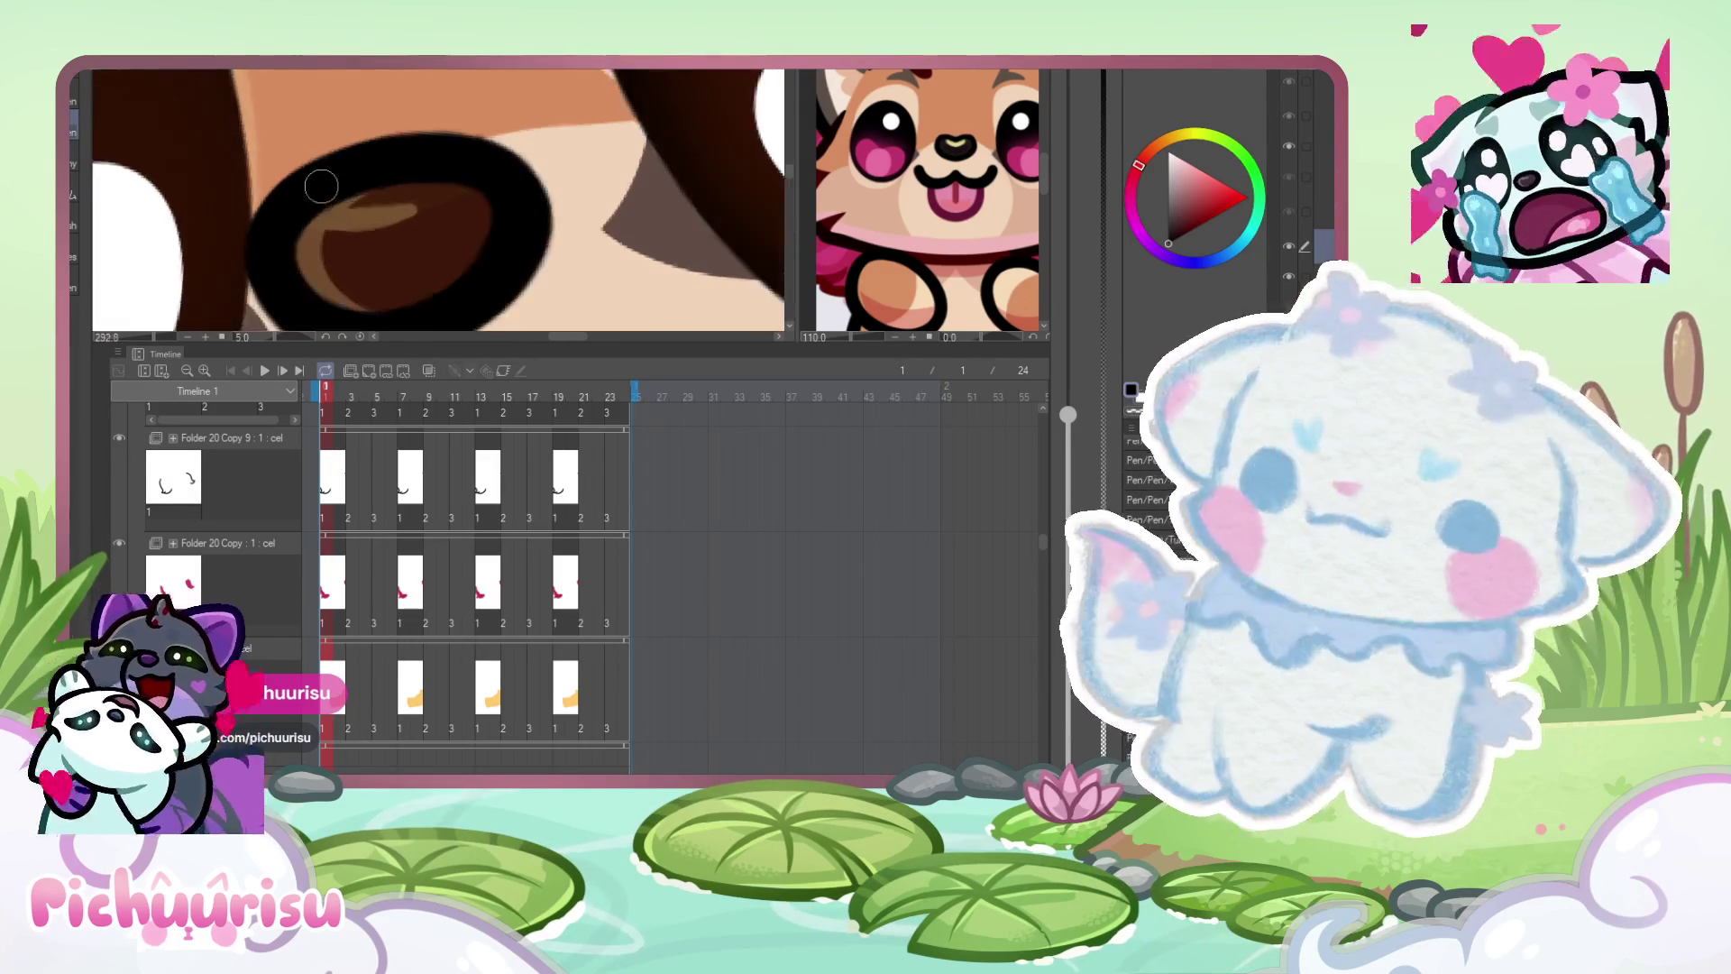
scroll(597, 157, "down", 2)
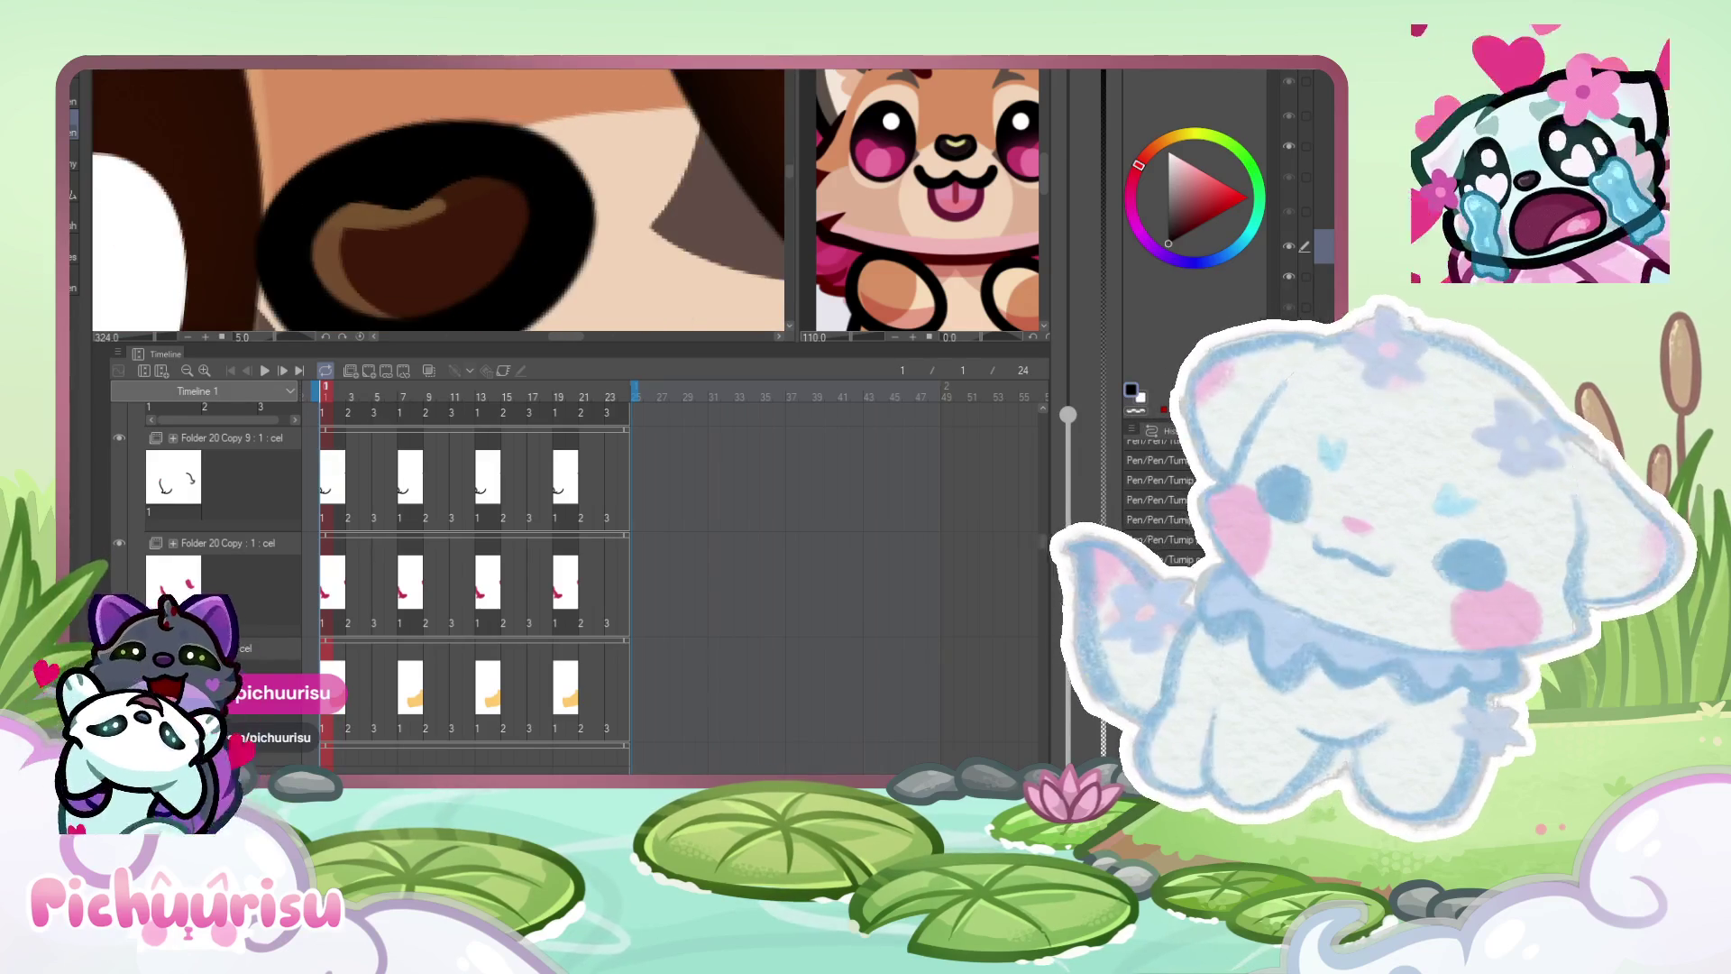
key("Right")
key("Right")
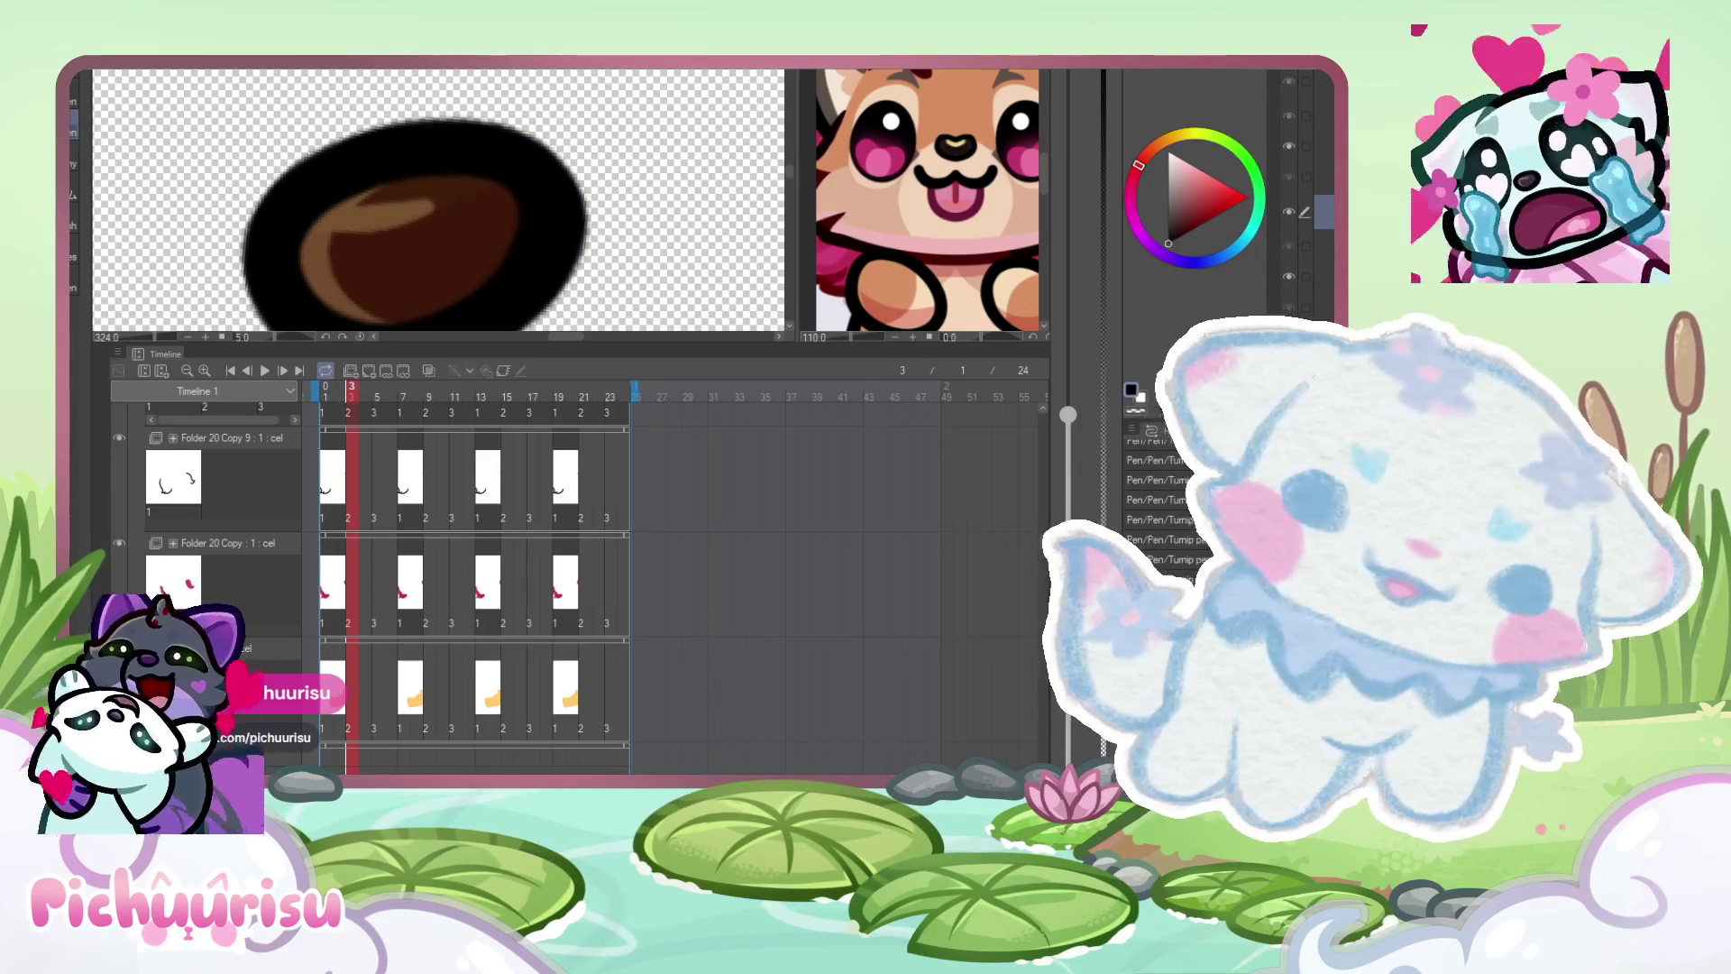
- Reshape frame 3's eye highlight into a thin crescent and touch up frame 5's eye in dark brown
left_click_drag(324, 191, 446, 193)
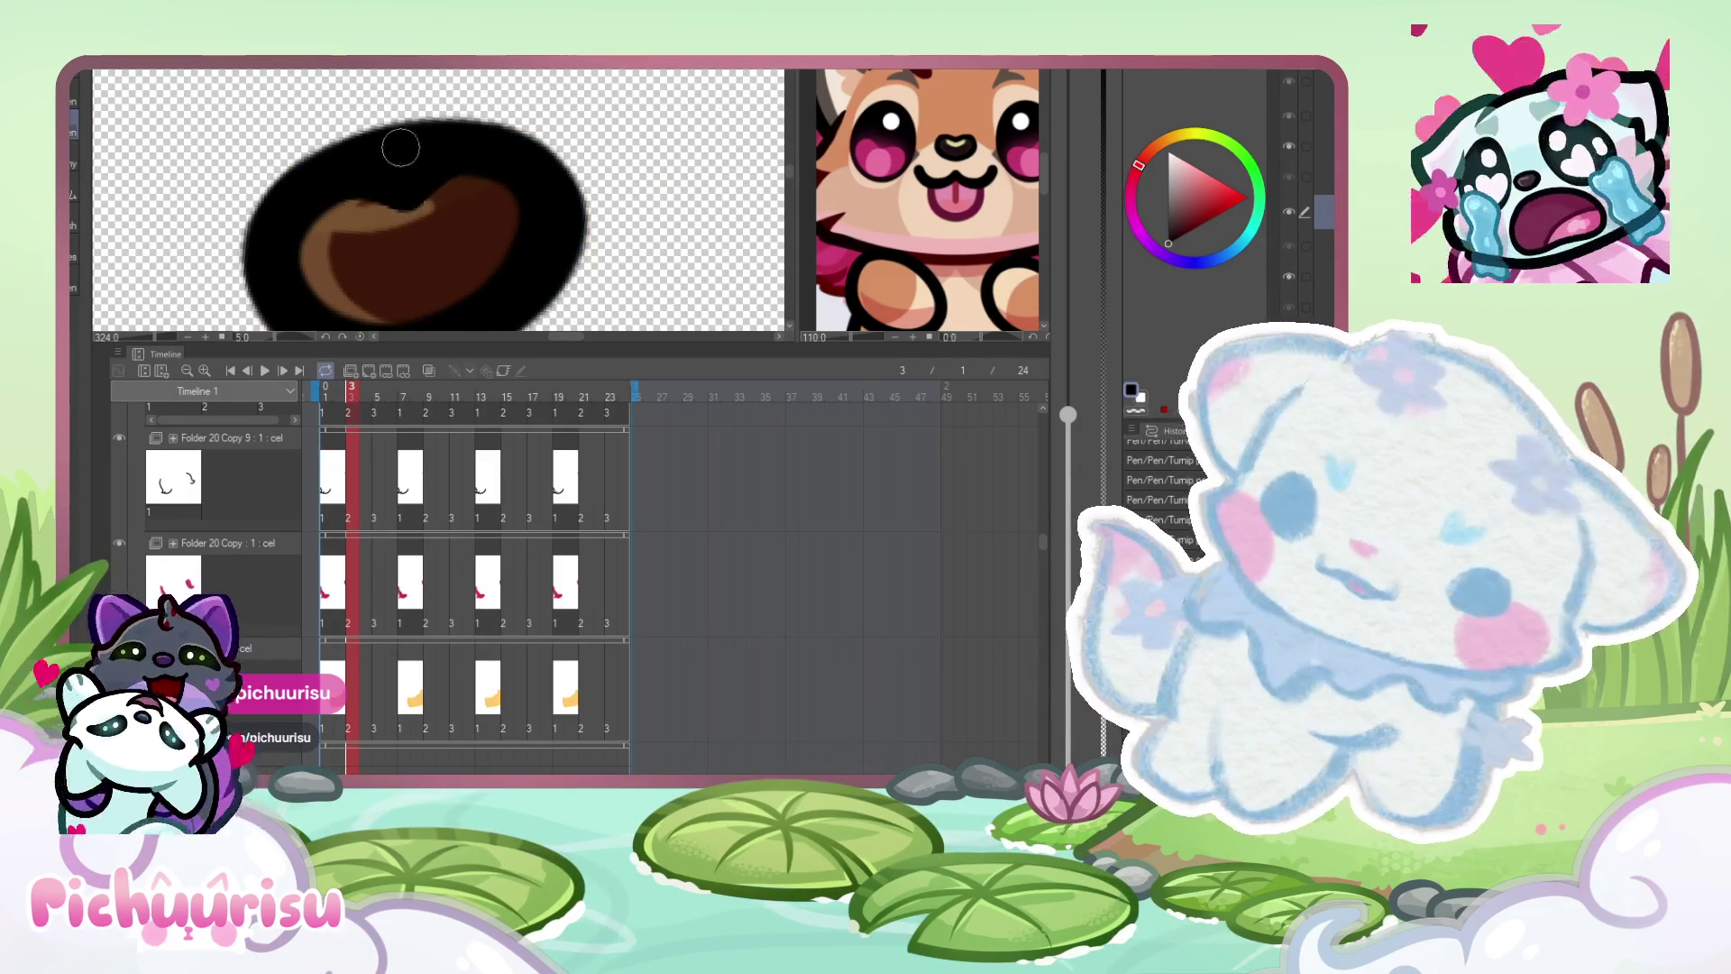
key("Right")
key("Right")
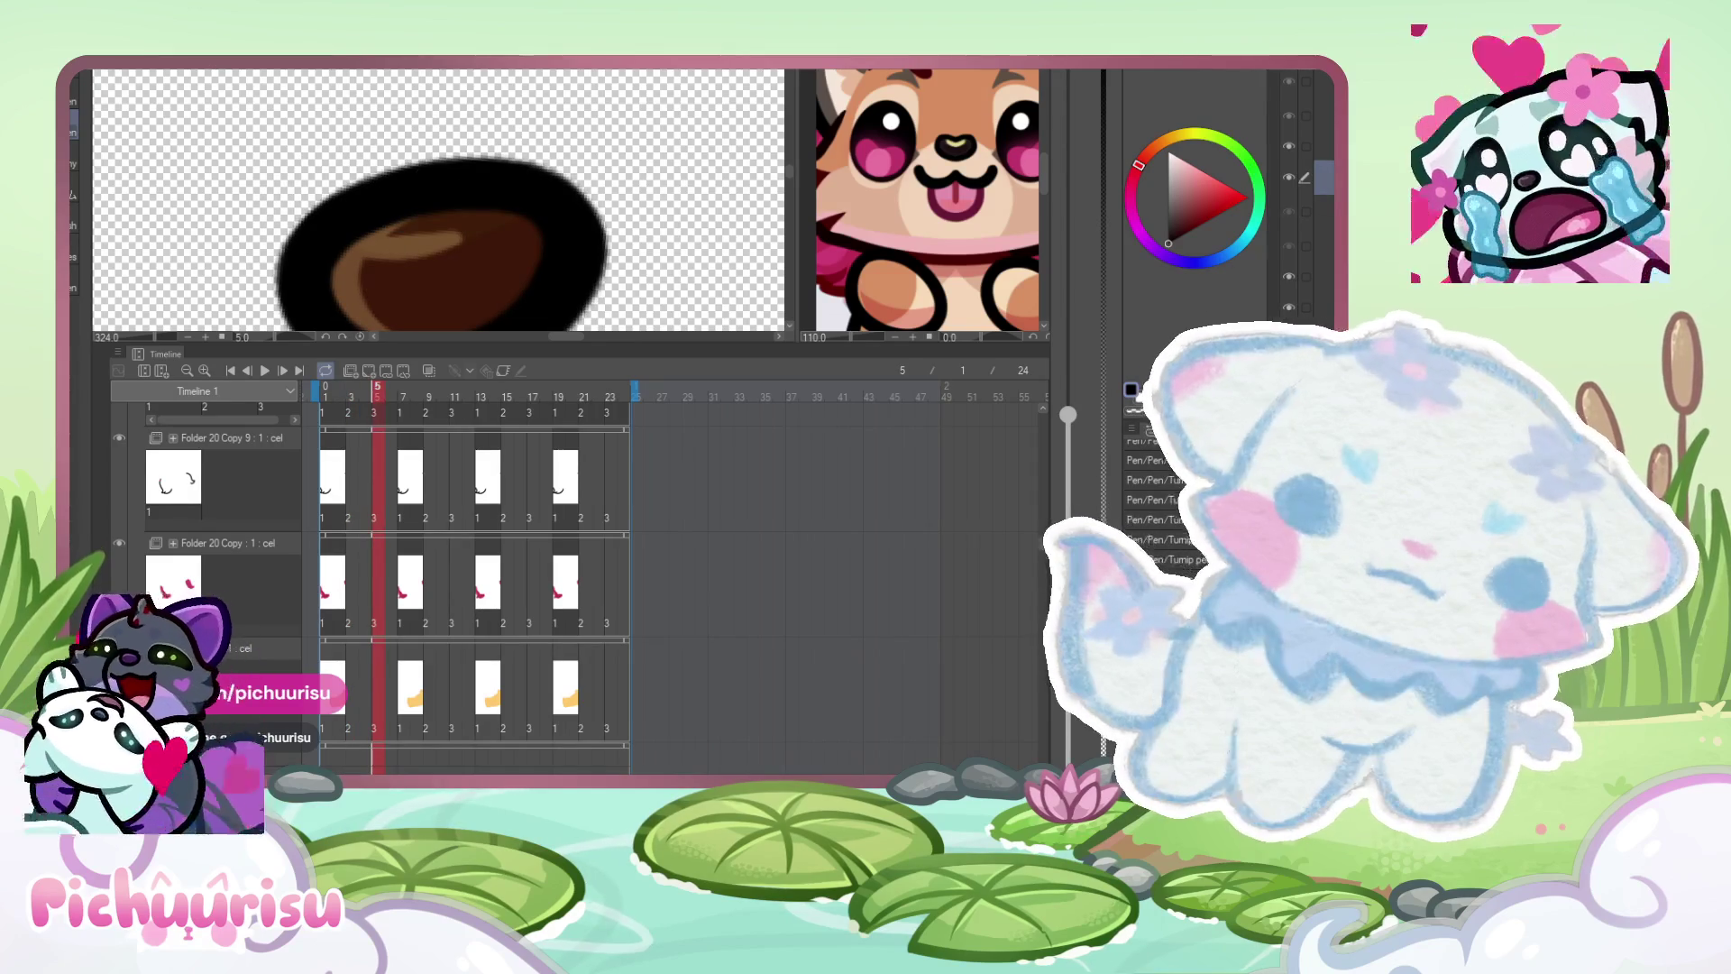
scroll(401, 196, "up", 1)
left_click_drag(343, 225, 482, 203)
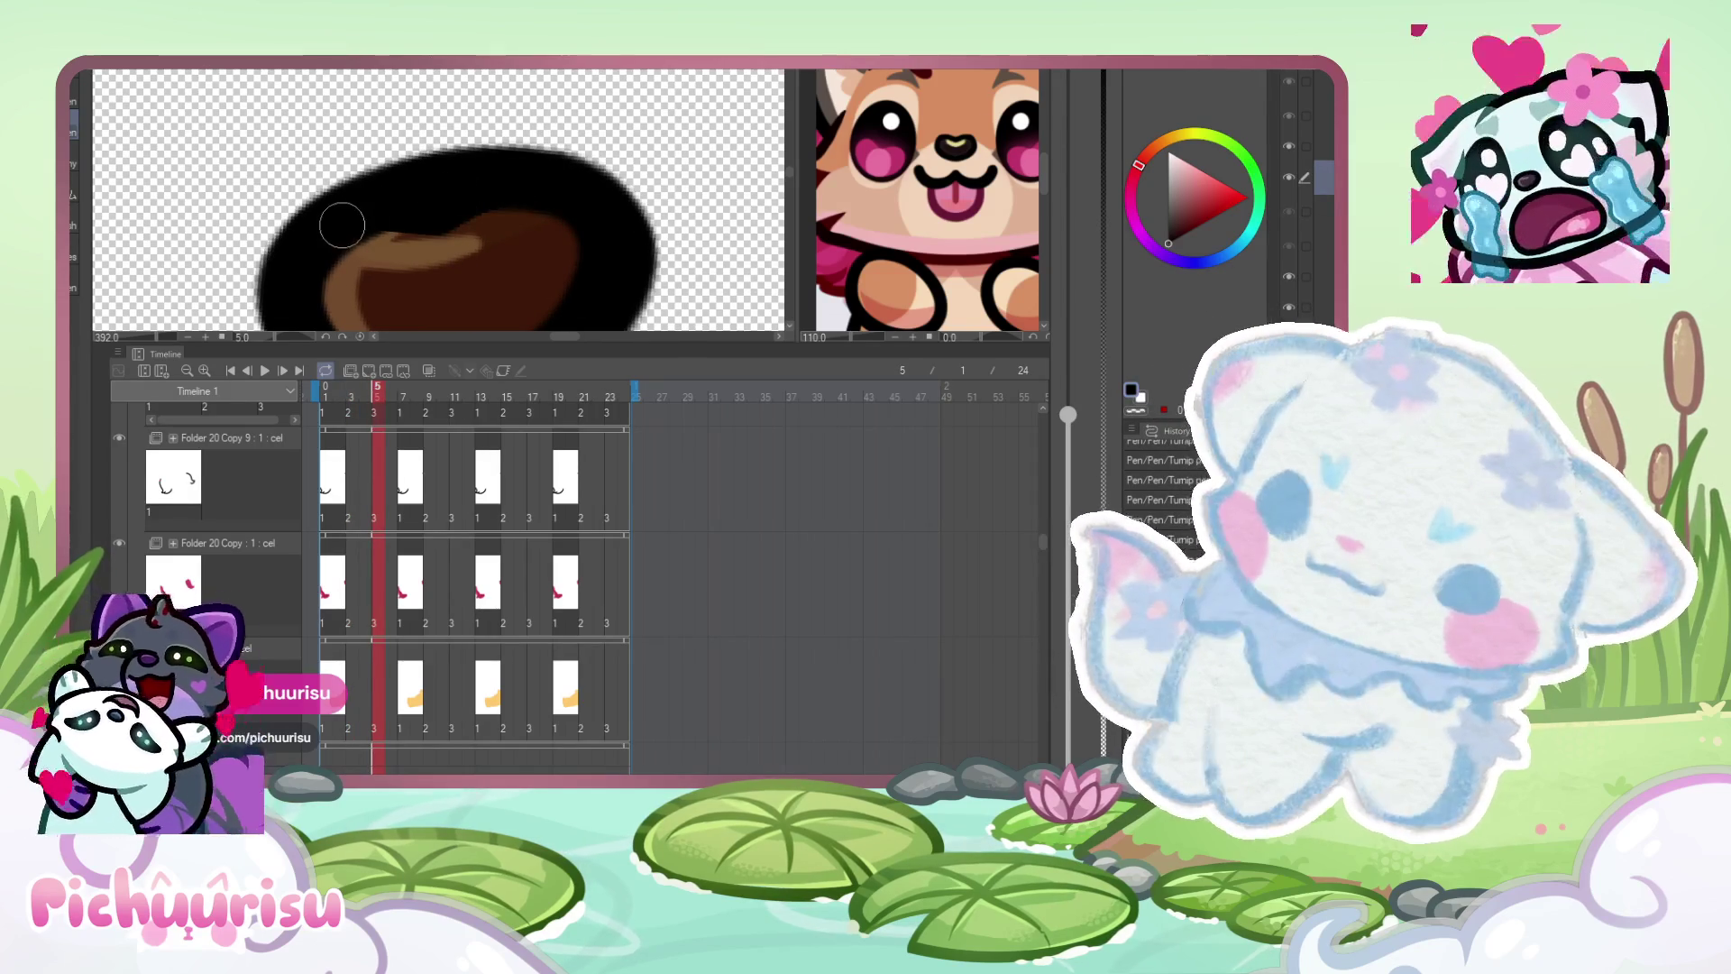
left_click_drag(297, 181, 442, 158)
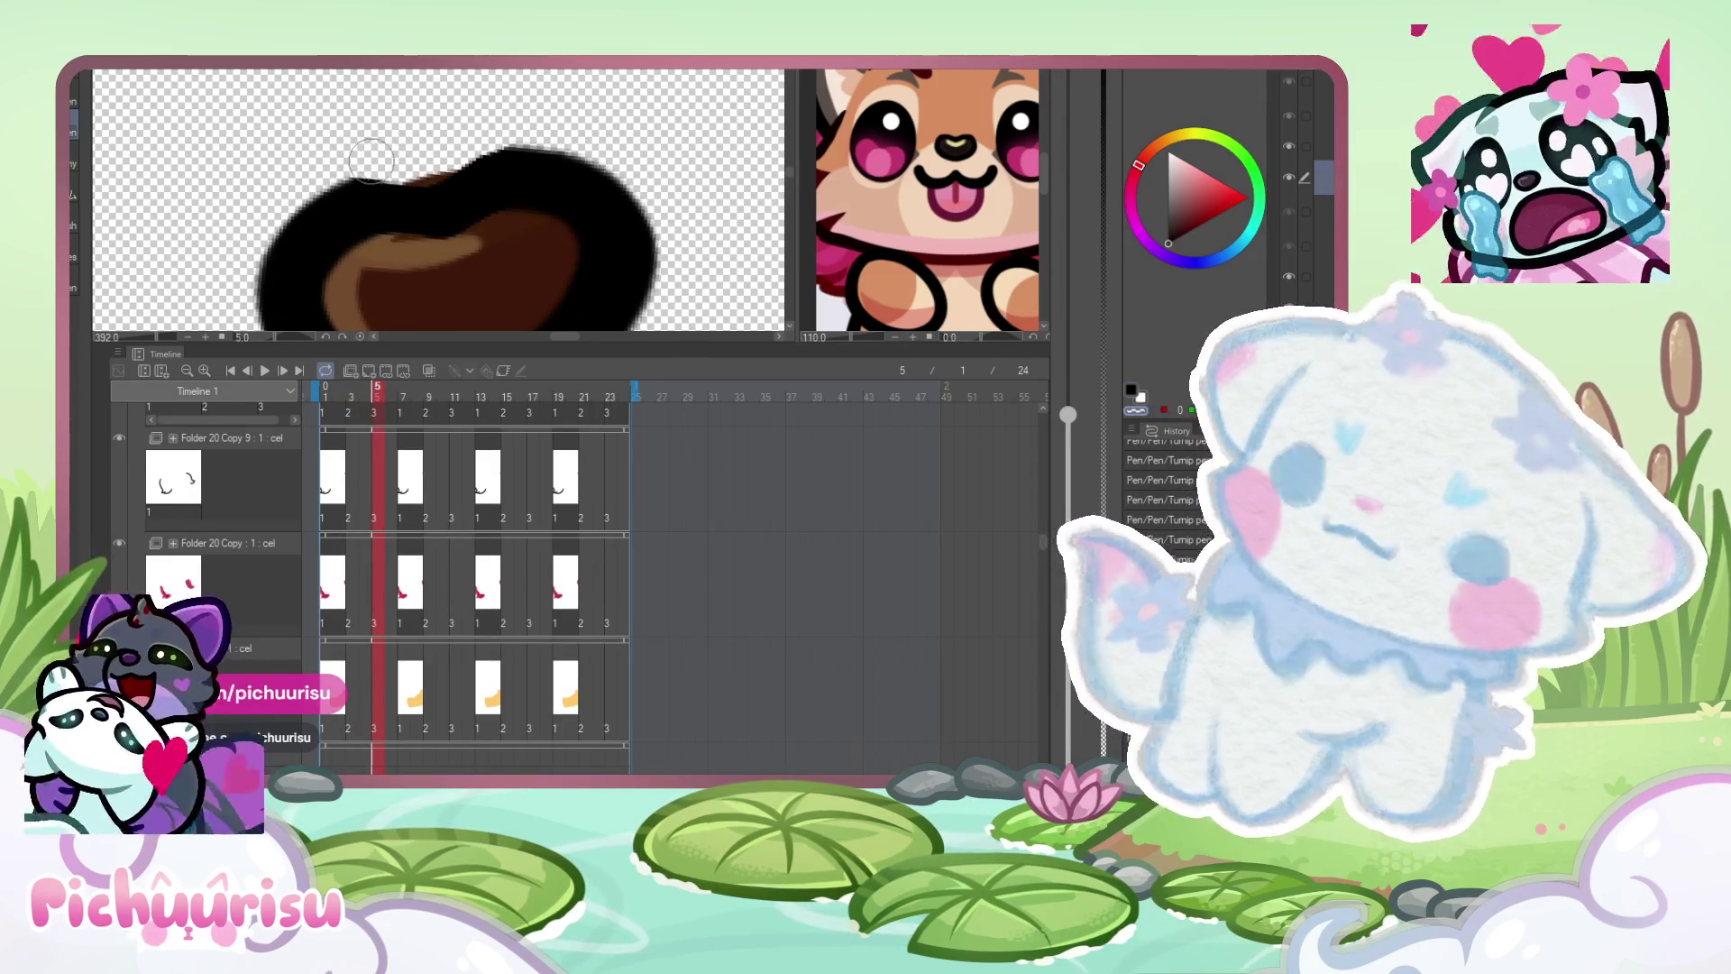
- Trim the eye's top on frame 3 and repaint the outline's top edge on frame 1
key("Left")
key("Left")
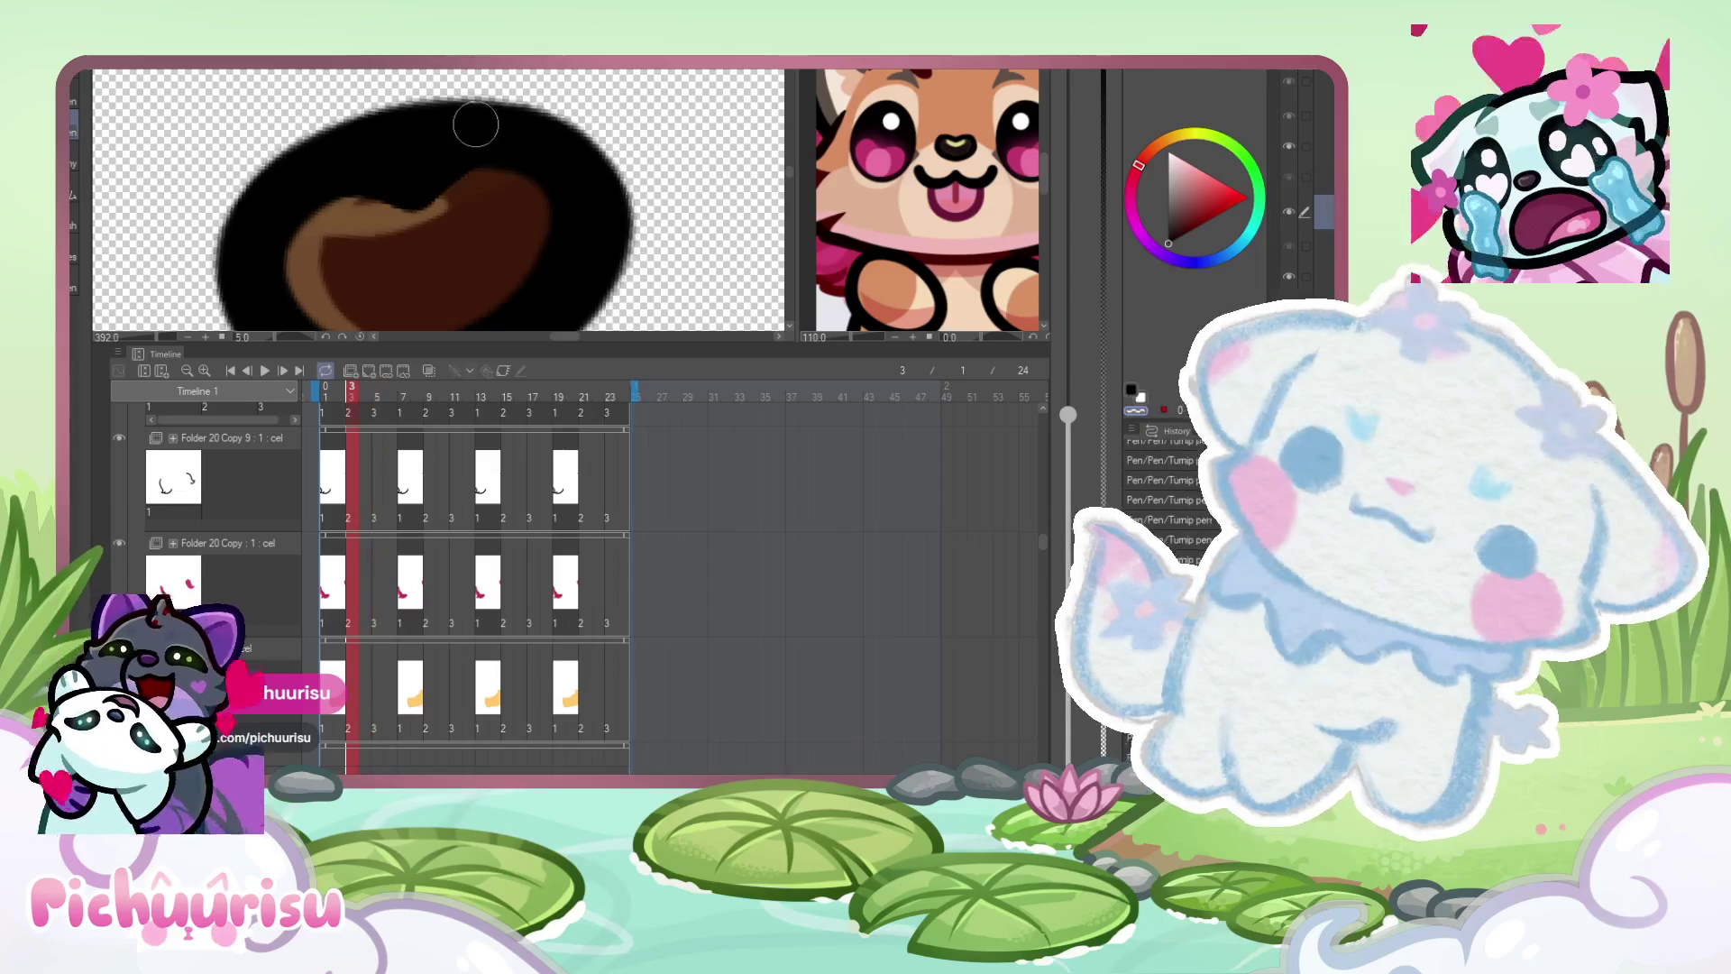
left_click_drag(276, 137, 512, 82)
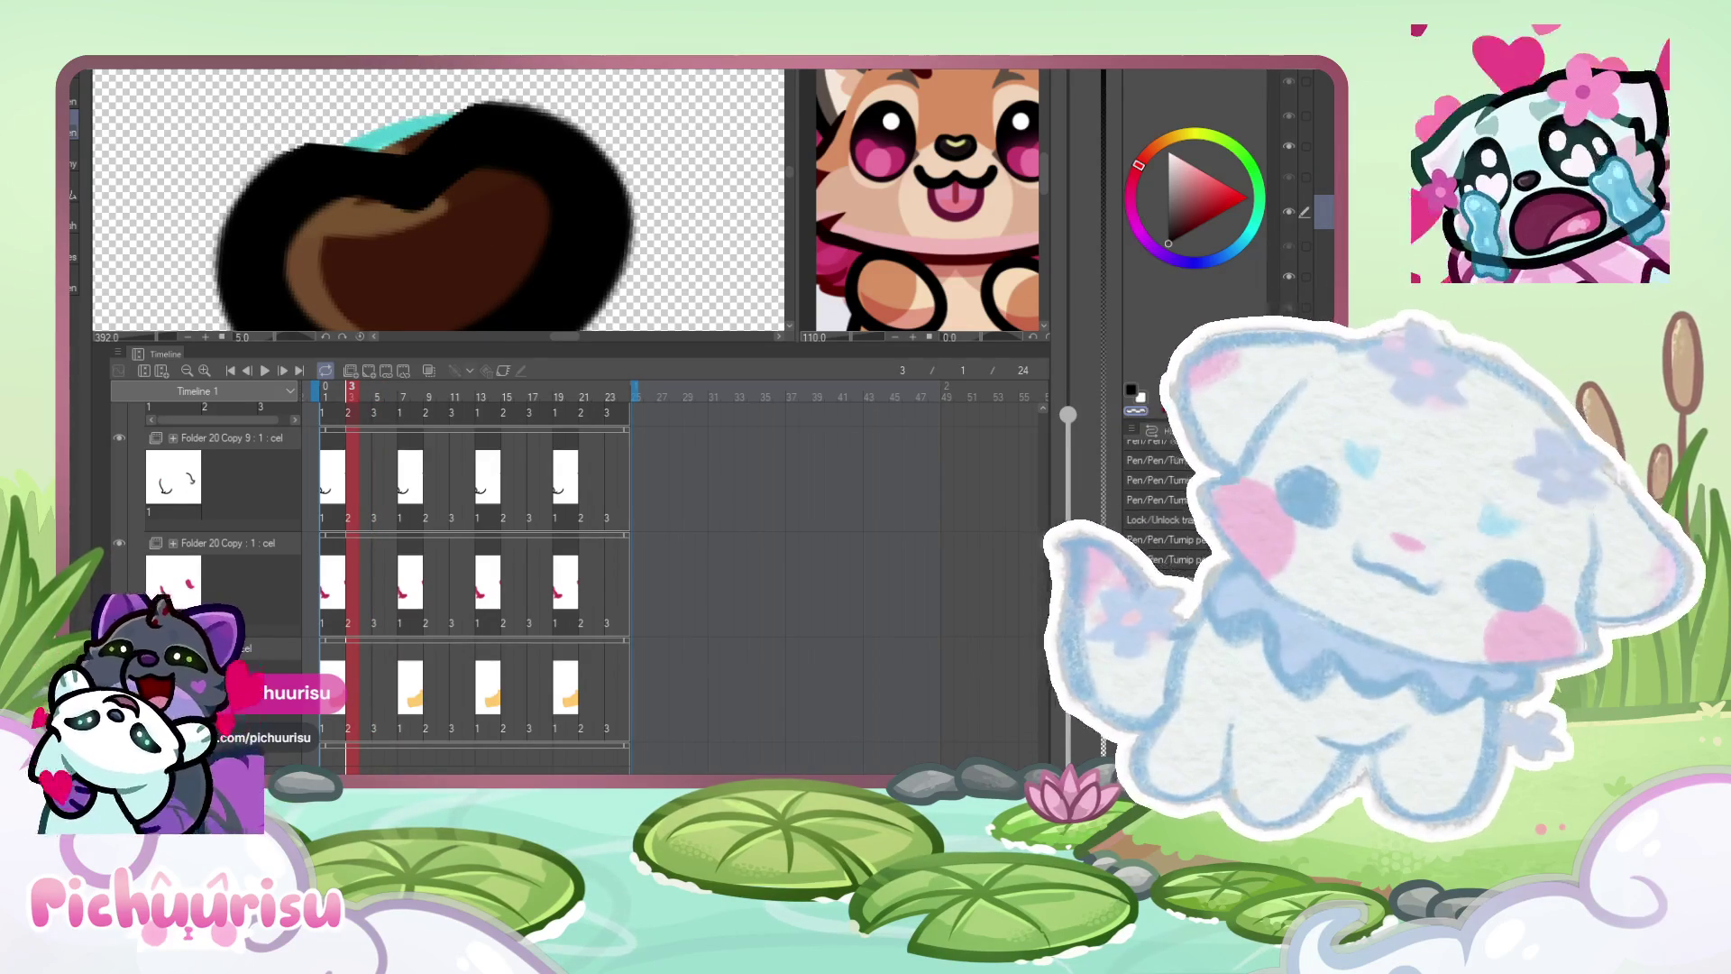
left_click(326, 397)
mouse_move(298, 133)
left_mouse_down()
mouse_move(401, 126)
mouse_move(485, 91)
left_mouse_up()
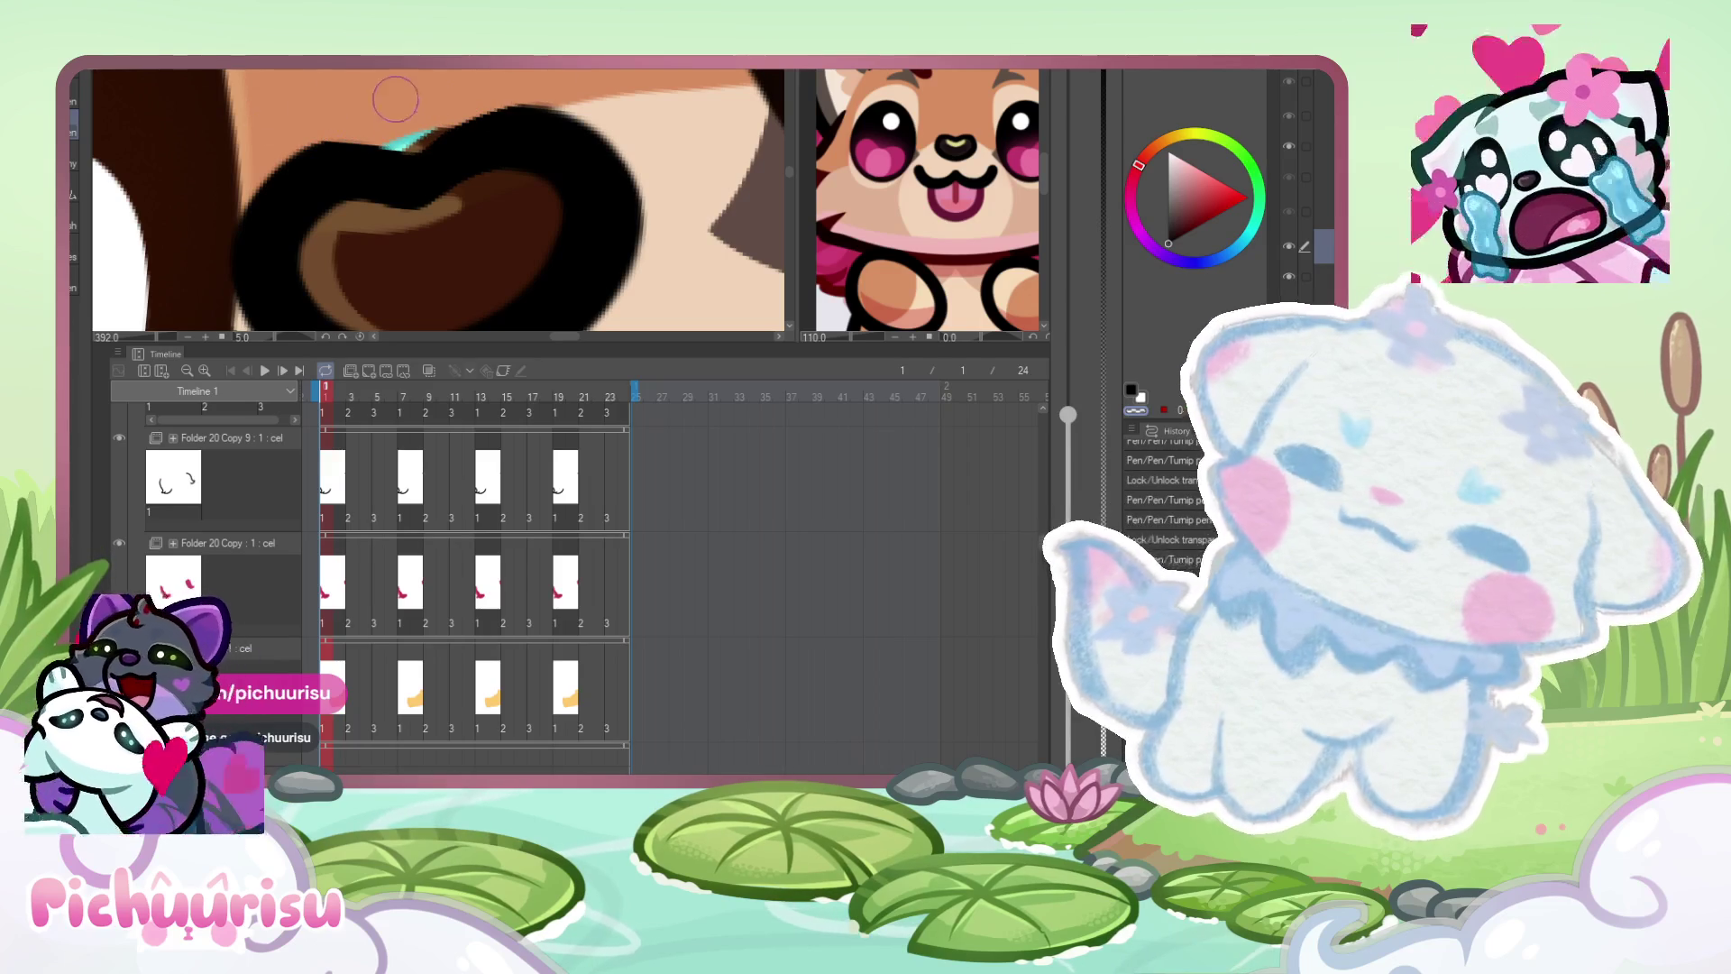
left_click(530, 235, "alt")
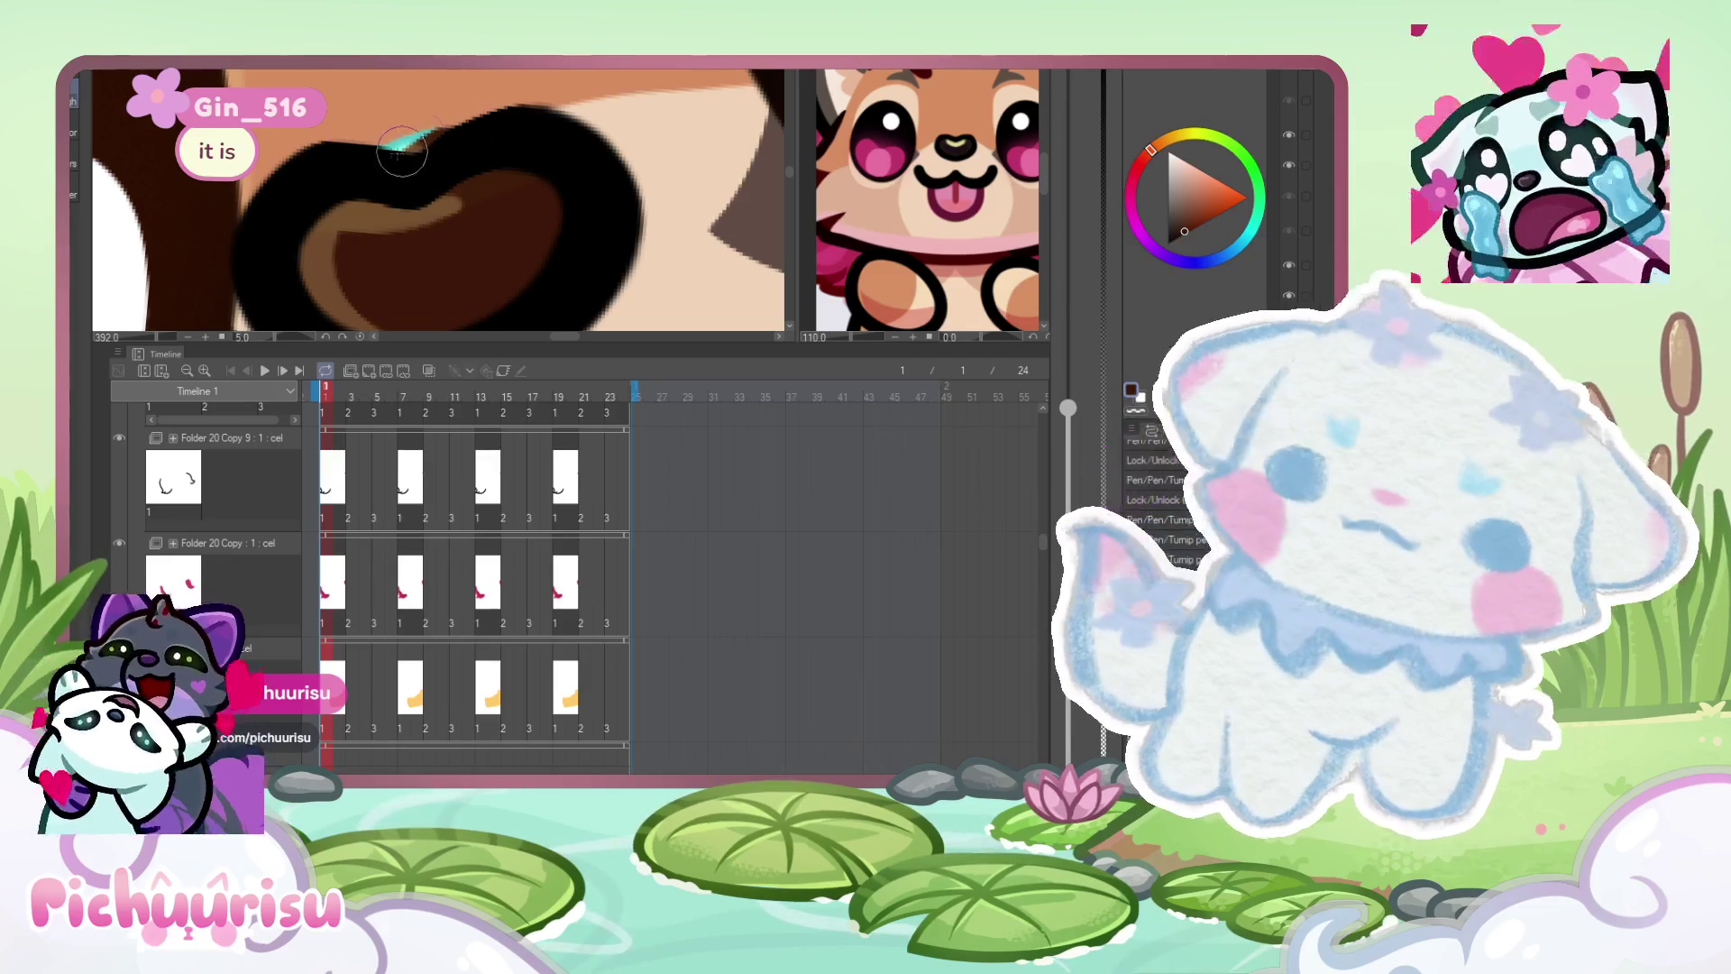
- Cover and erase the cyan edge above the eye on frame 3
key("Right")
key("Right")
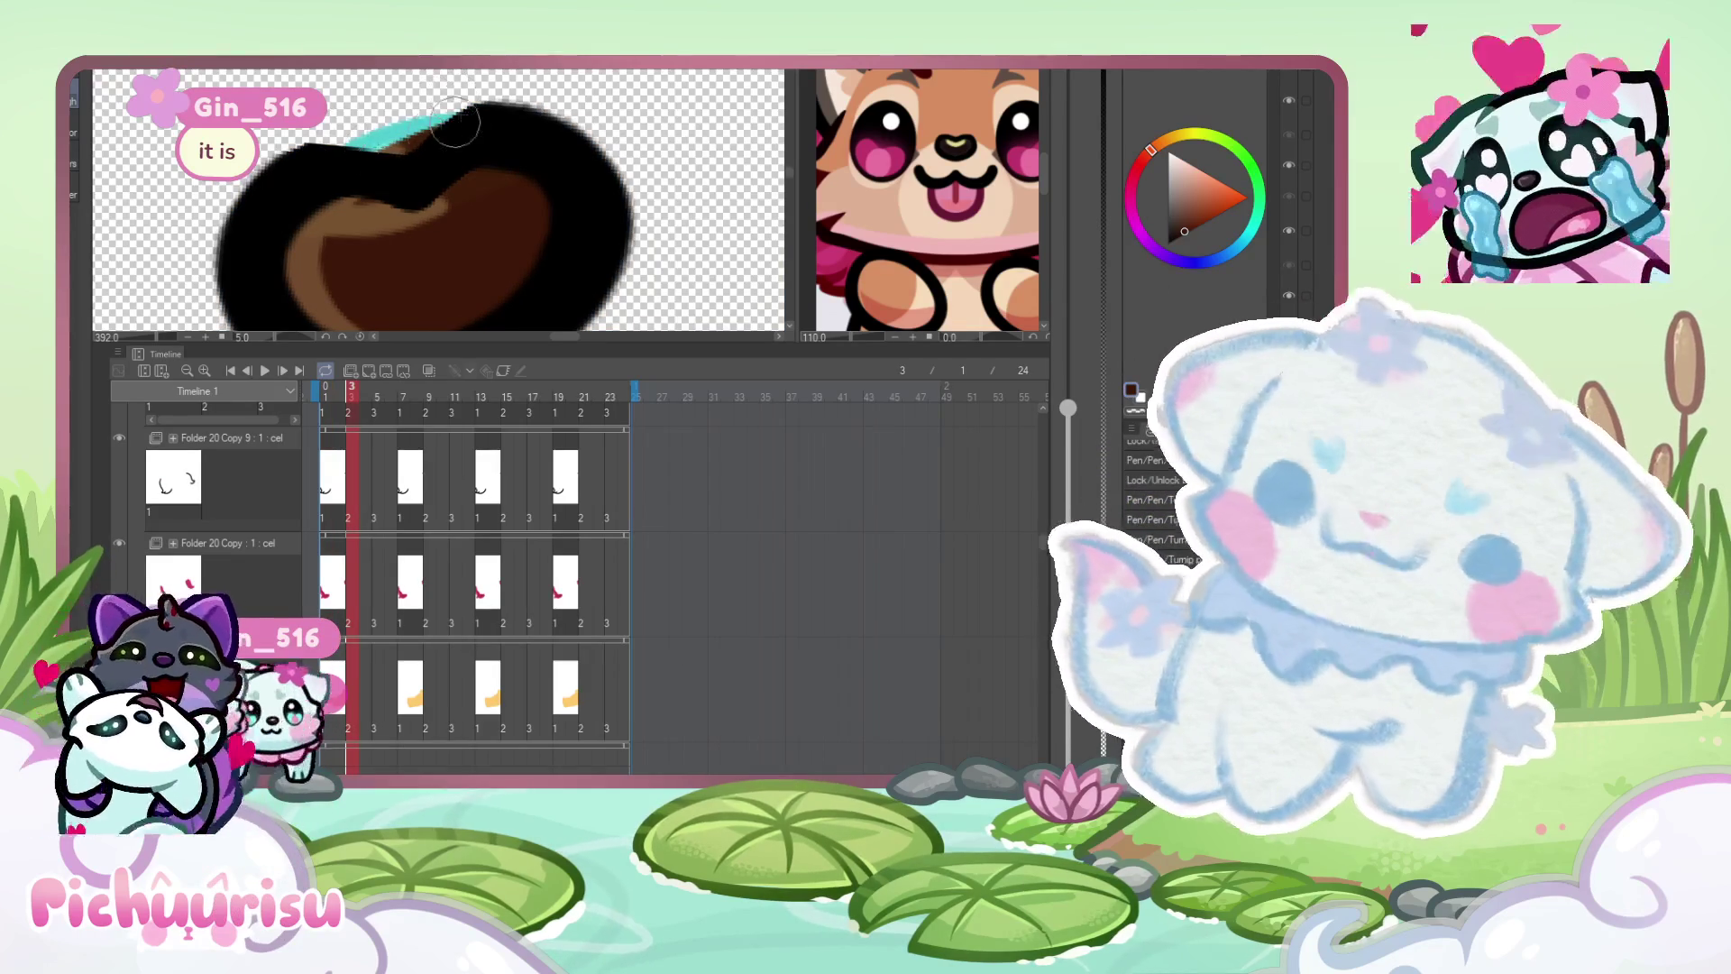
left_click(455, 121)
key("Right")
key("Right")
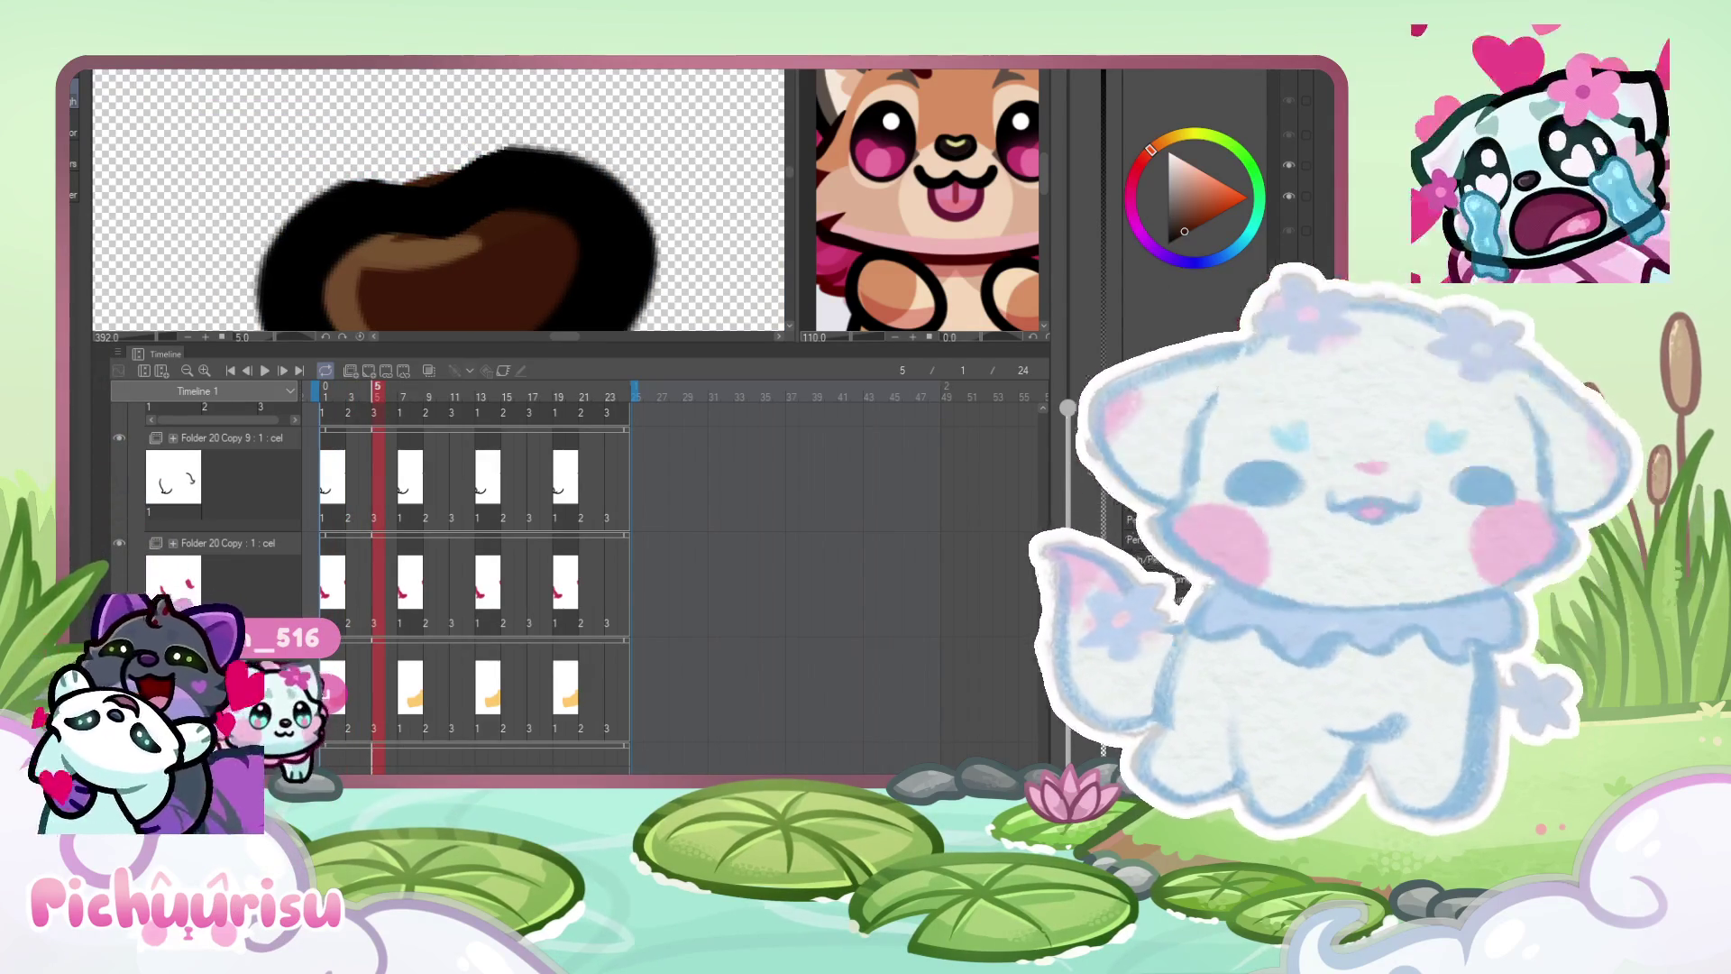
key("Left")
key("Left")
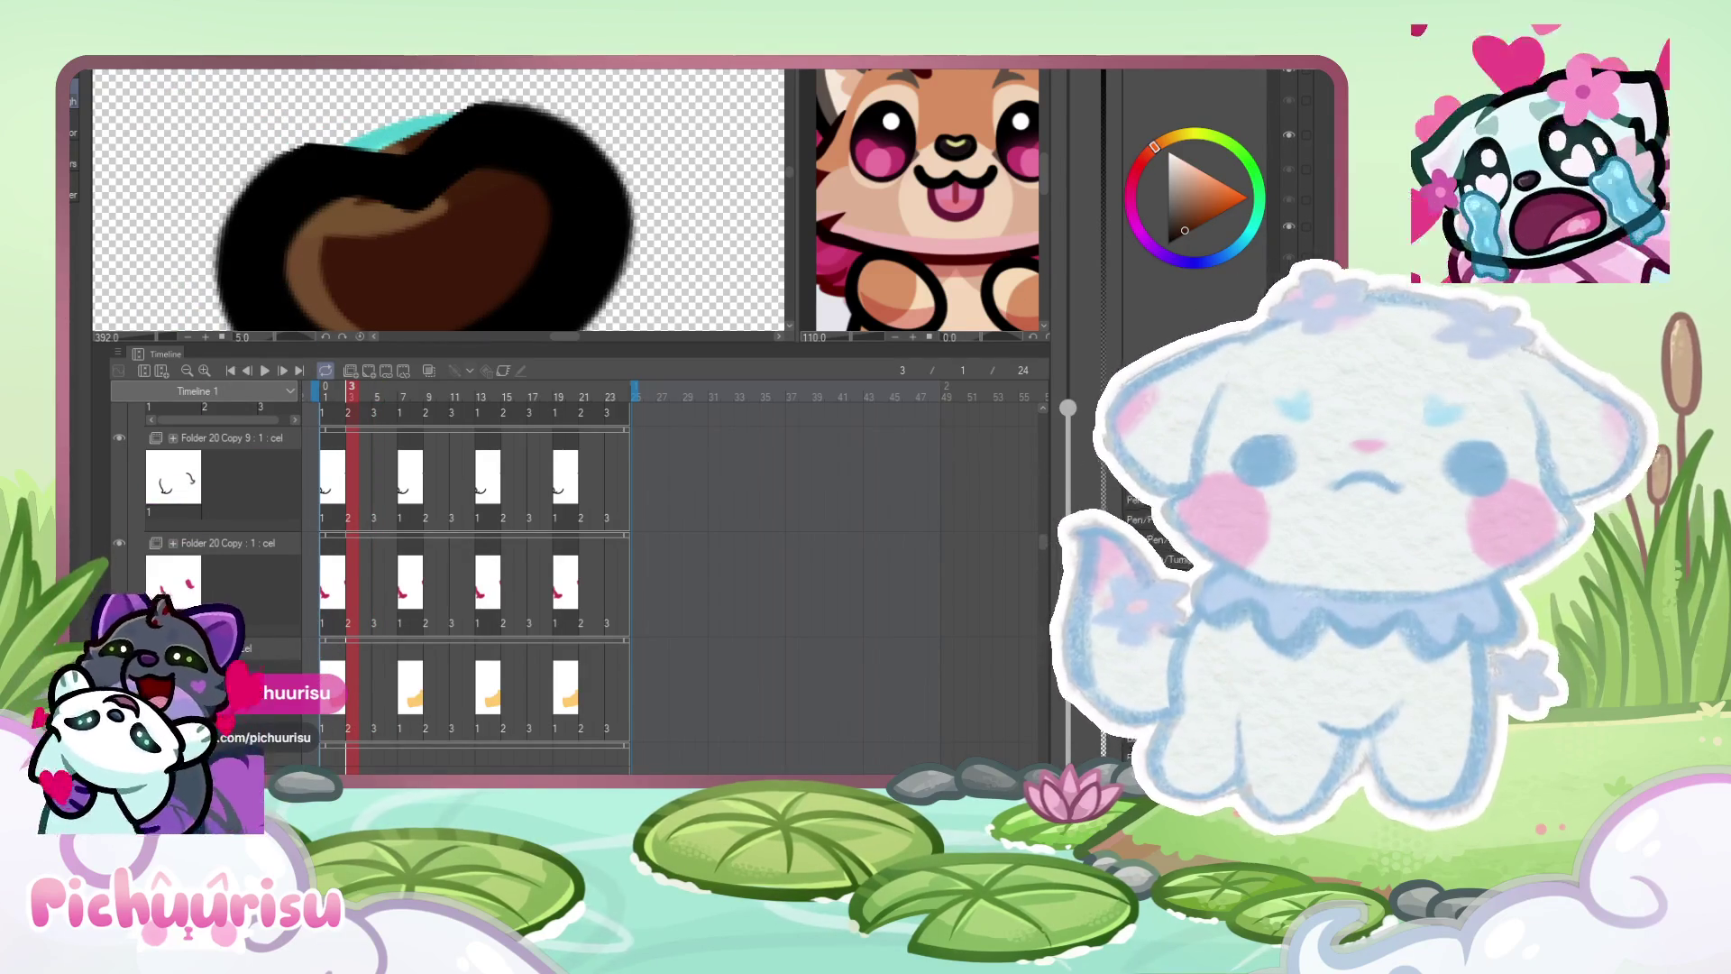
mouse_move(352, 136)
left_mouse_down()
mouse_move(410, 135)
mouse_move(396, 125)
left_mouse_up()
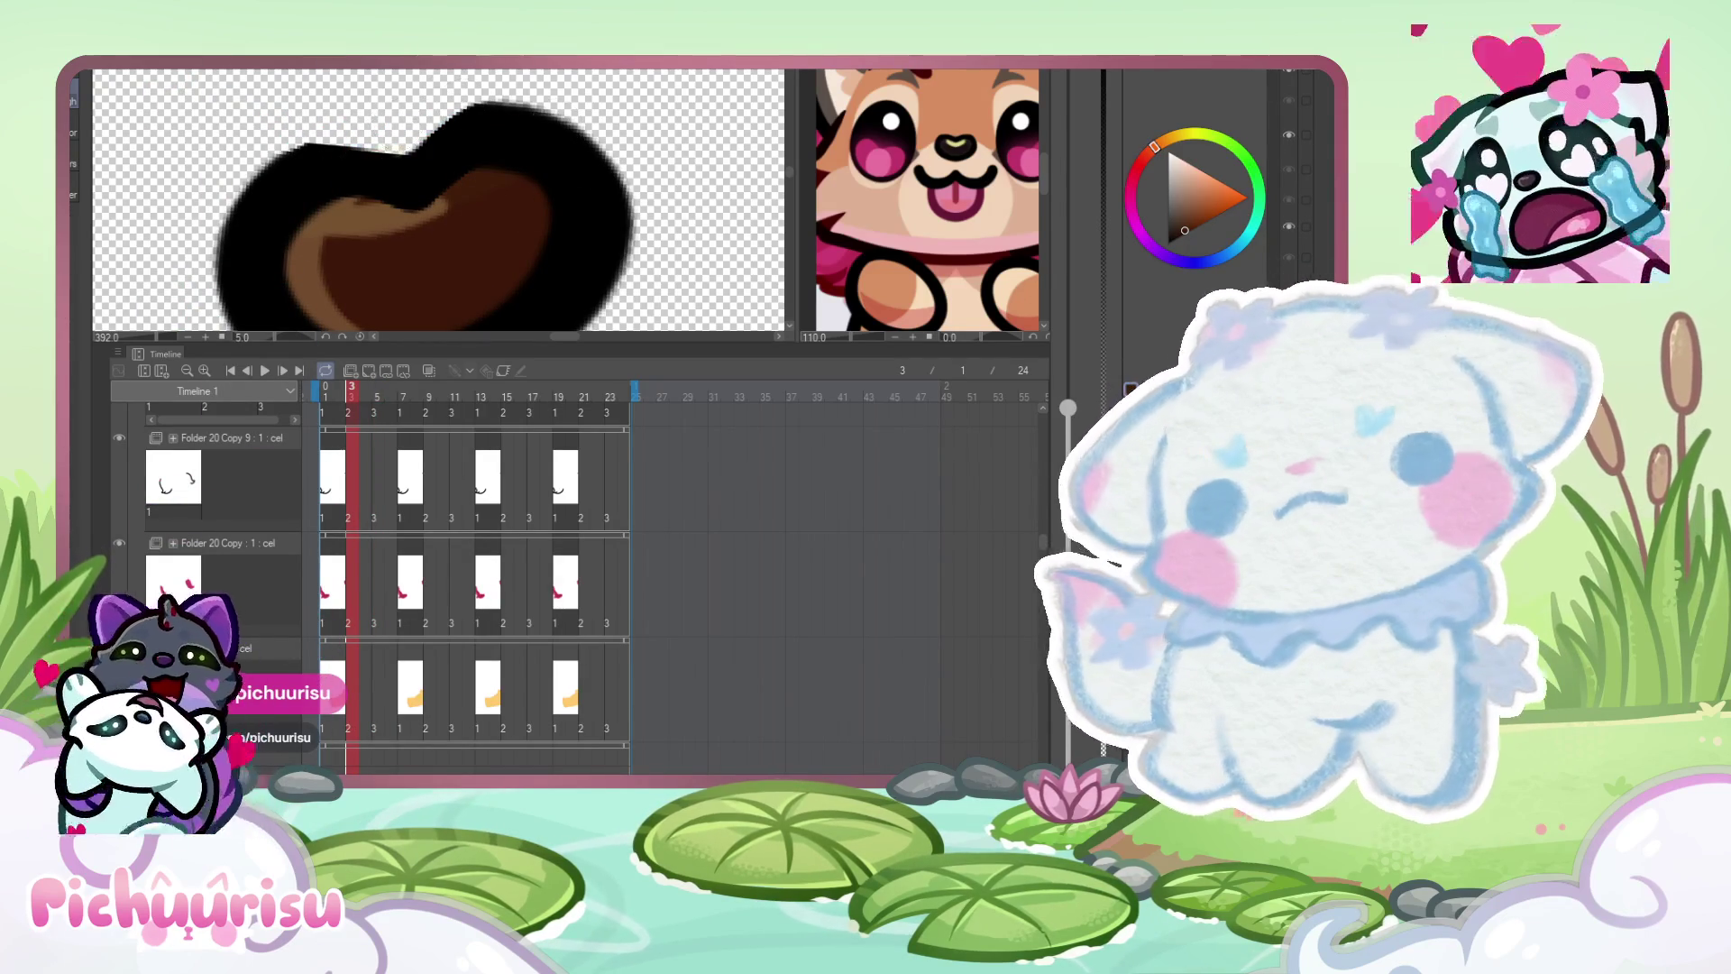
- Notch frame 5's eye edge to match frame 3 and remove frame 7's cyan fleck
key("Right")
key("Right")
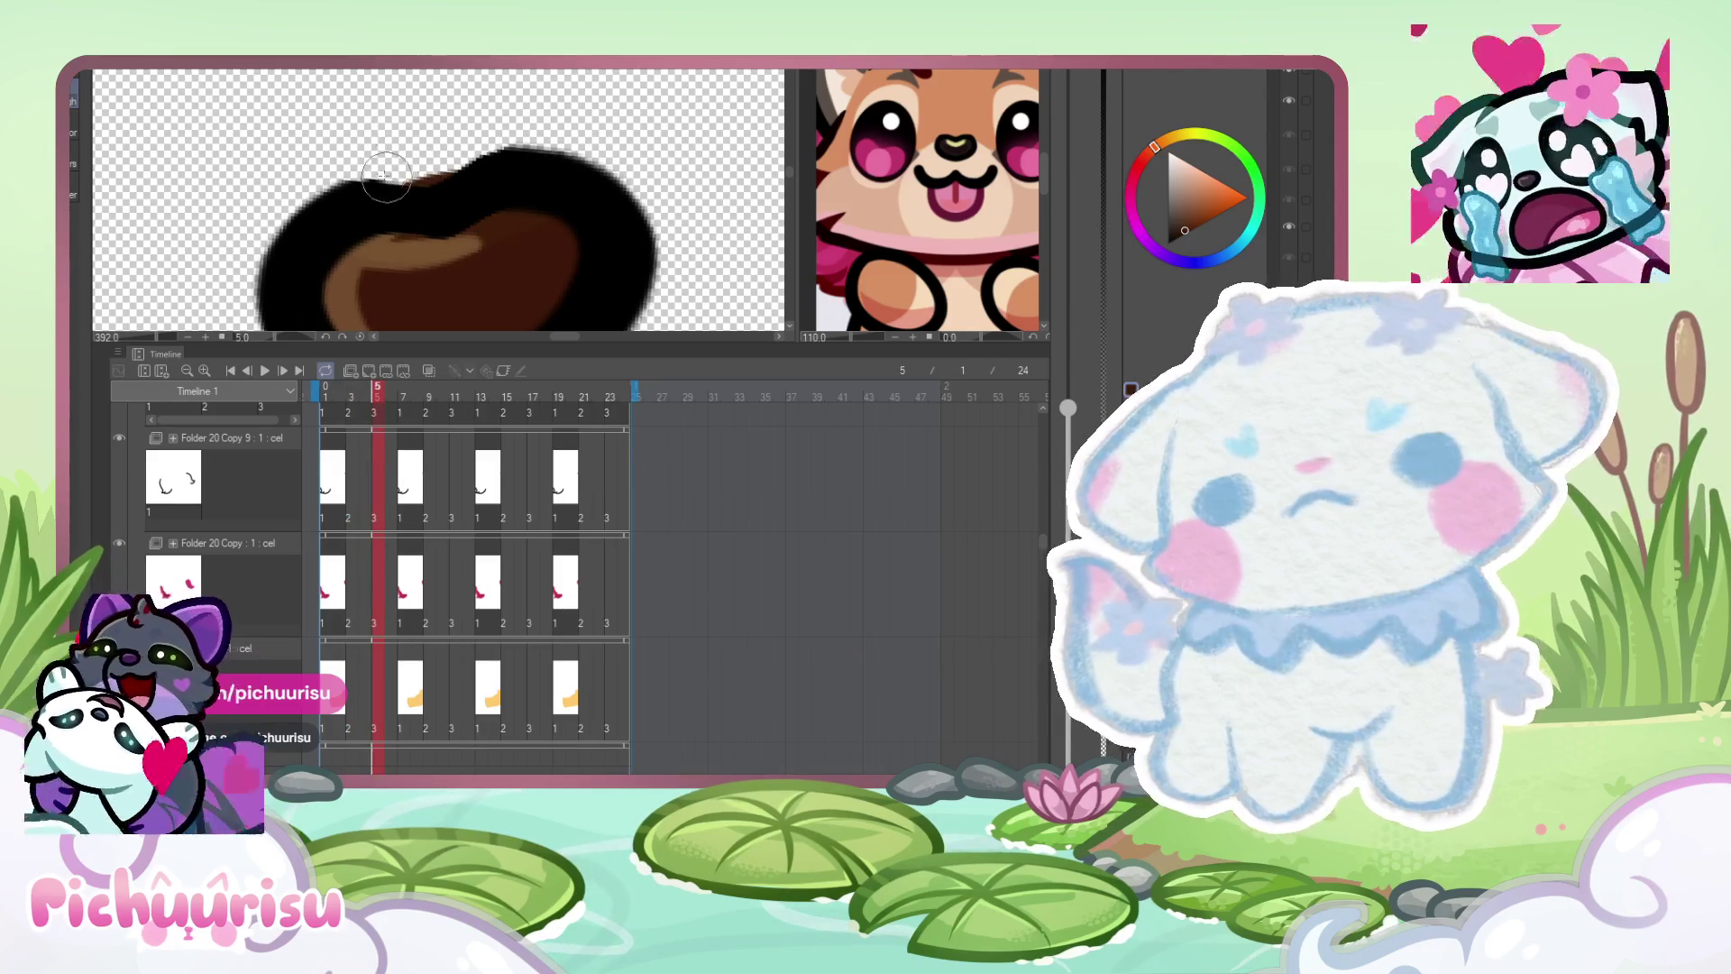
left_click_drag(386, 176, 491, 130)
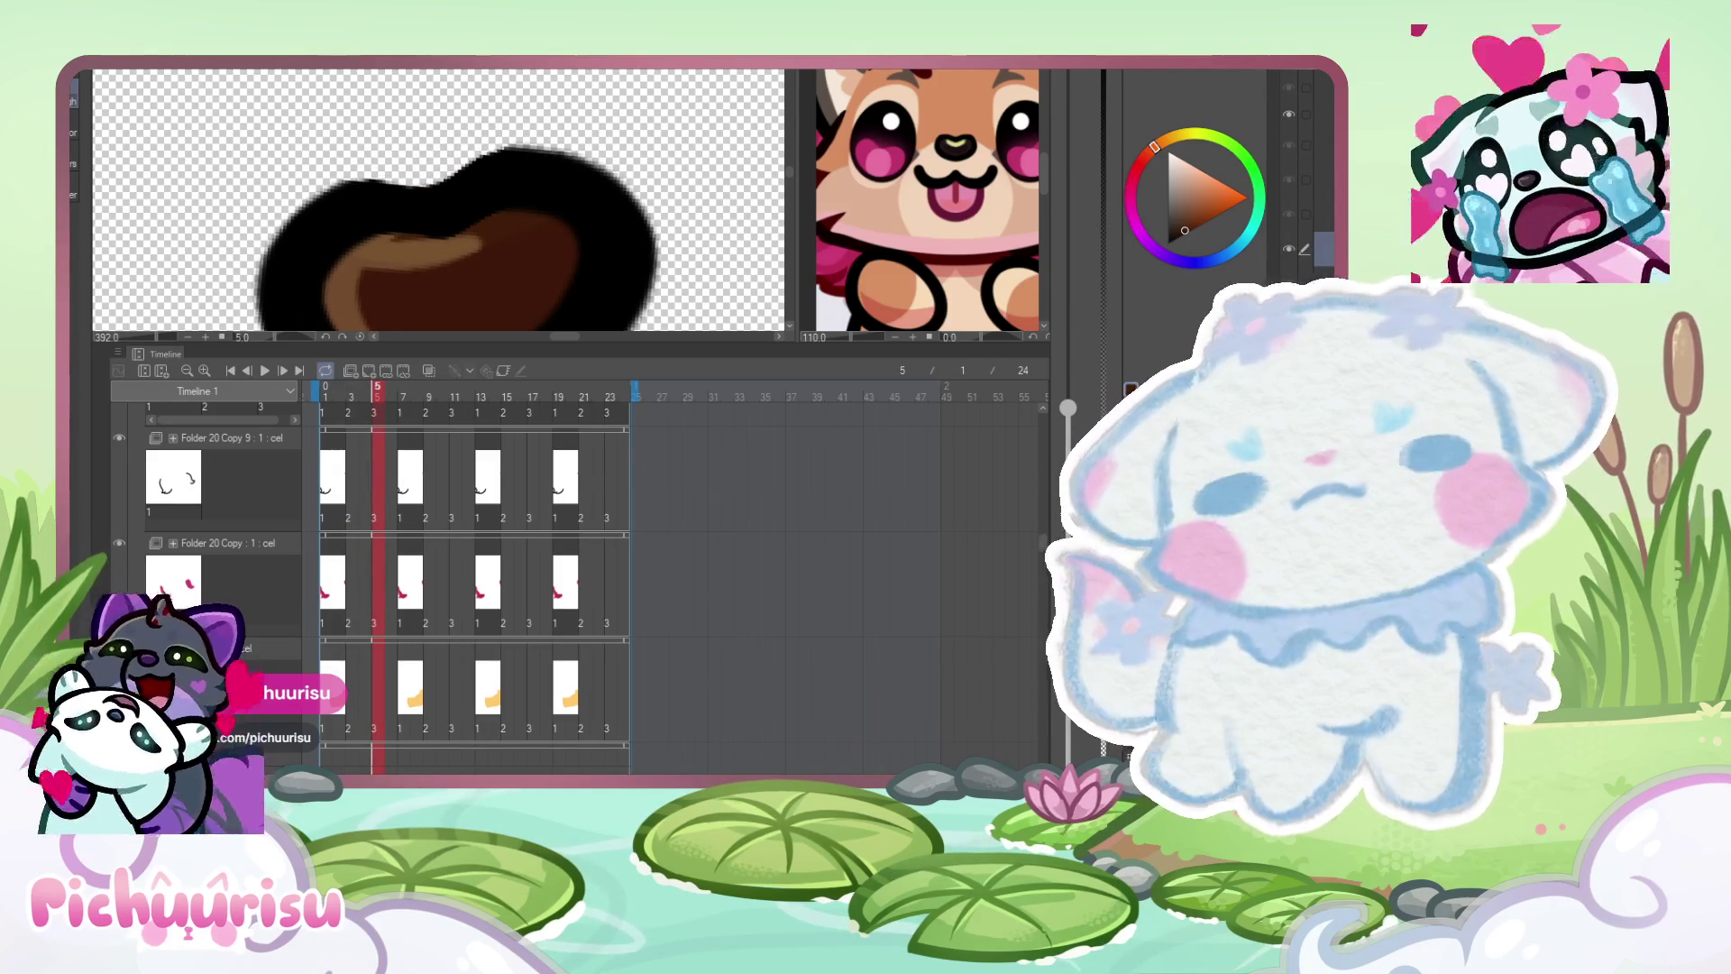
key("Right")
key("Right")
left_click_drag(341, 133, 417, 128)
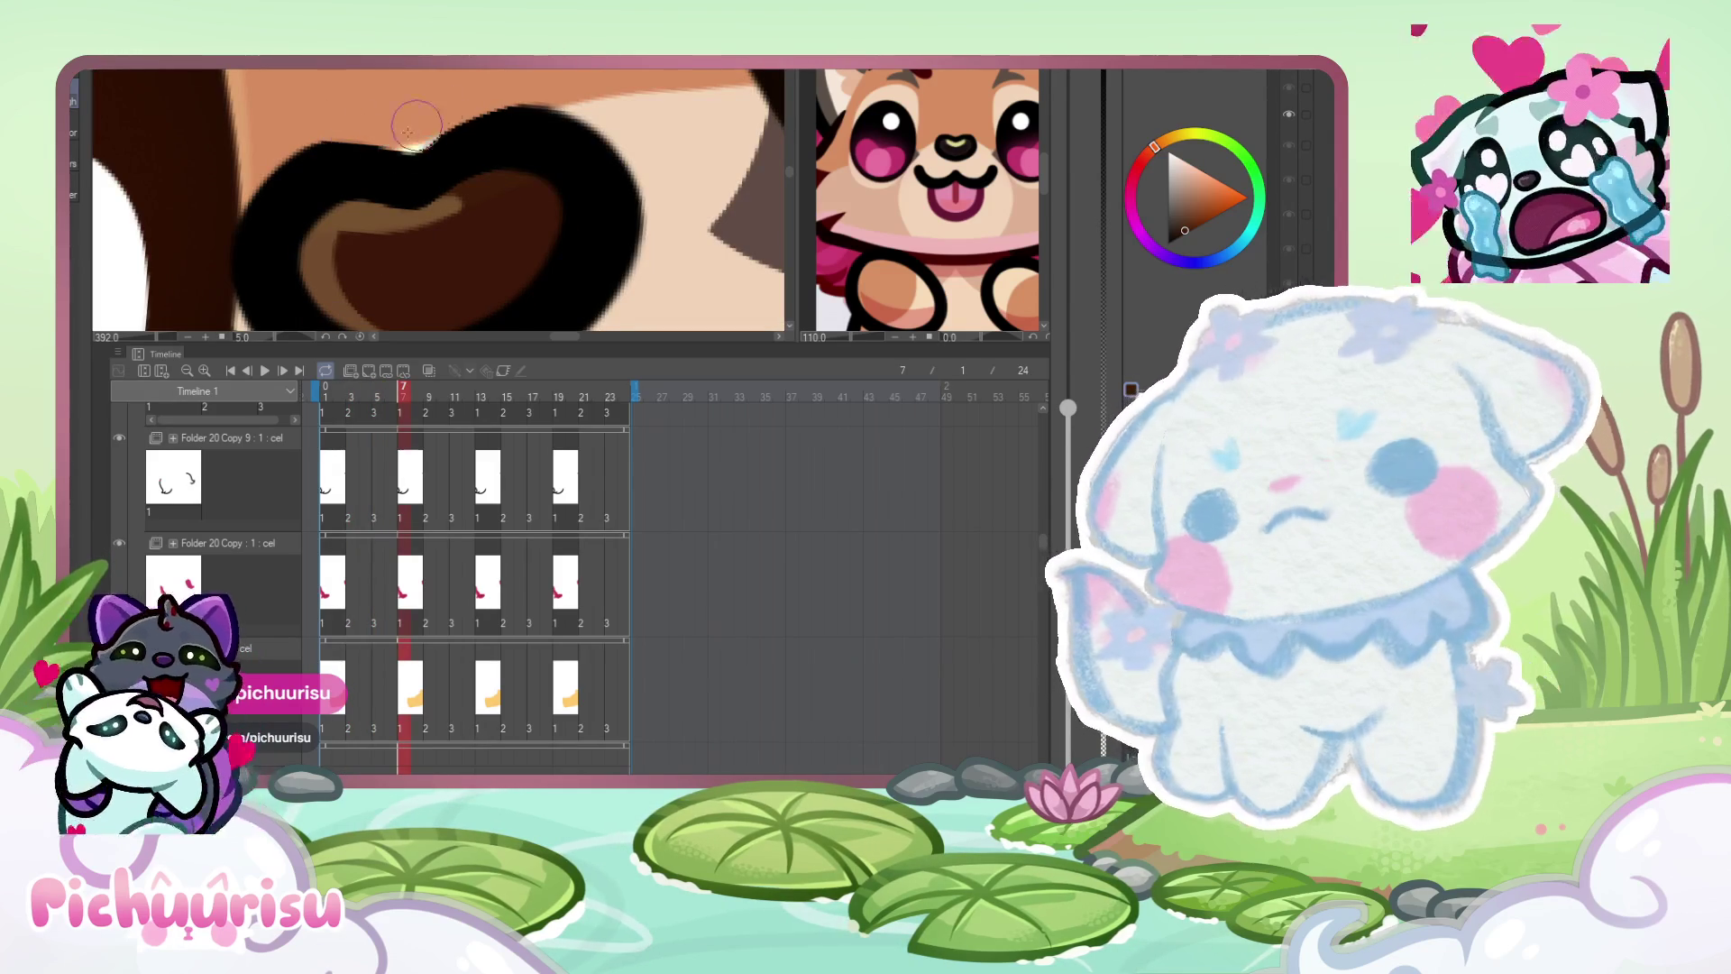
- Pick a lighter tan-orange with a much smaller brush and eraser, checking the nose on frames 9 and 11
left_click(349, 224, "alt")
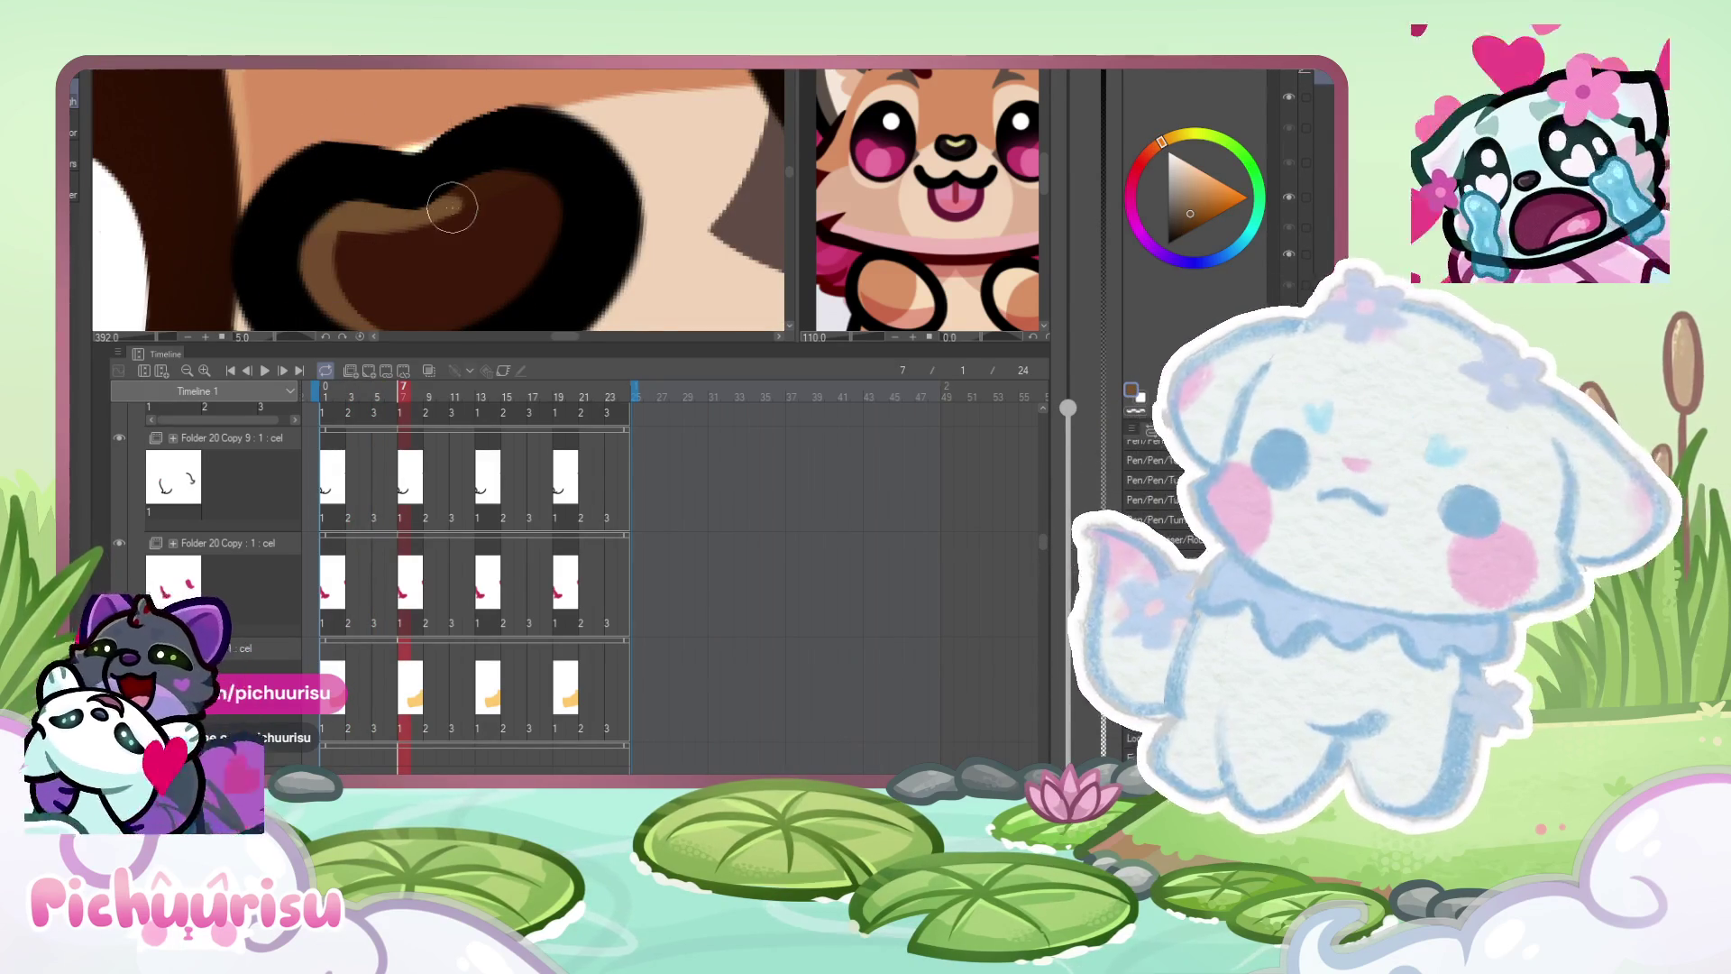
scroll(452, 208, "up", 1)
scroll(420, 200, "down", 1)
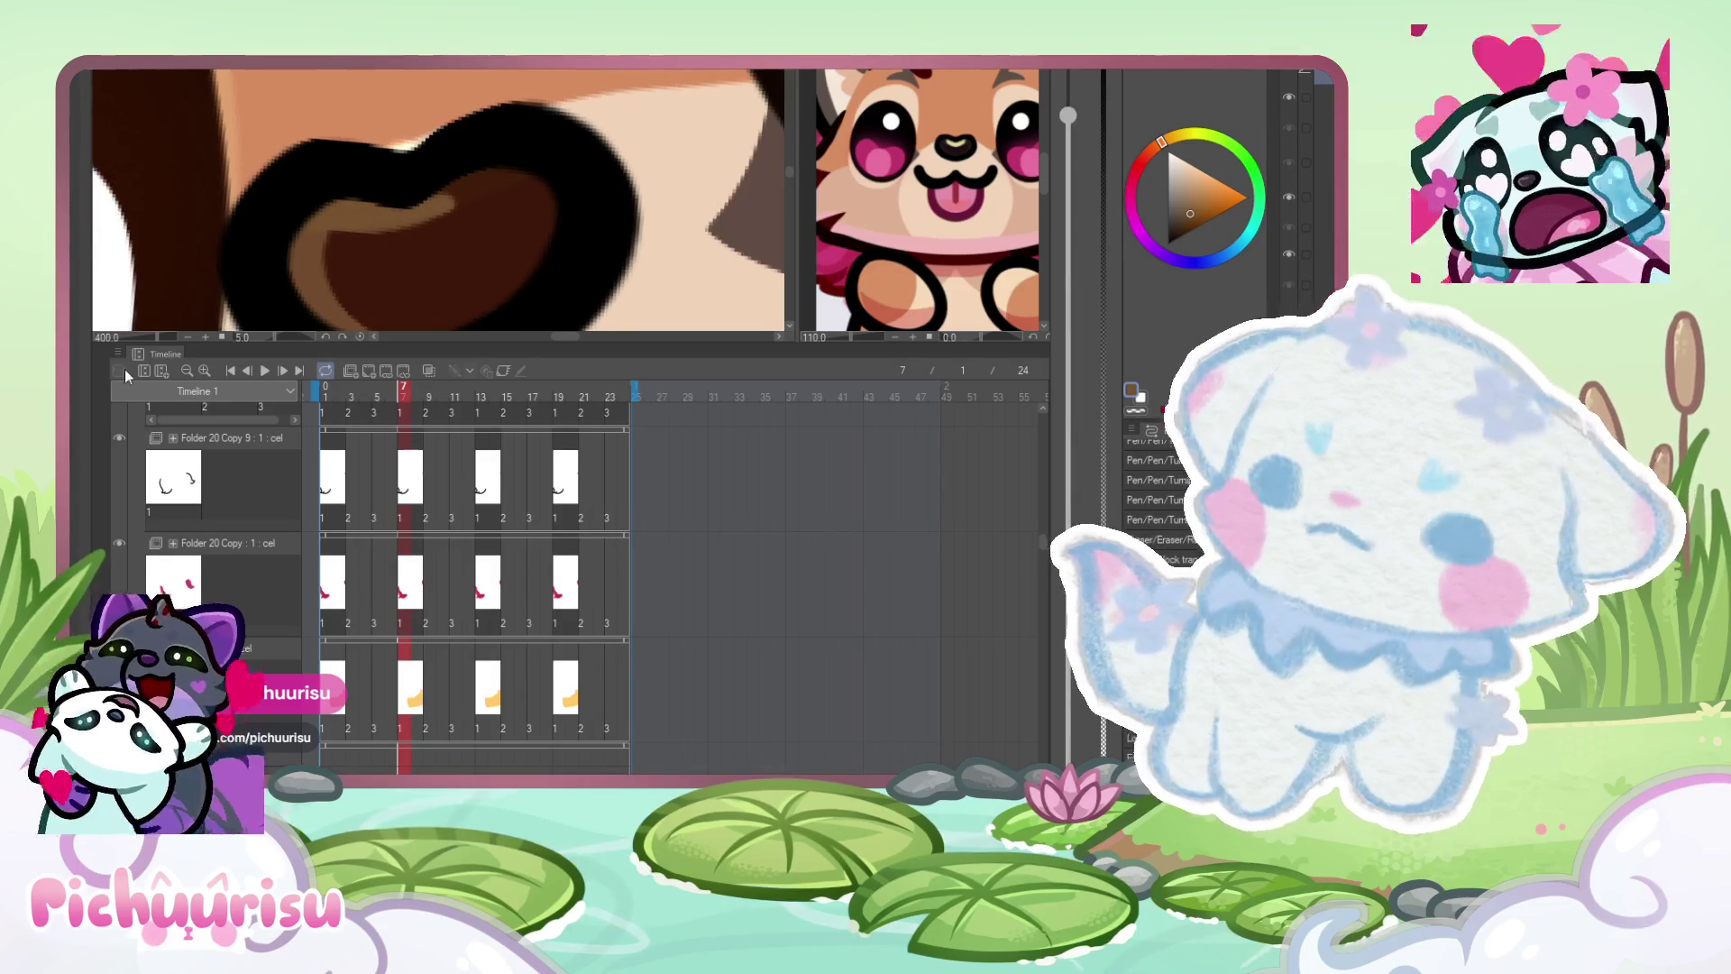
left_click_drag(419, 200, 367, 274)
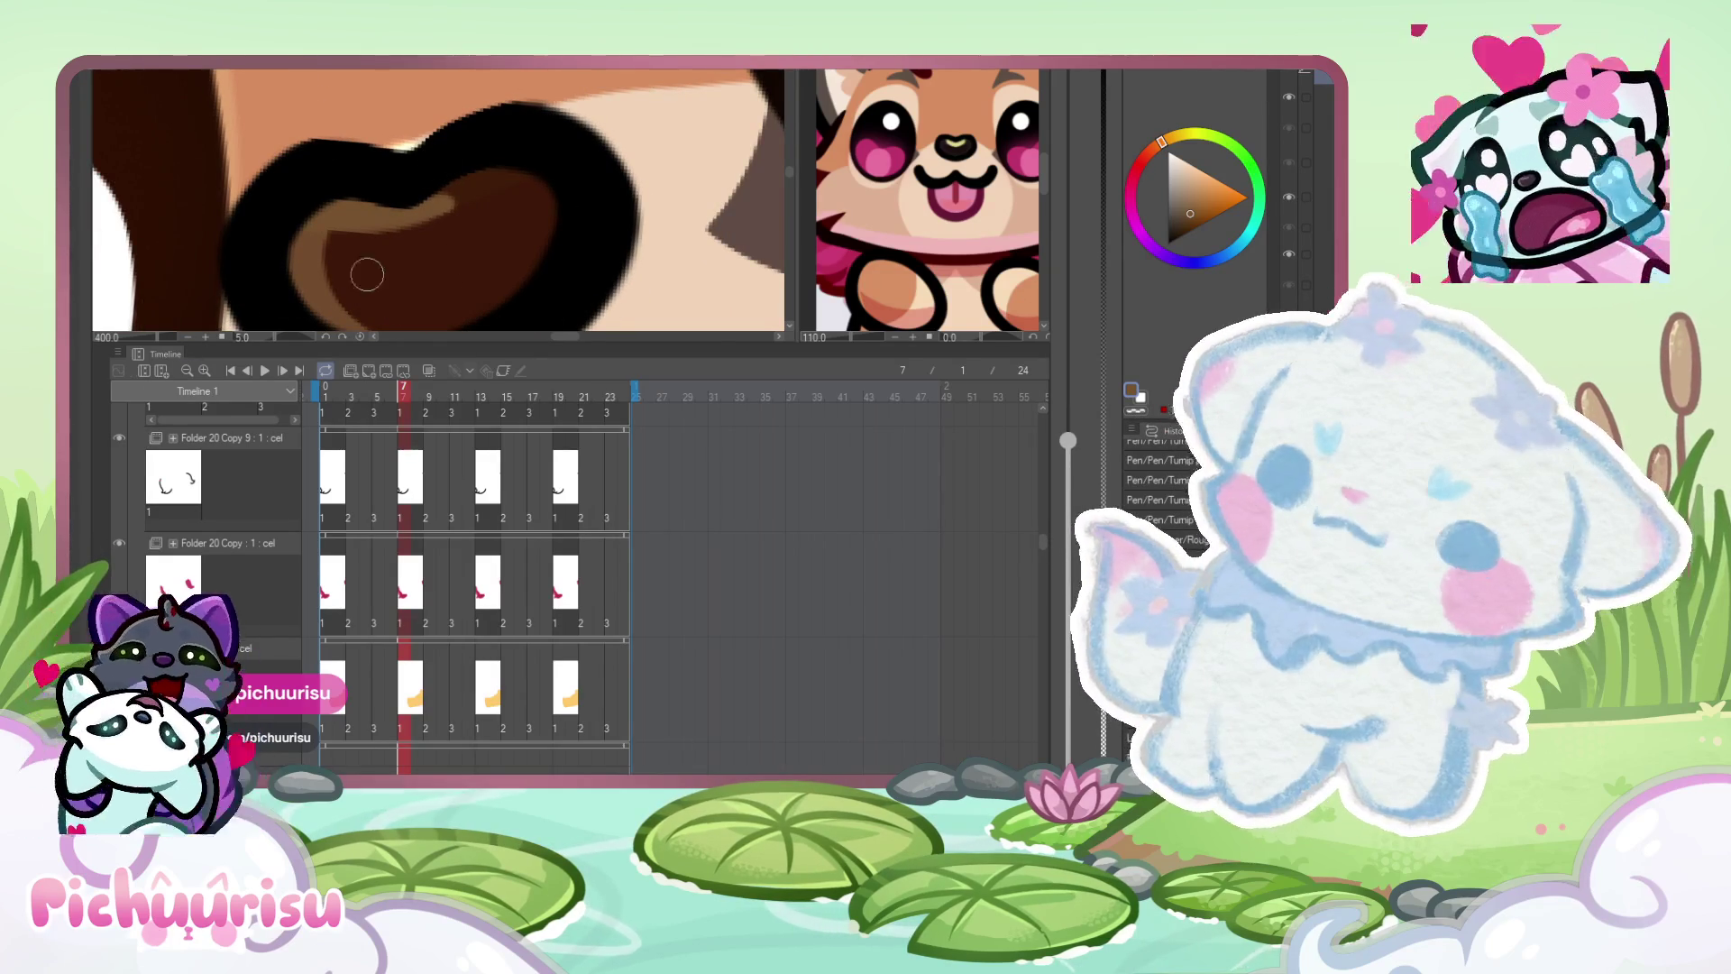
key("e")
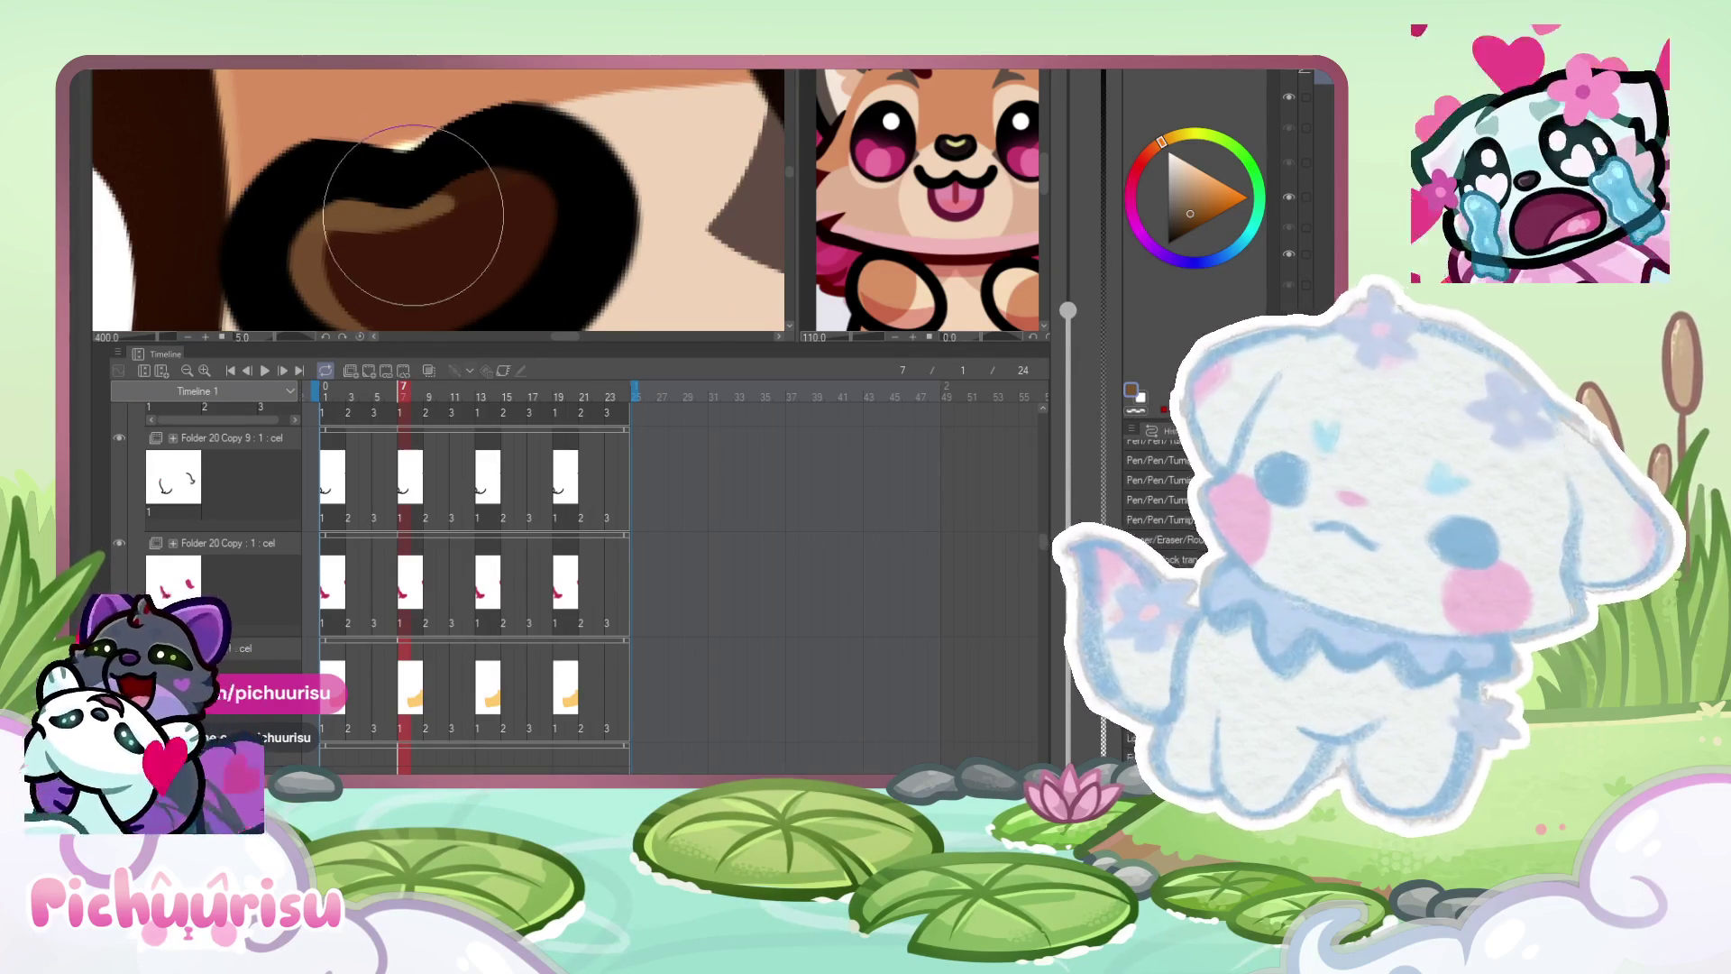
scroll(351, 200, "down", 3)
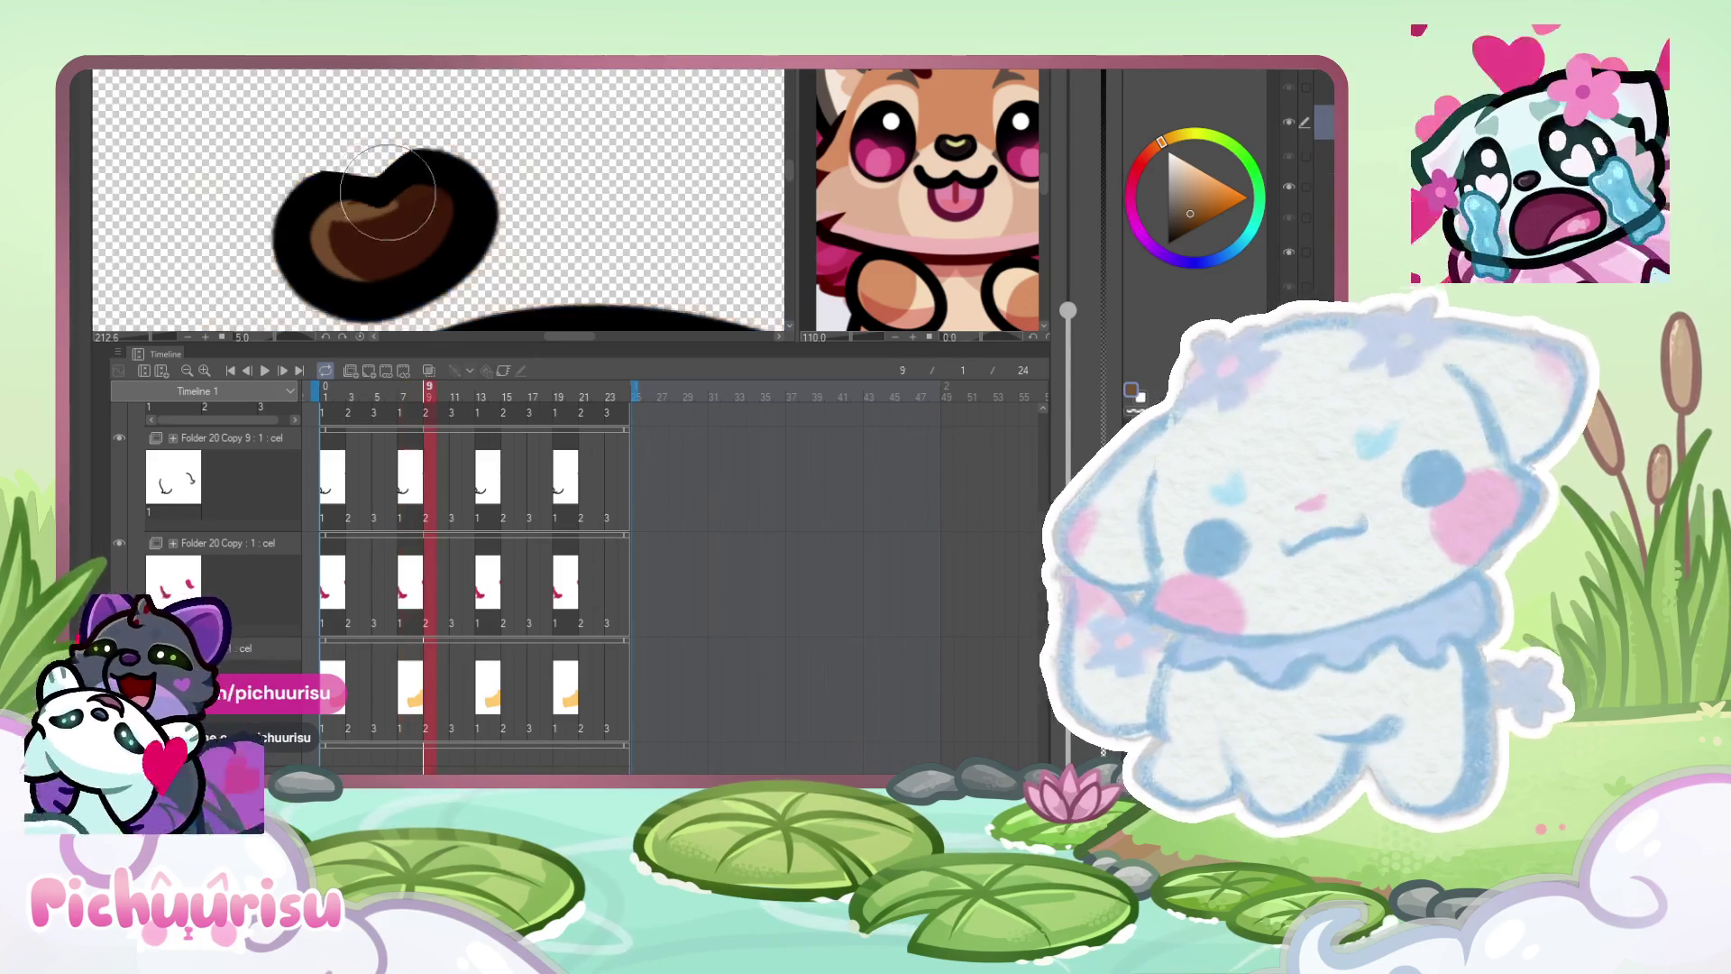
left_click(428, 397)
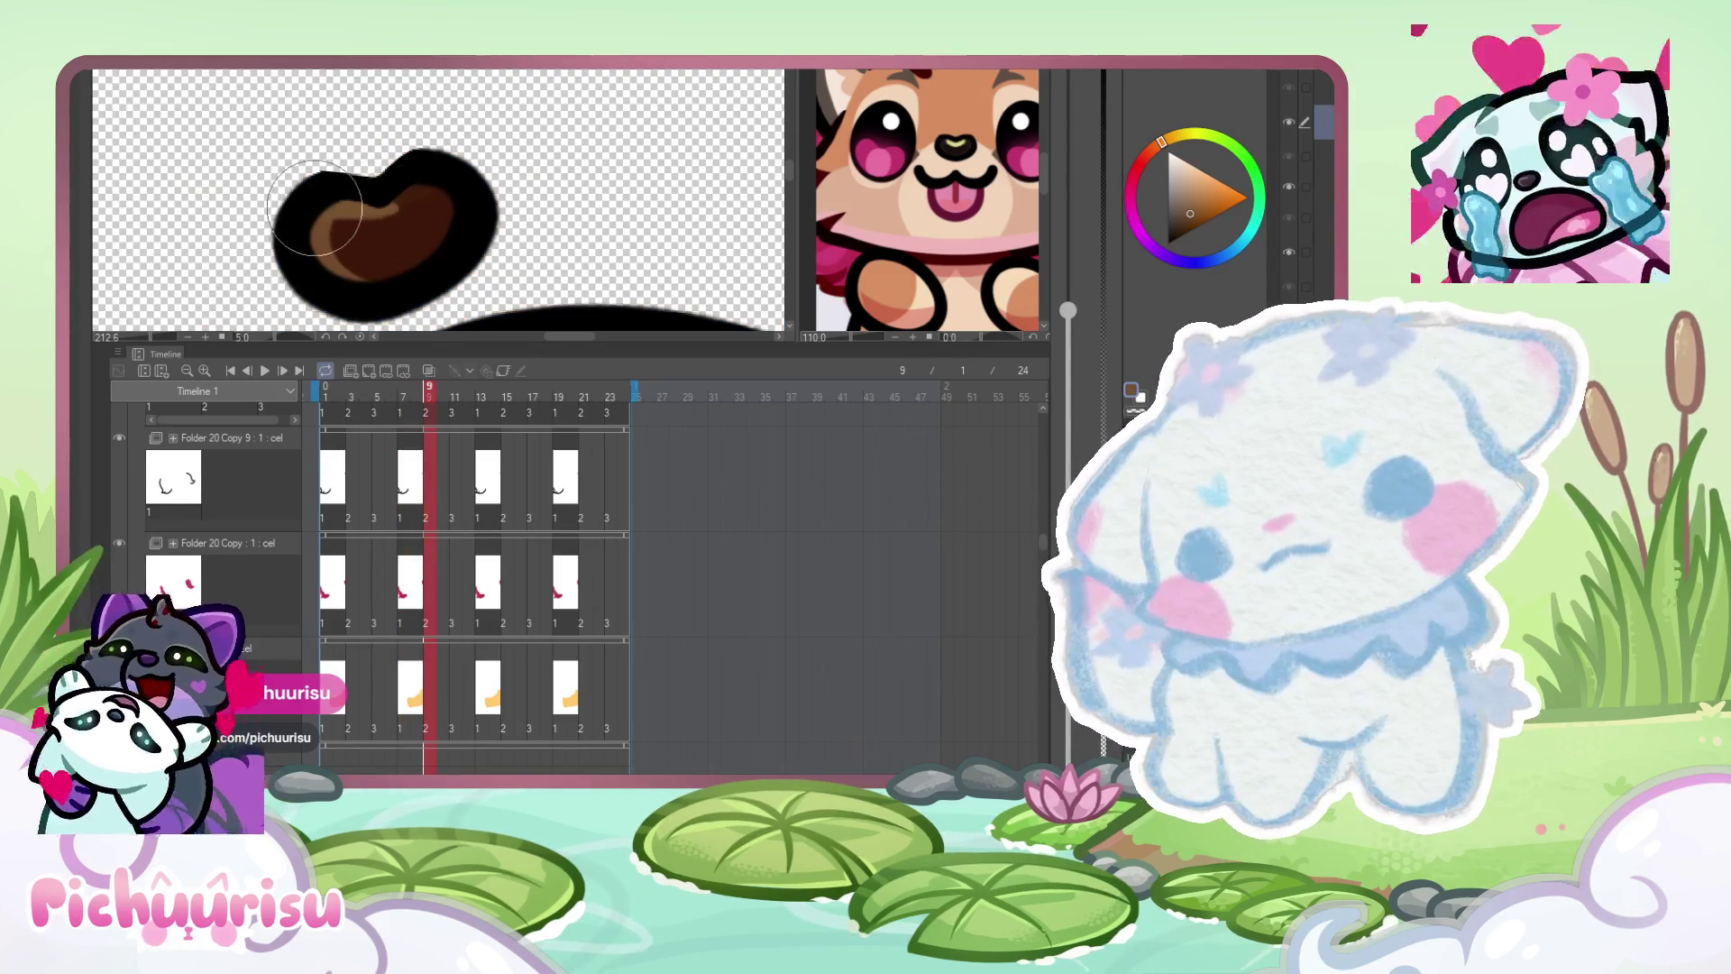
key("Right")
key("Right")
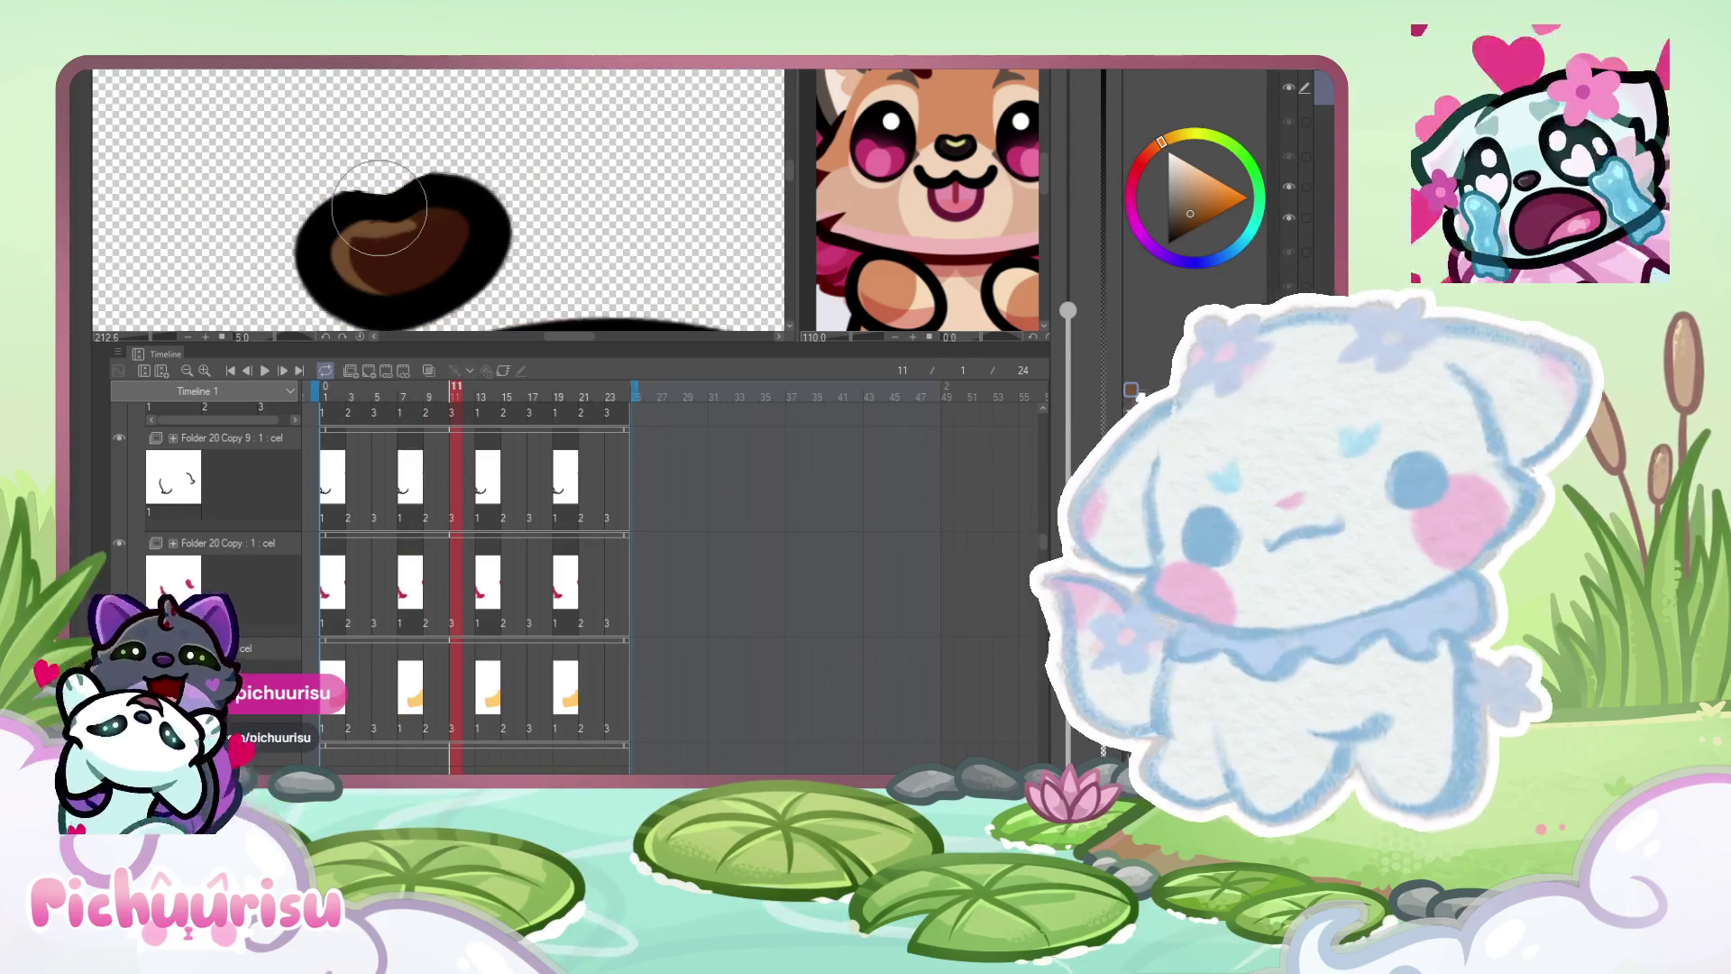
- Repaint the nose highlight in orange tones on frame 1, then move to frame 3
left_click(334, 473)
left_click(415, 135, "alt")
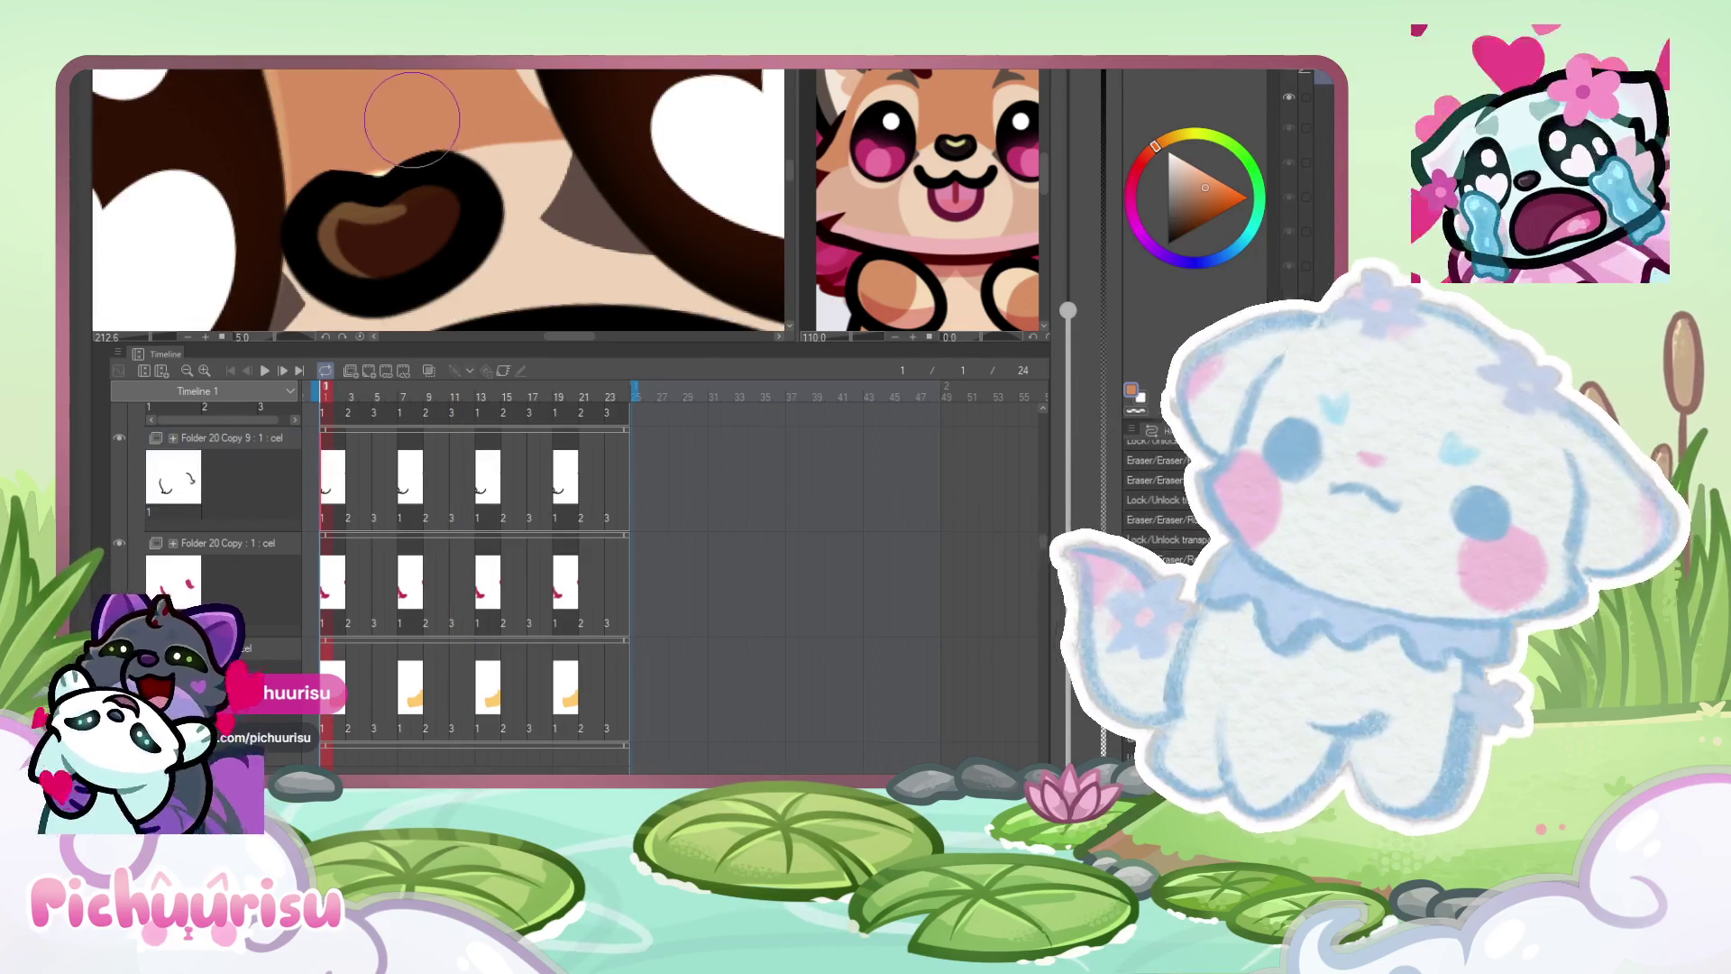
left_click_drag(360, 140, 353, 230)
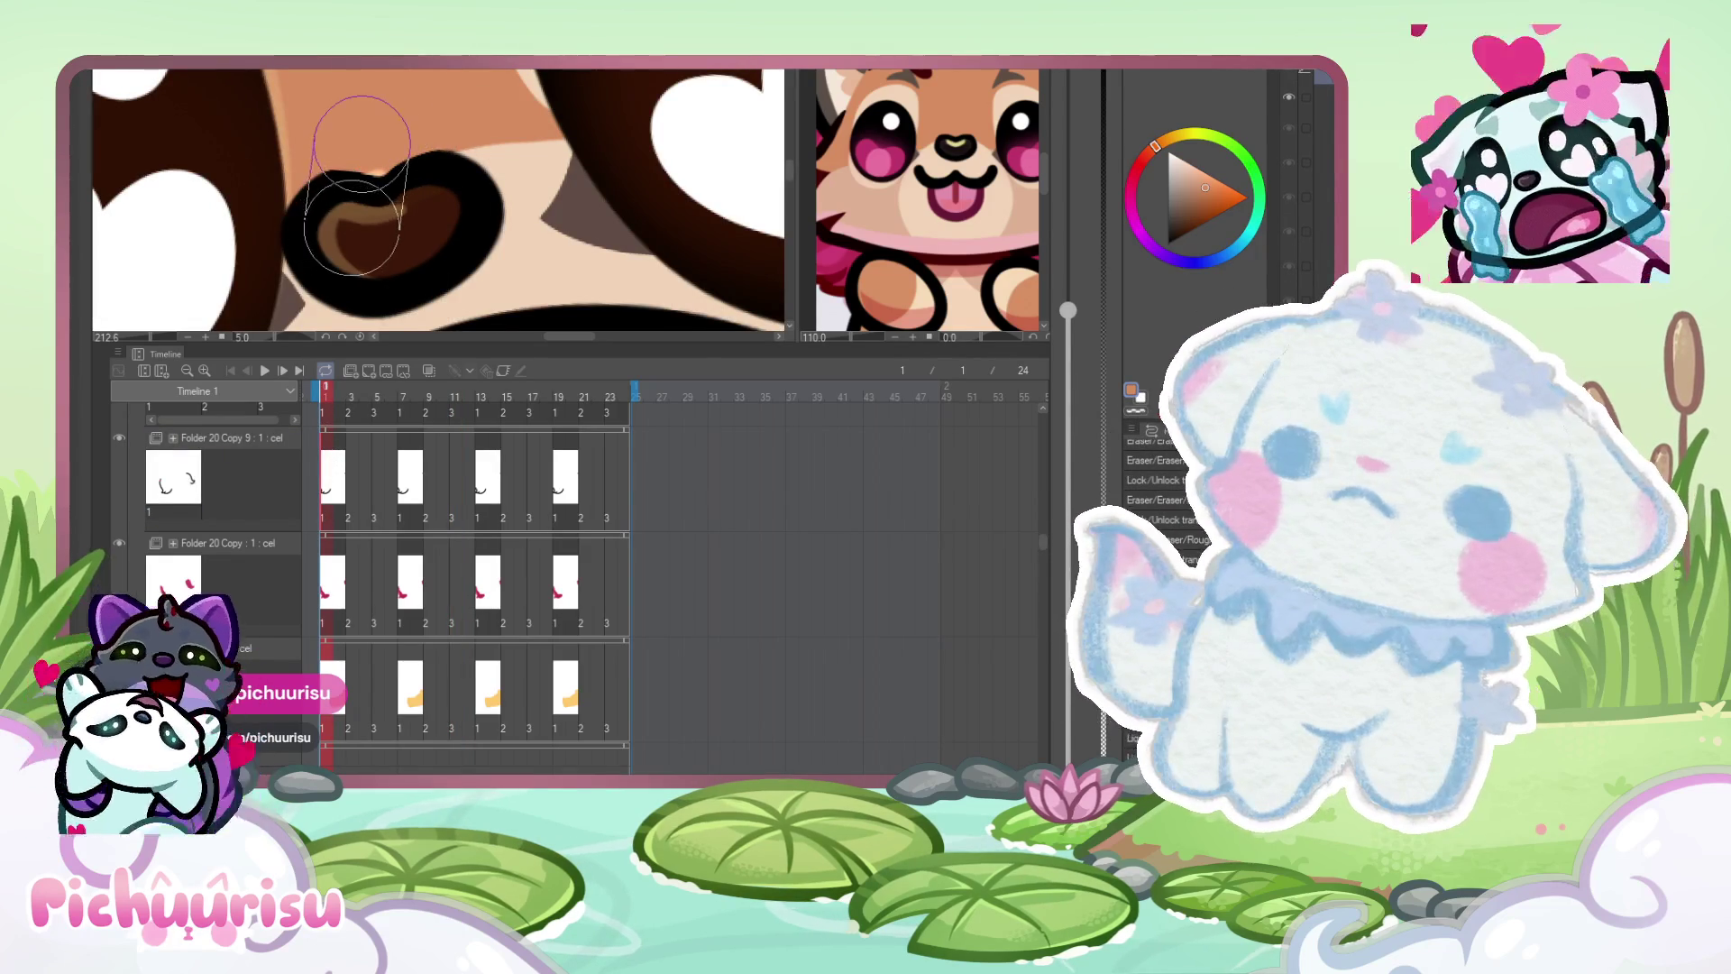
left_click(356, 208, "alt")
scroll(361, 180, "up", 2)
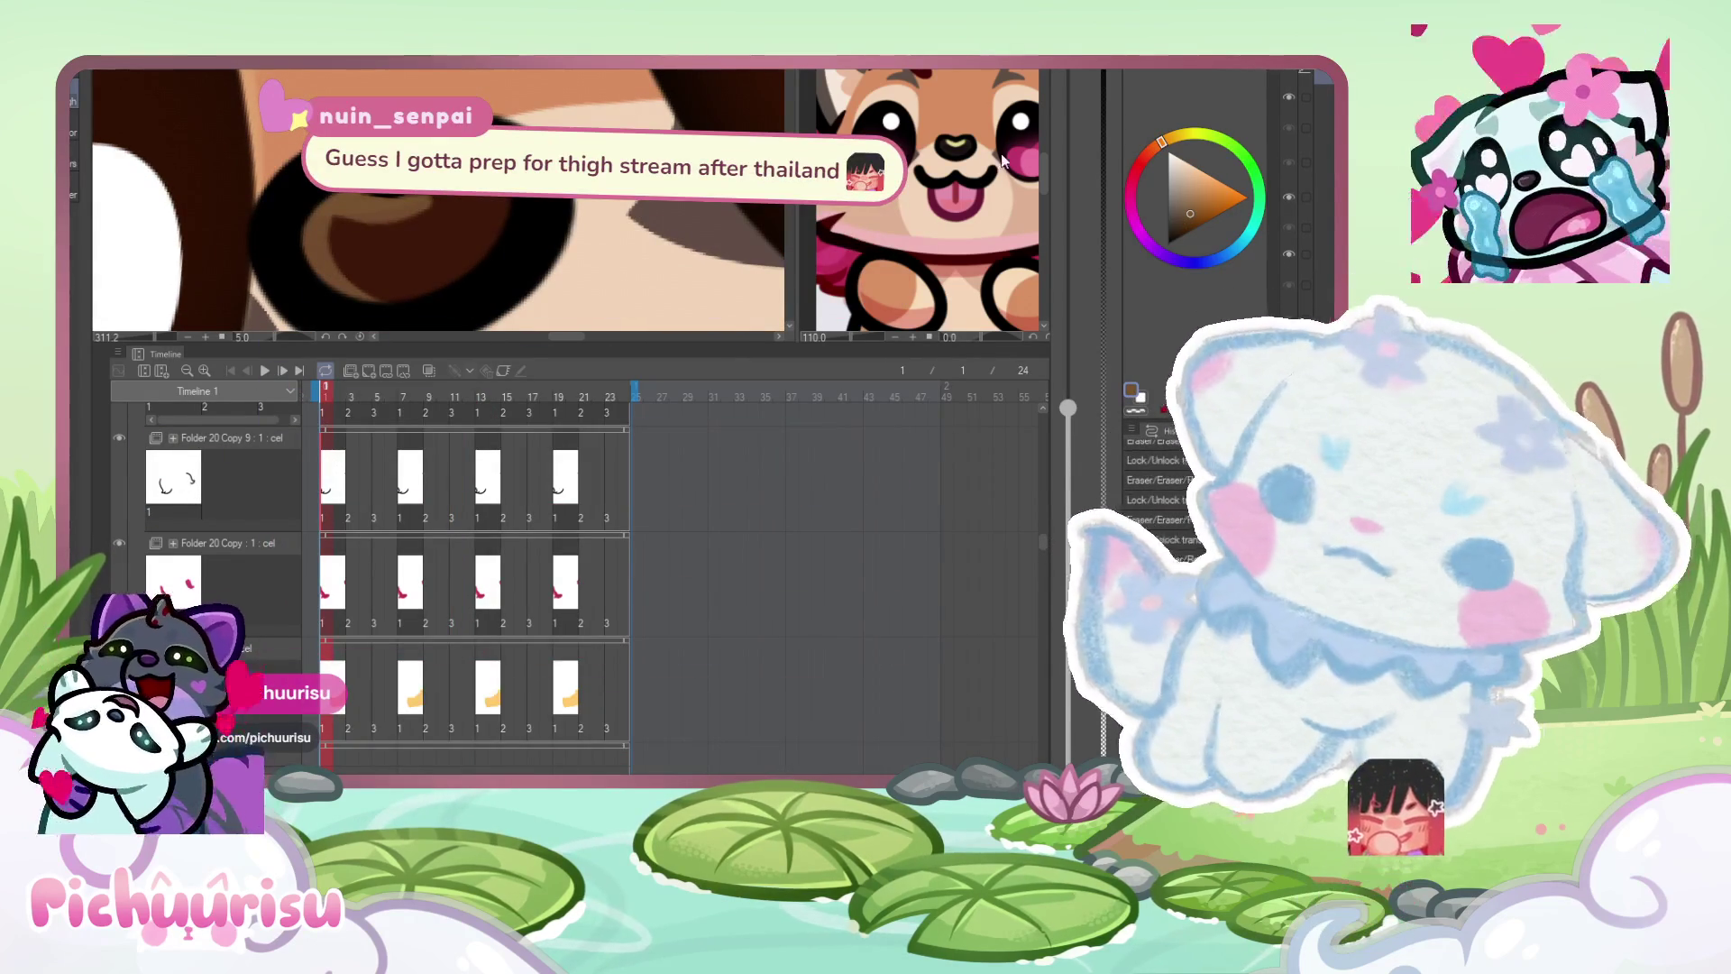
key("Right")
key("Right")
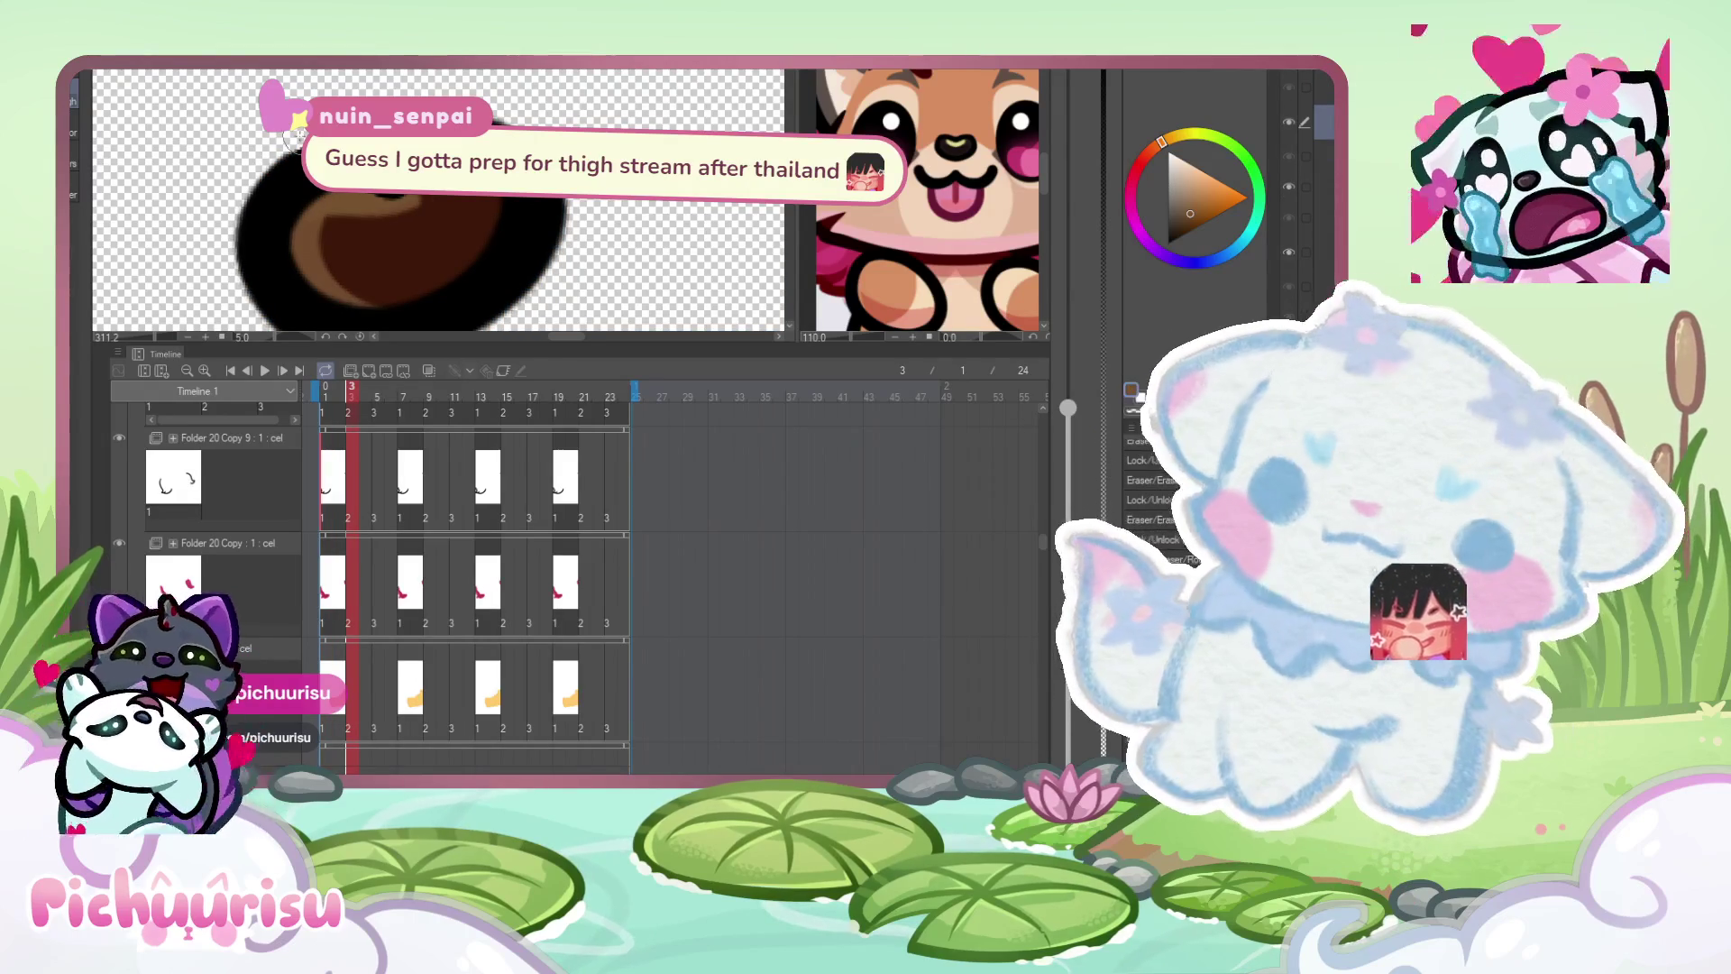
scroll(1289, 199, "down", 1)
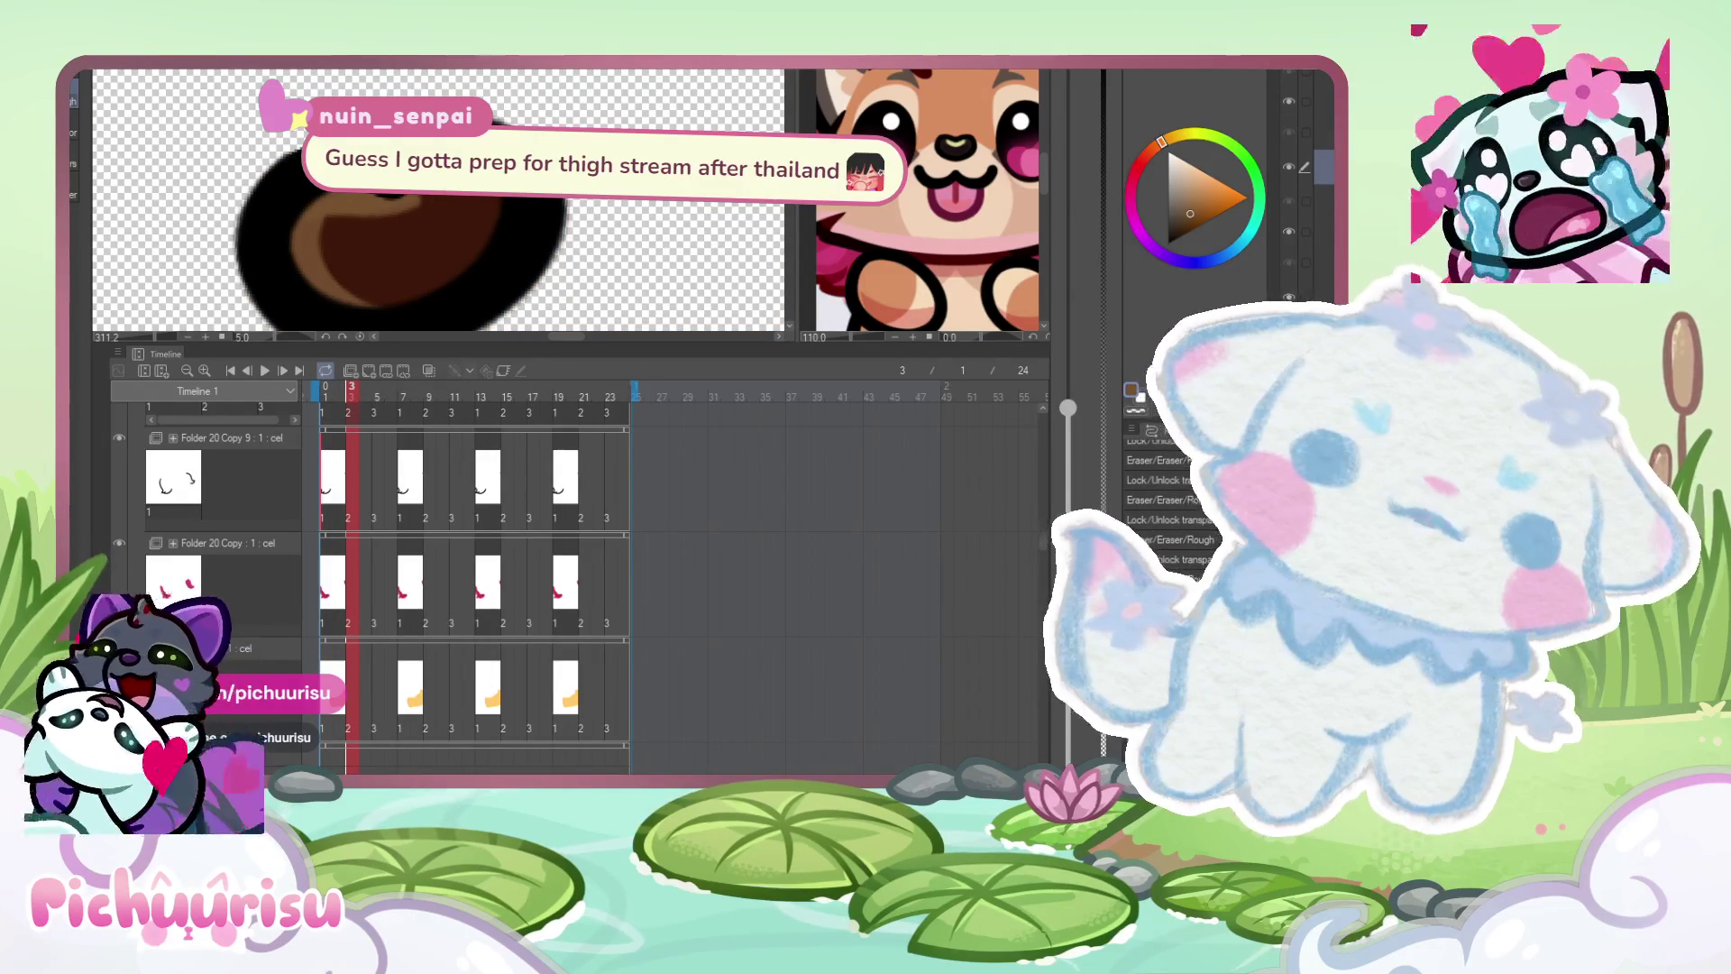
- Sample a dark red from the fox reference and zoom the Sub View out to the full picture
key("ctrl+Tab")
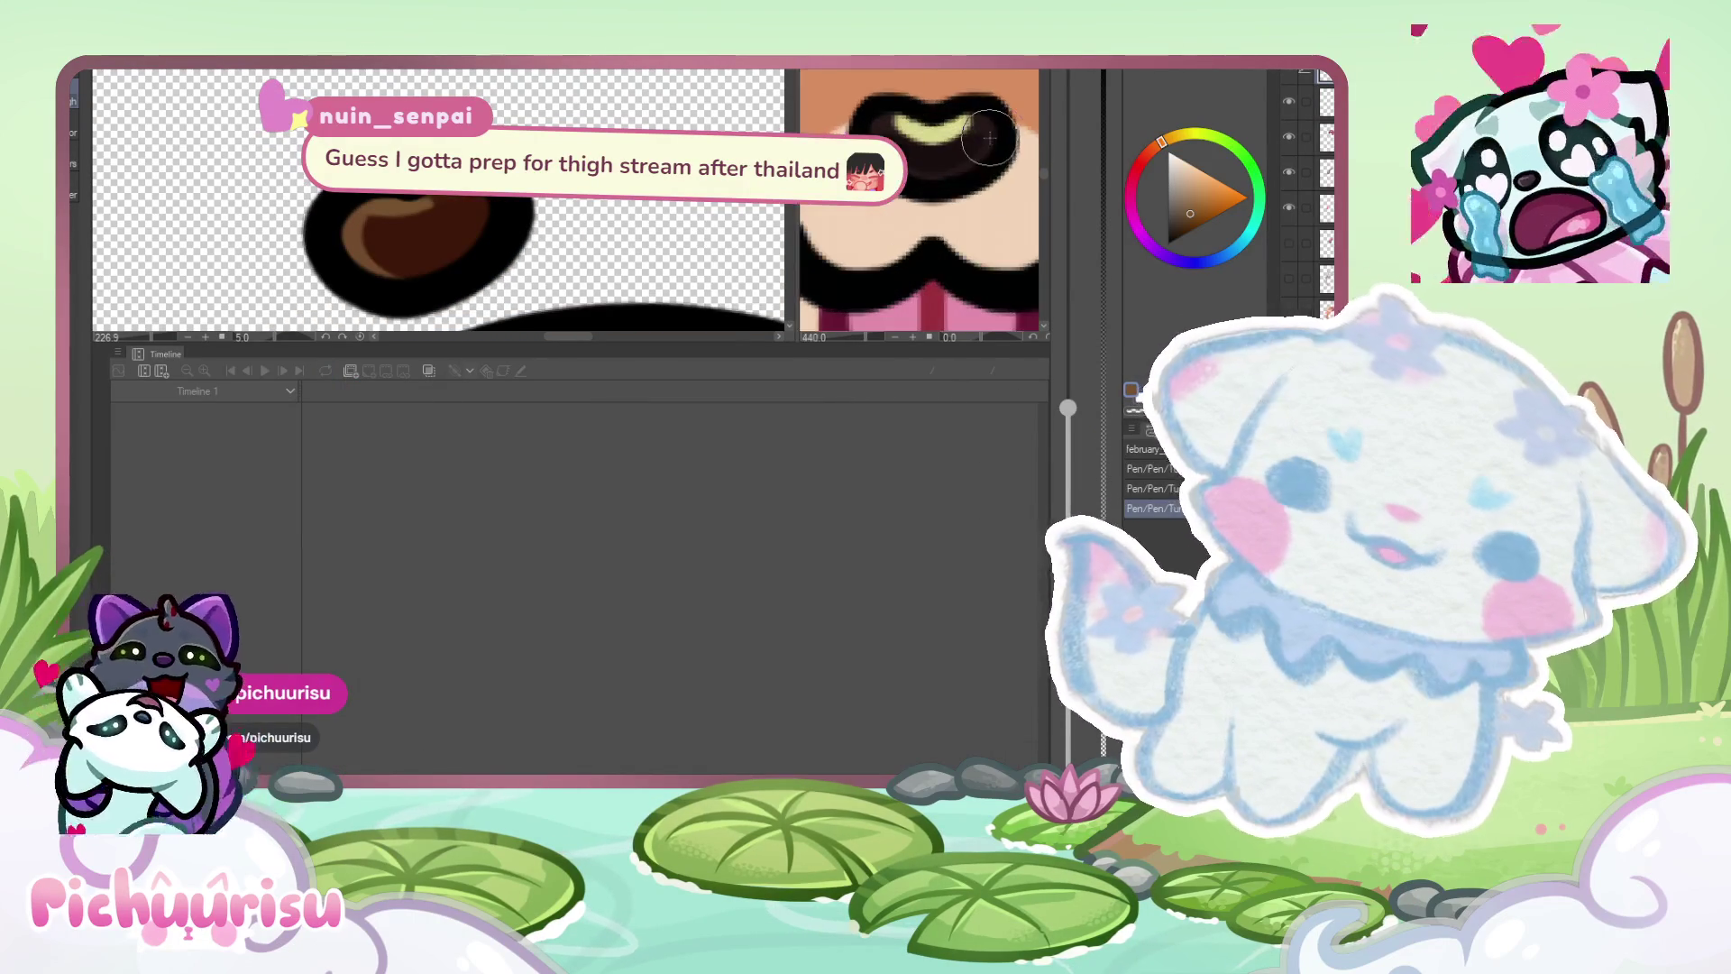
left_click(934, 149)
scroll(934, 149, "down", 3)
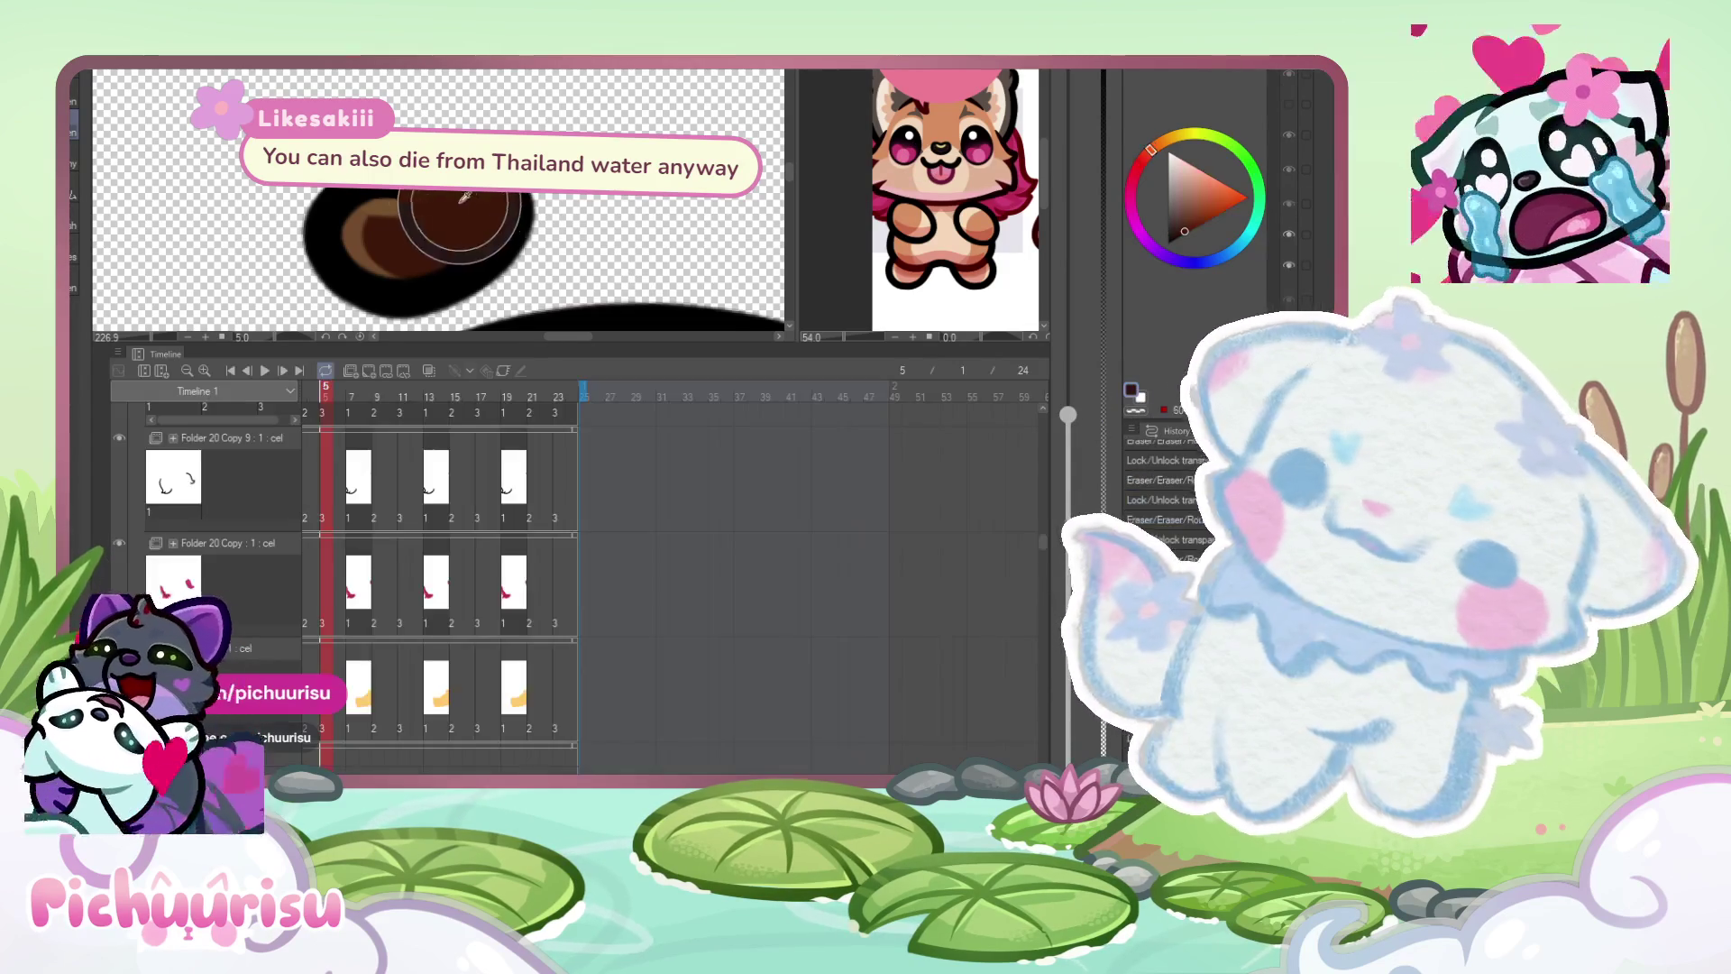
left_click(1145, 148)
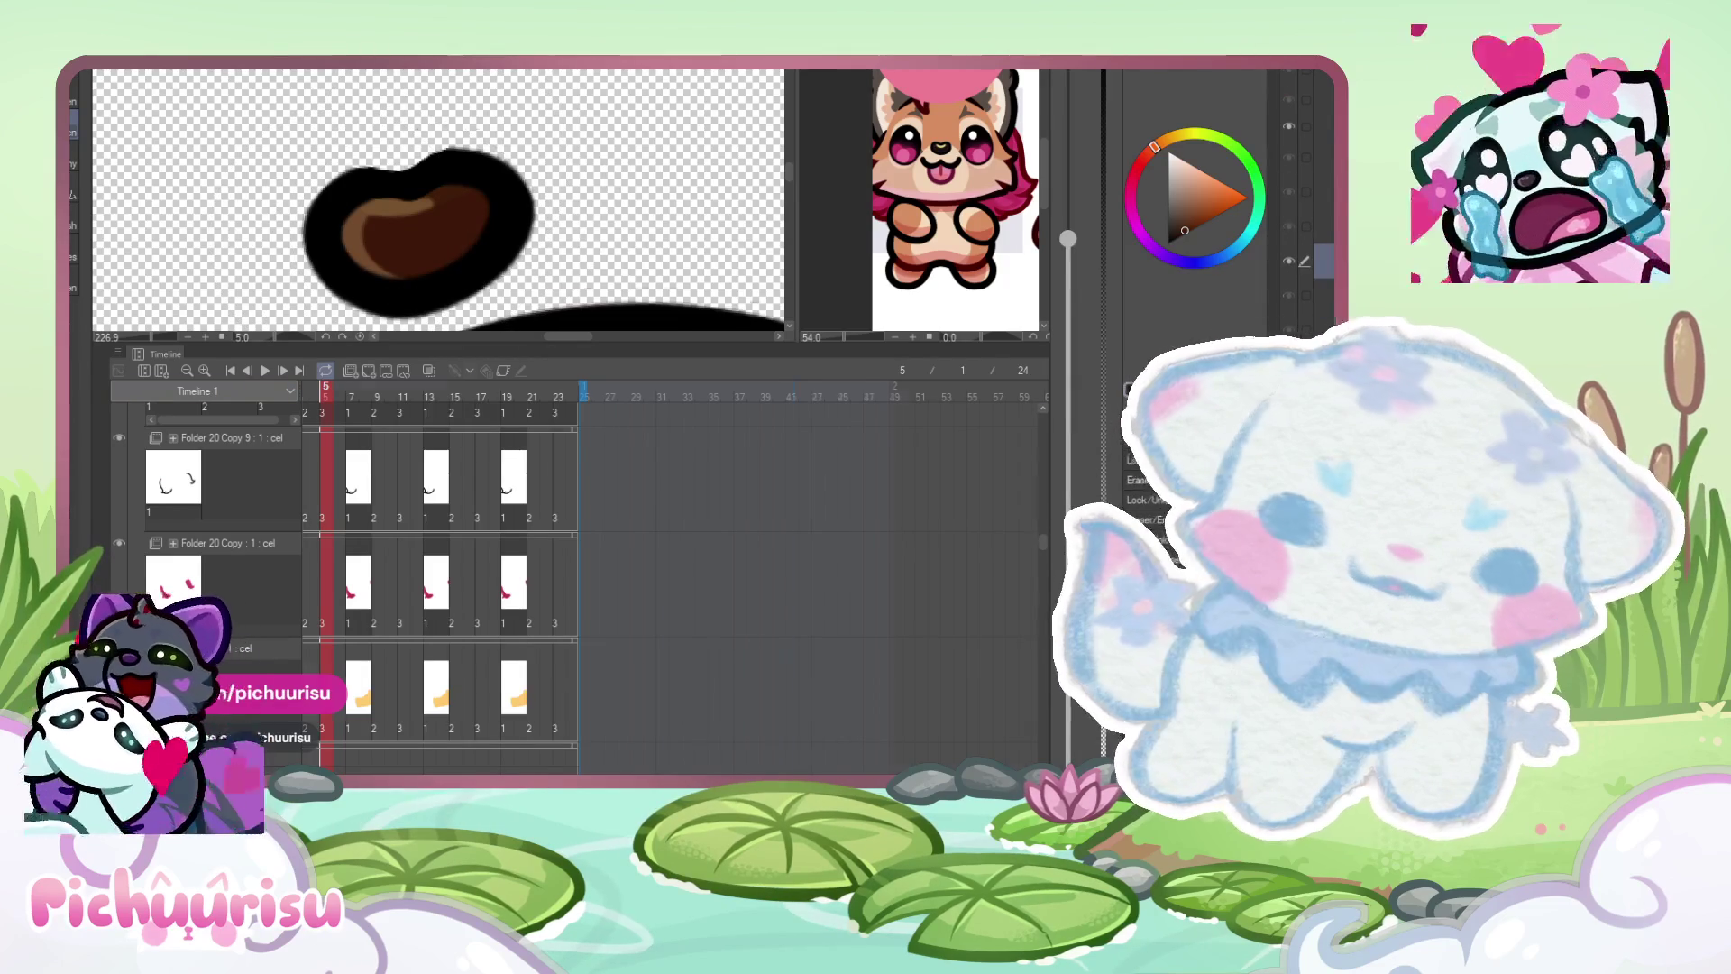
mouse_move(360, 135)
left_mouse_down()
mouse_move(378, 208)
mouse_move(694, 72)
left_mouse_up()
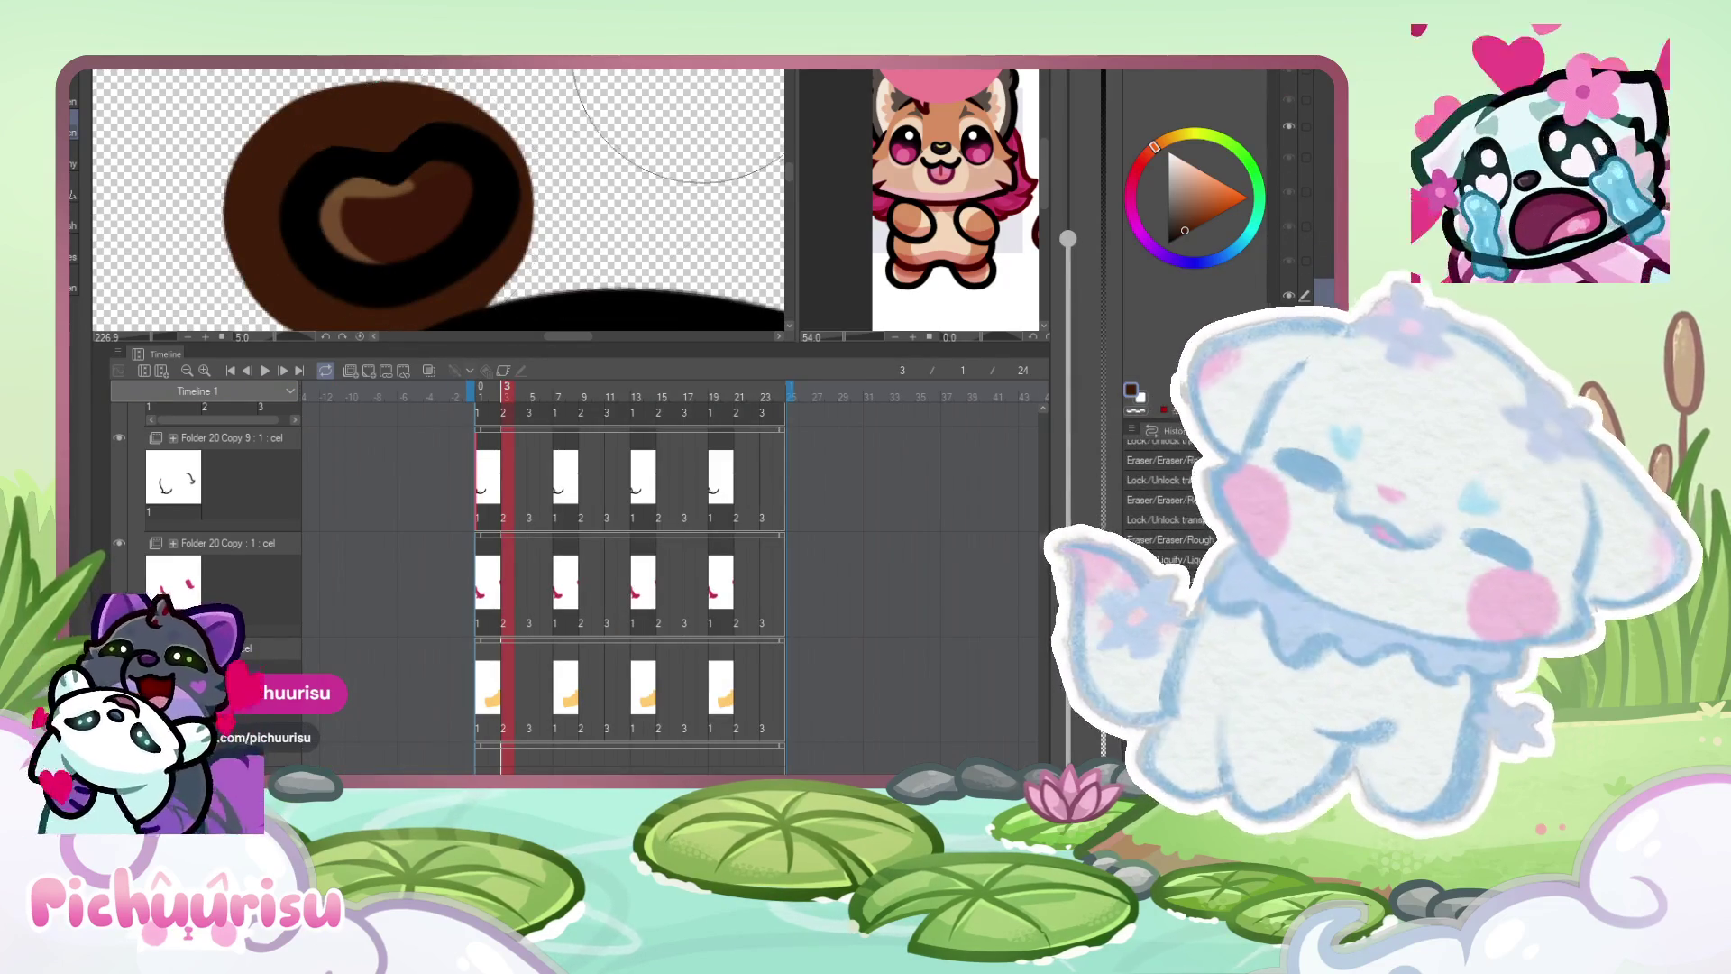
key("ctrl+z")
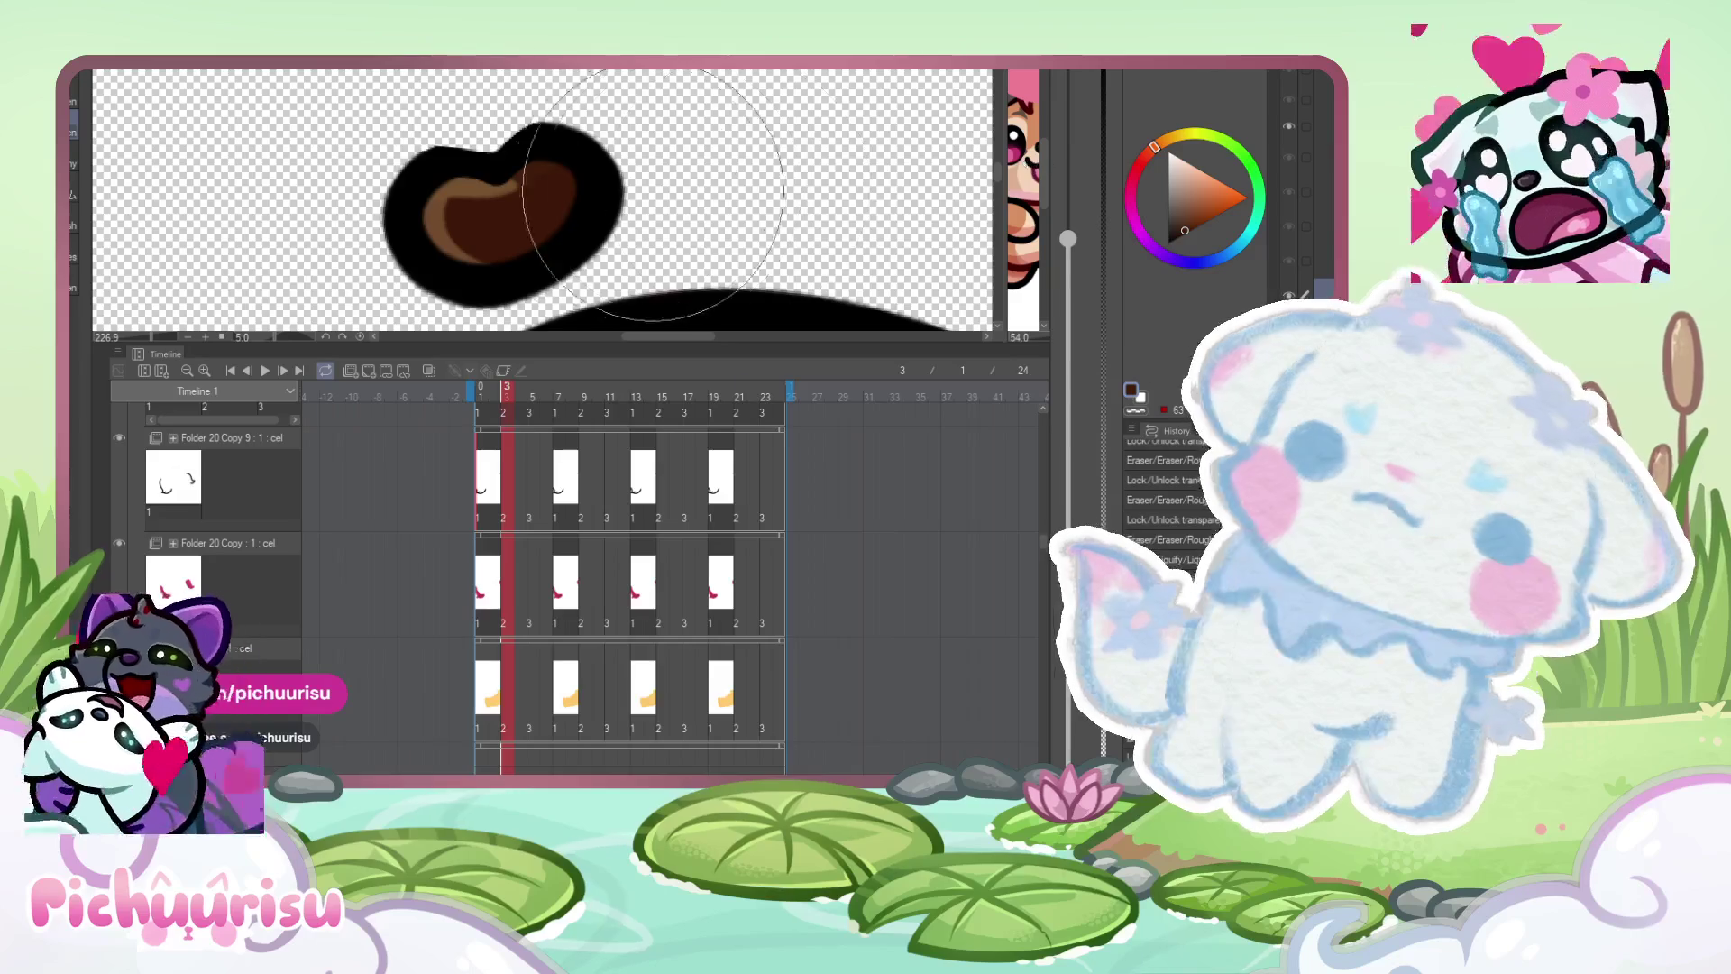
key("Home")
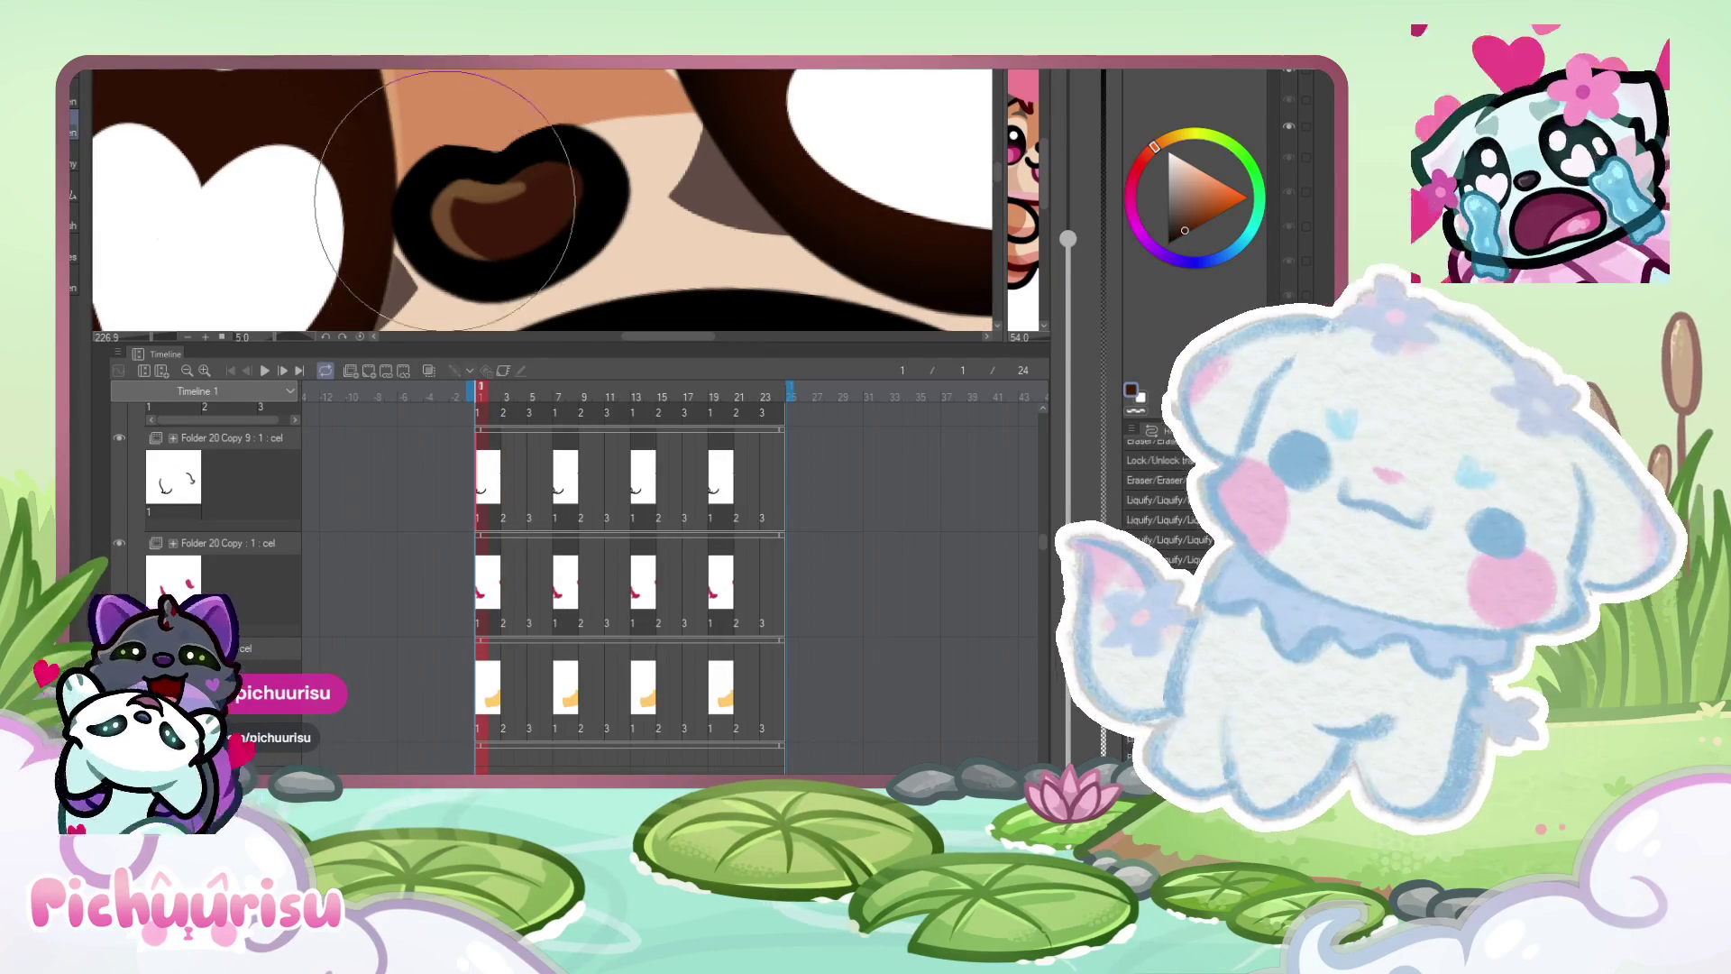
scroll(548, 165, "down", 5)
scroll(548, 165, "down", 3)
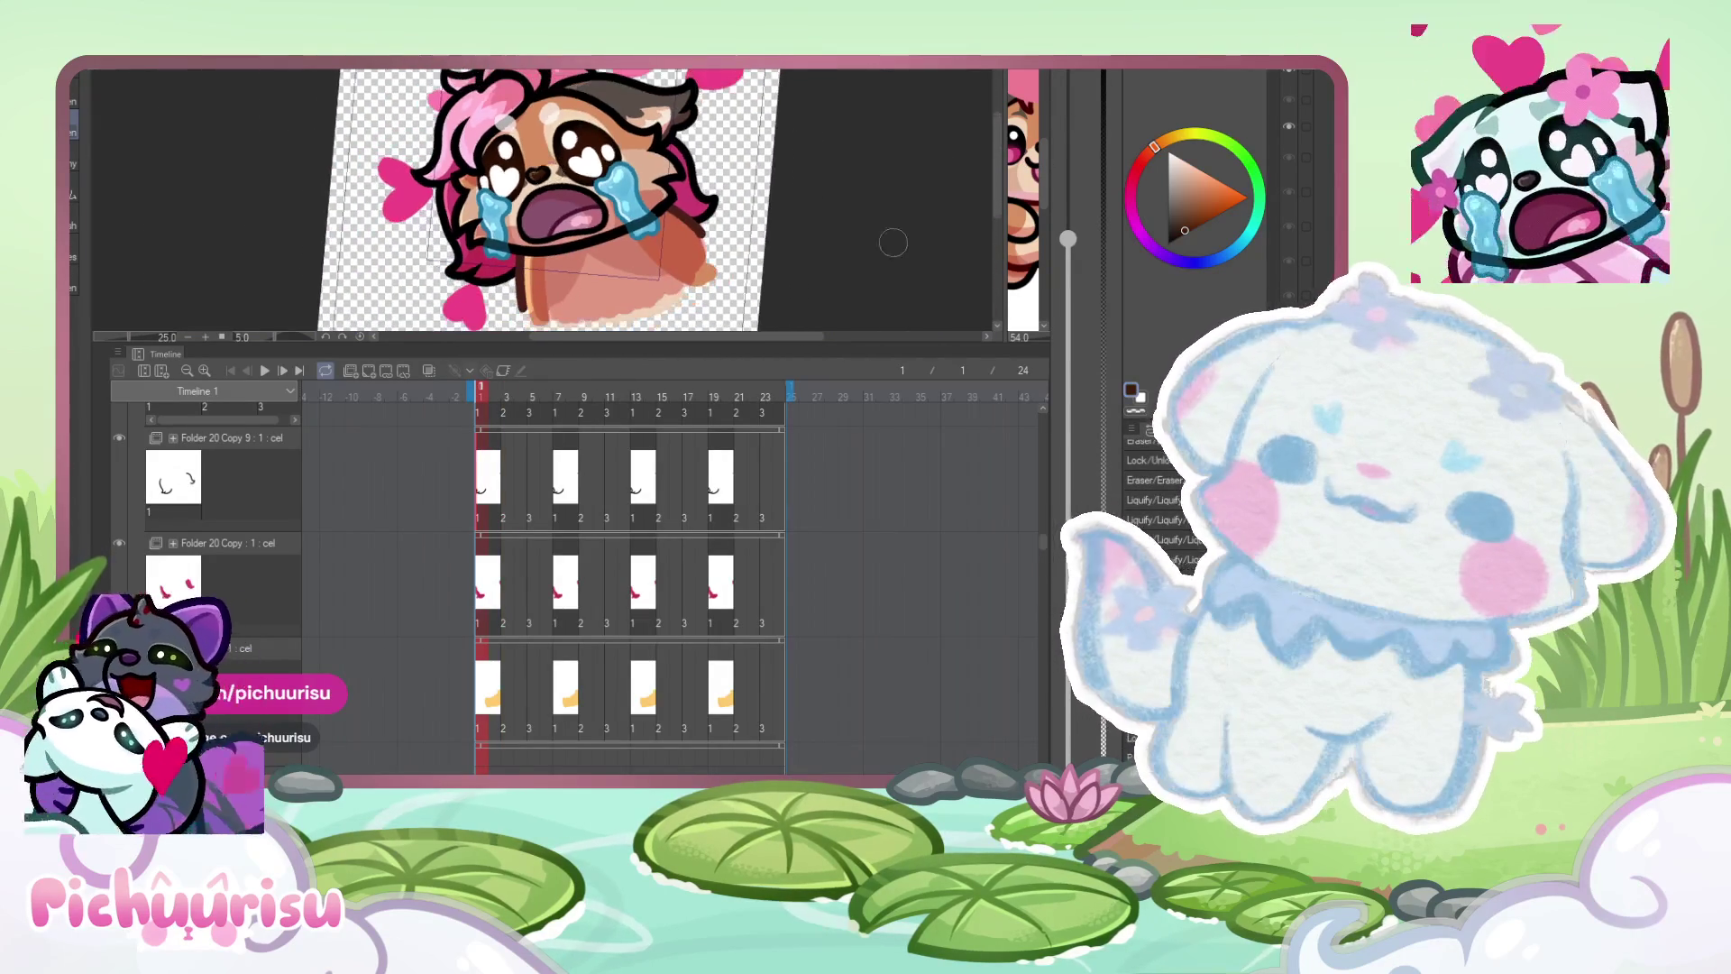
- Sample the fox reference's tongue pink and airbrush brighter pink shading onto frame 1's tongue
left_click_drag(1006, 224, 810, 225)
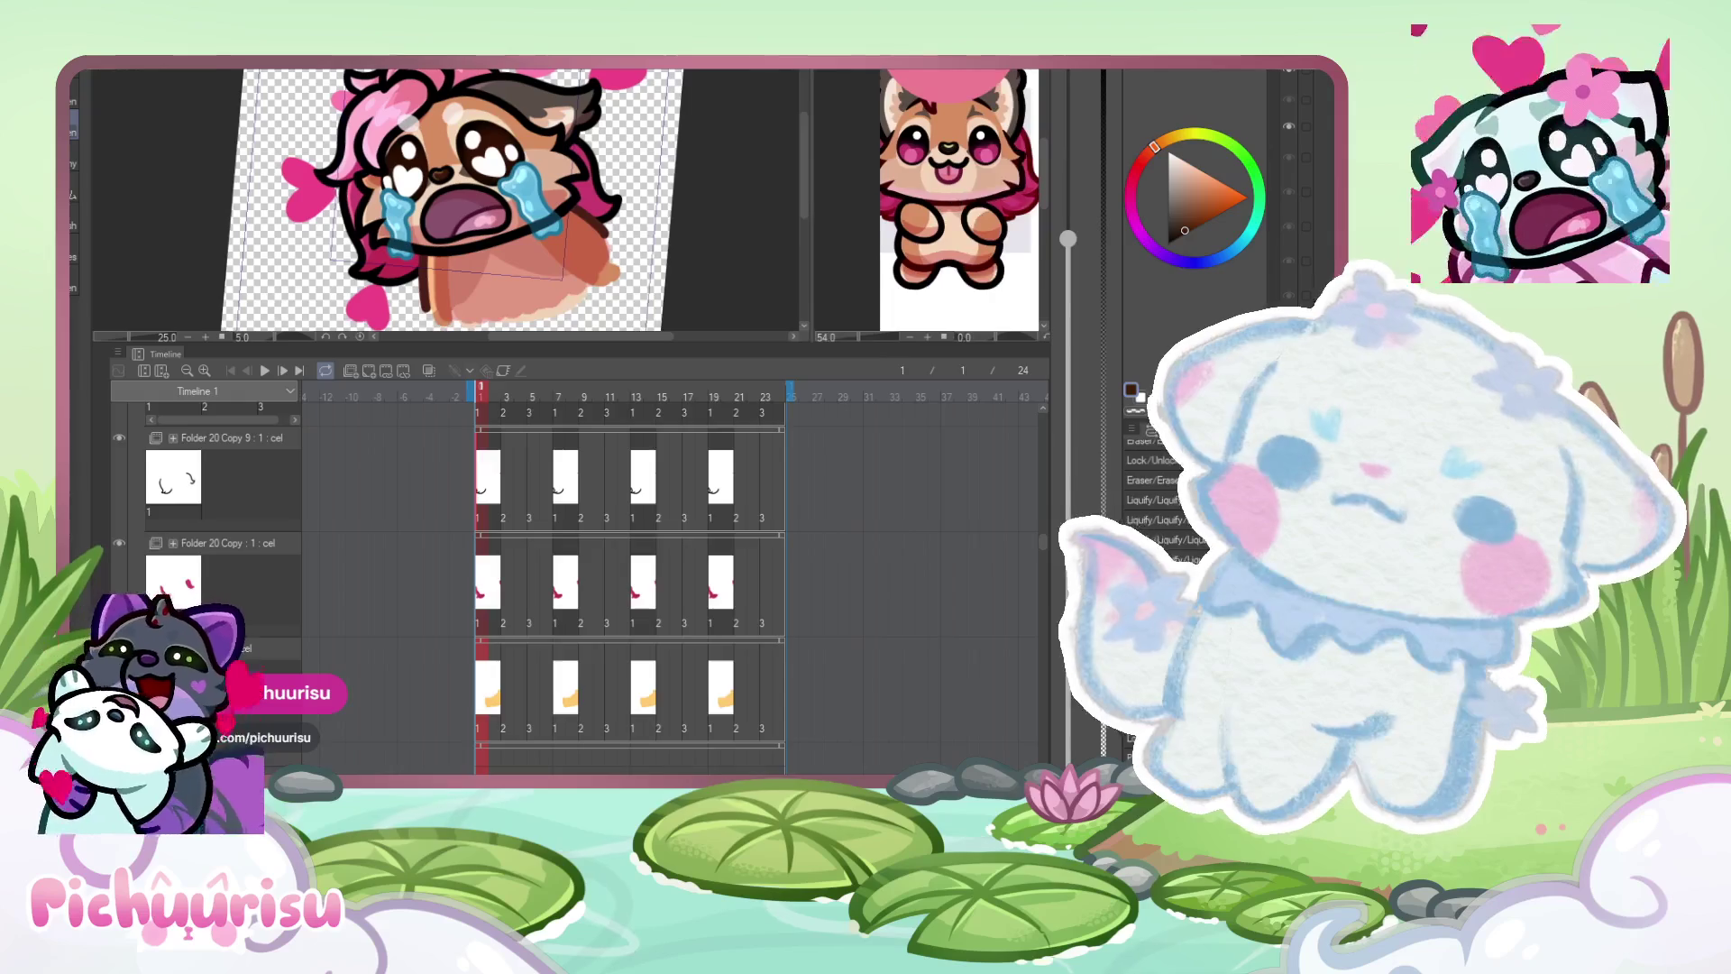
left_click(944, 170)
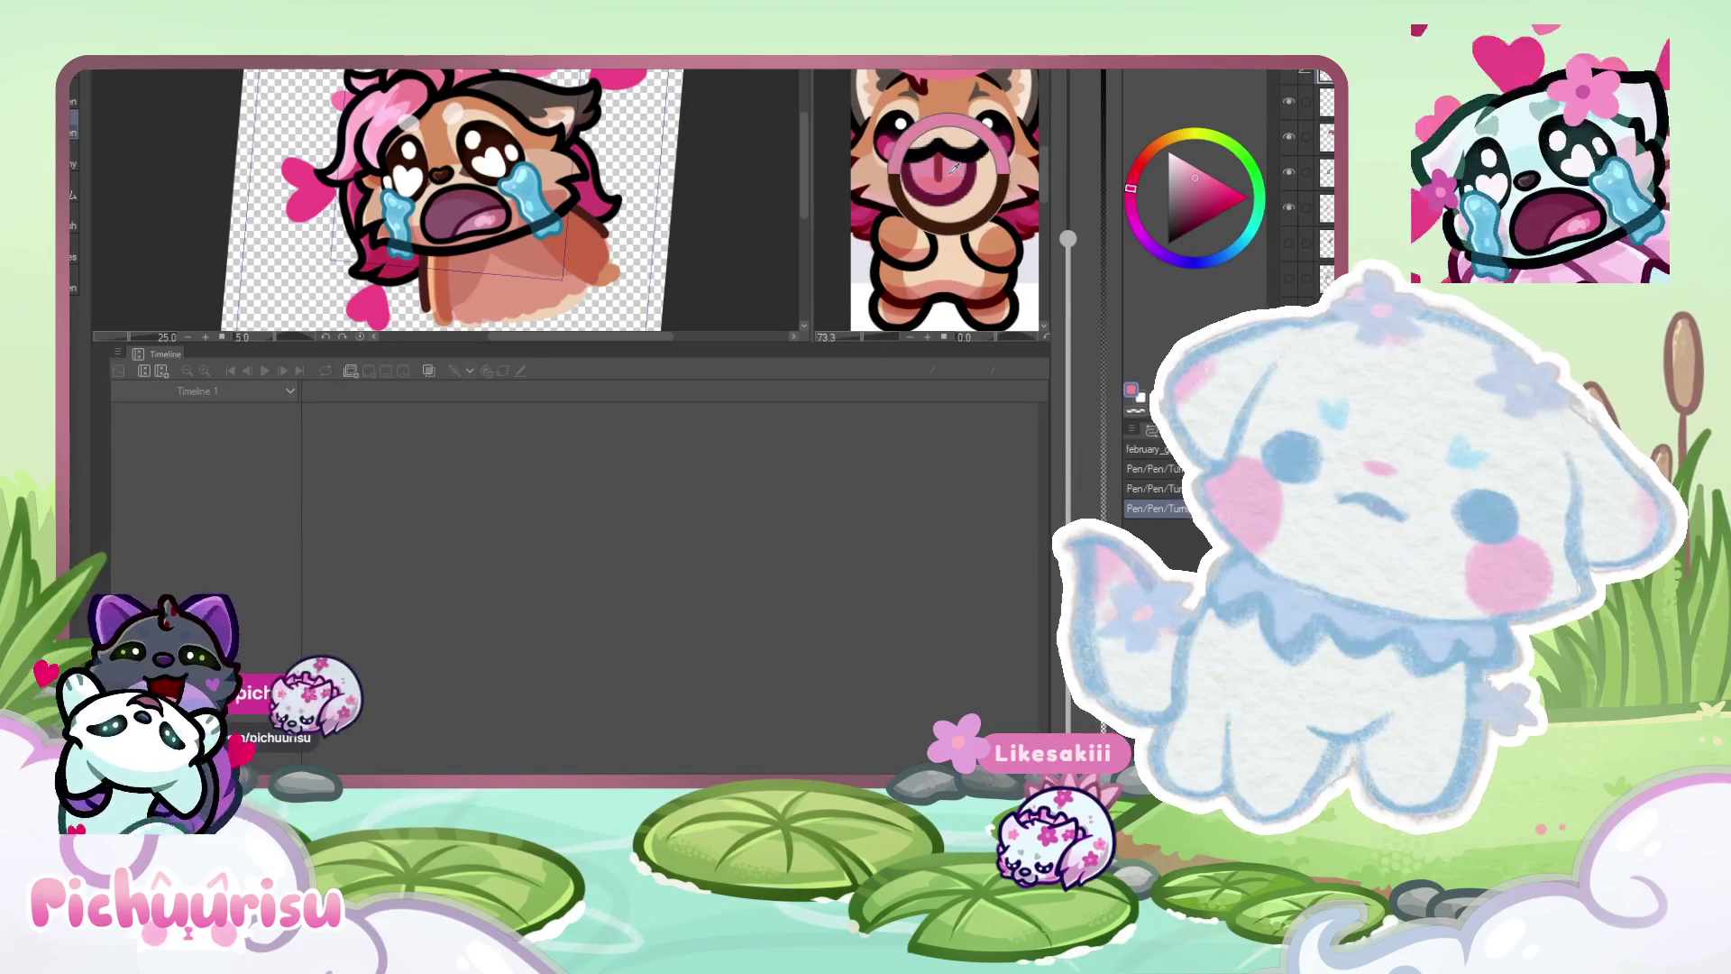
left_click(382, 217)
scroll(381, 217, "up", 5)
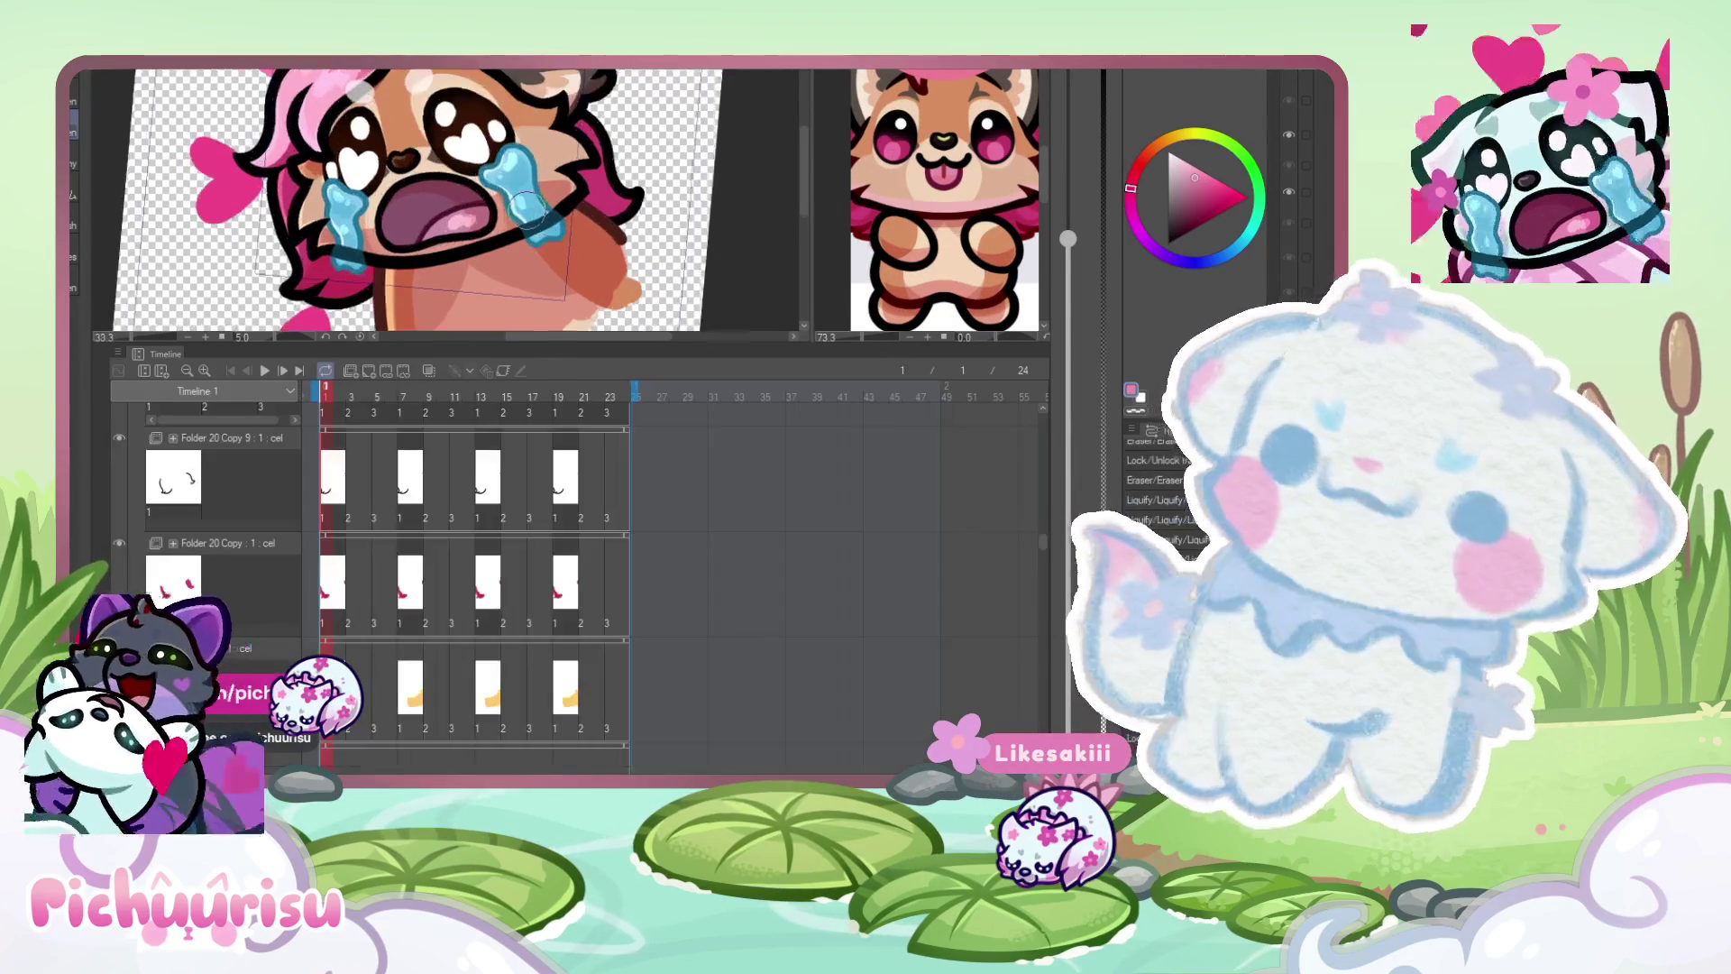
scroll(381, 217, "up", 3)
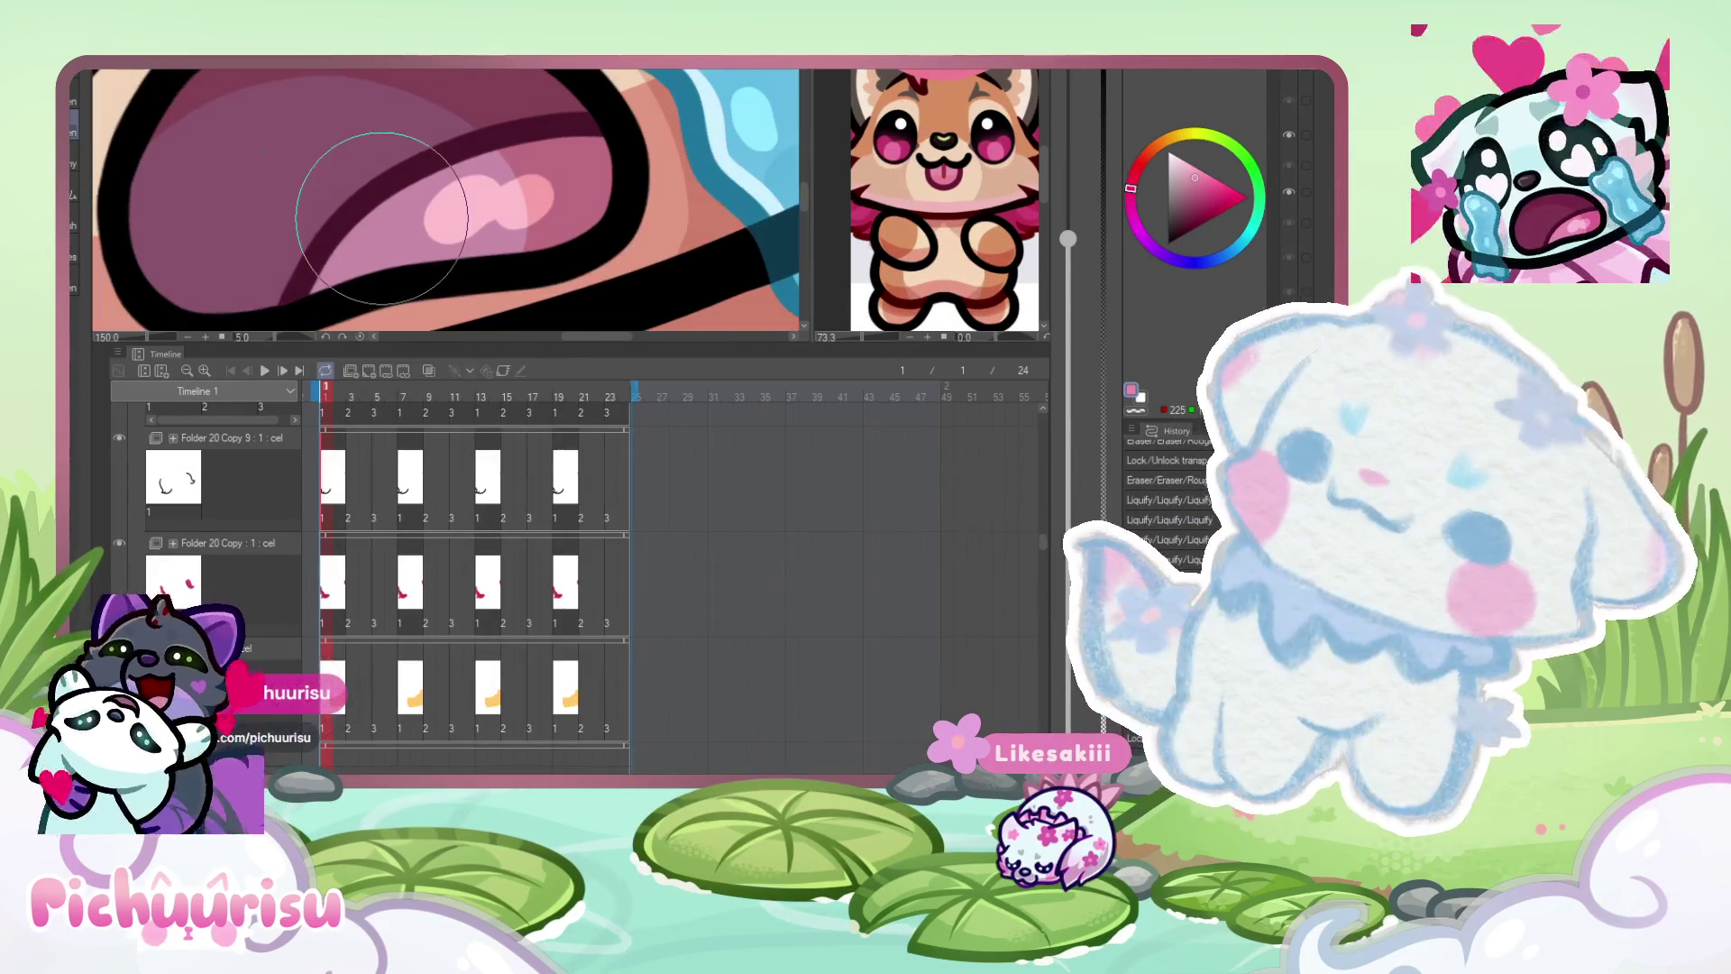
mouse_move(327, 267)
left_mouse_down()
mouse_move(387, 230)
mouse_move(332, 281)
mouse_move(416, 216)
mouse_move(601, 154)
mouse_move(388, 239)
mouse_move(521, 204)
left_mouse_up()
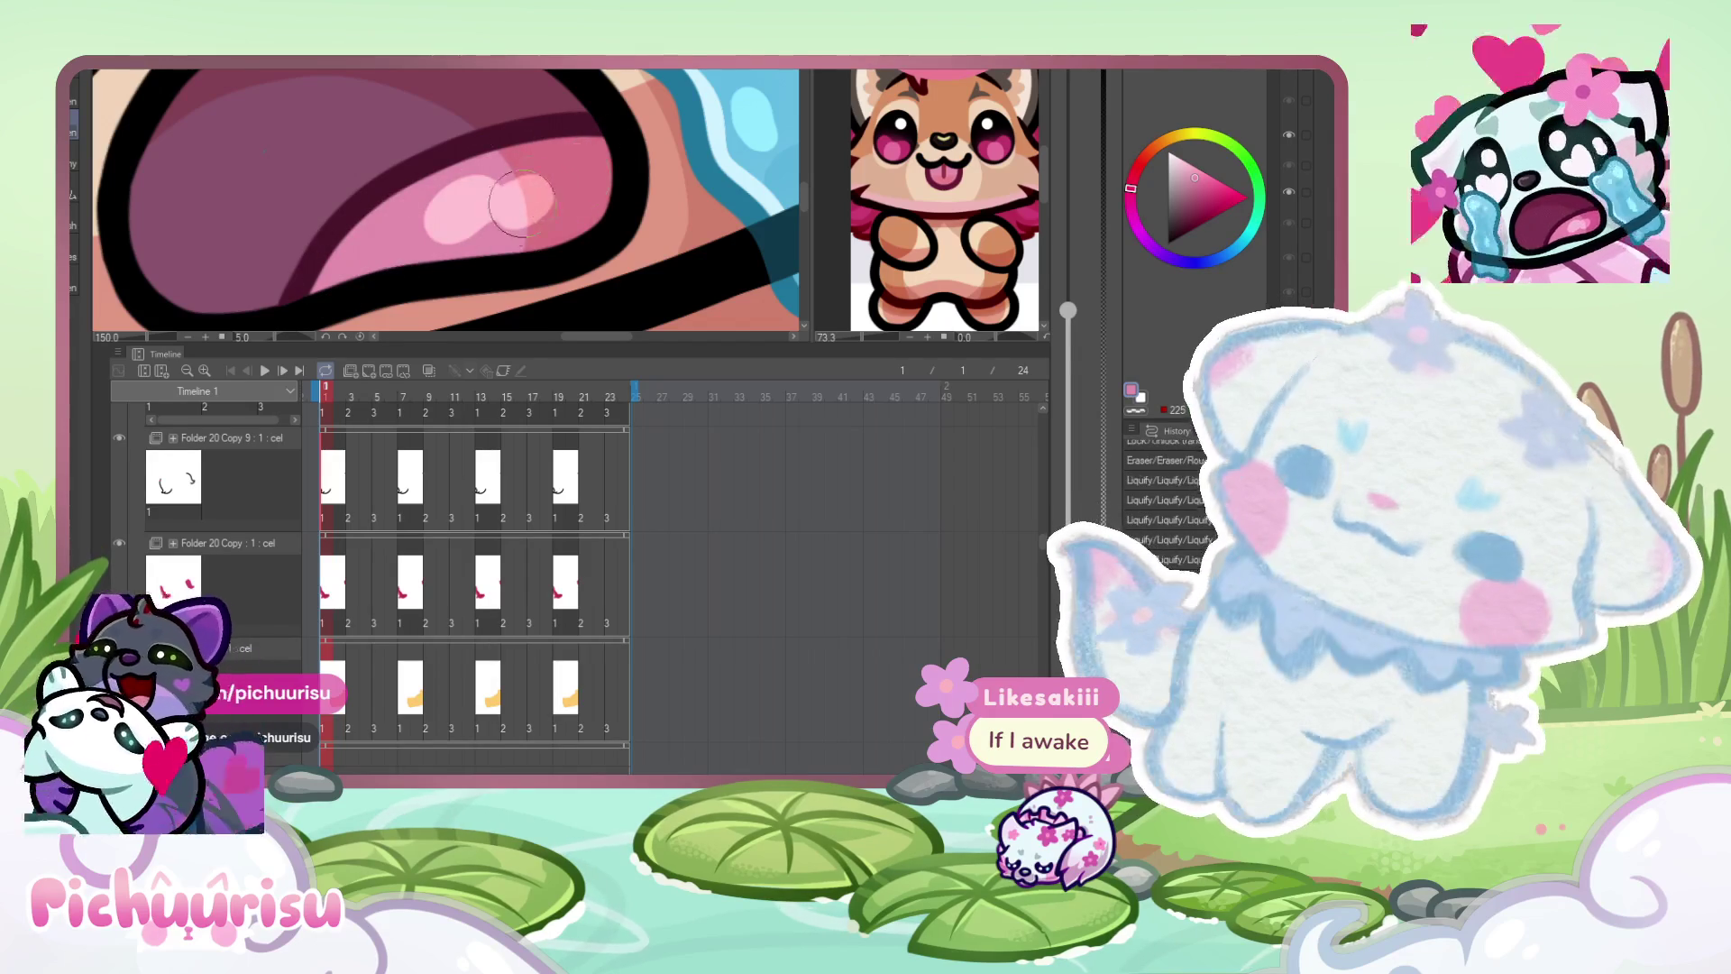
scroll(1299, 198, "down", 2)
- Reshape the tongue's pink highlight with Liquify on frames 3 and 5
left_click(352, 397)
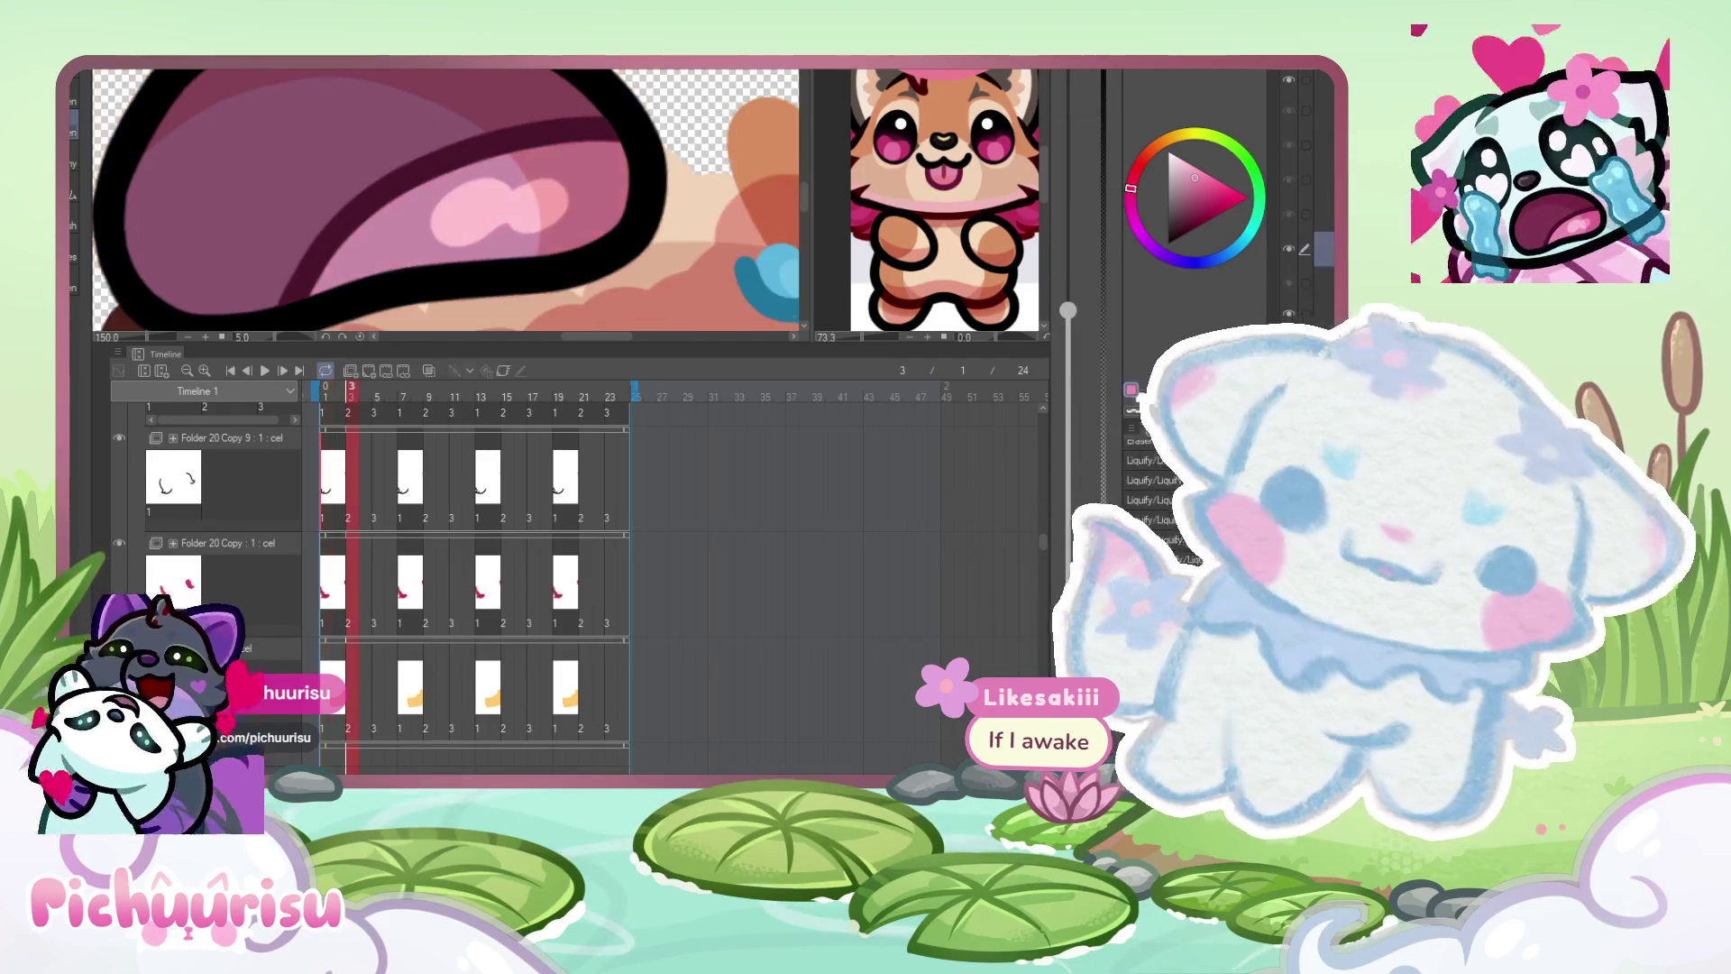
mouse_move(397, 245)
left_mouse_down()
mouse_move(343, 286)
mouse_move(557, 154)
mouse_move(501, 238)
mouse_move(487, 211)
mouse_move(475, 225)
left_mouse_up()
left_click(377, 397)
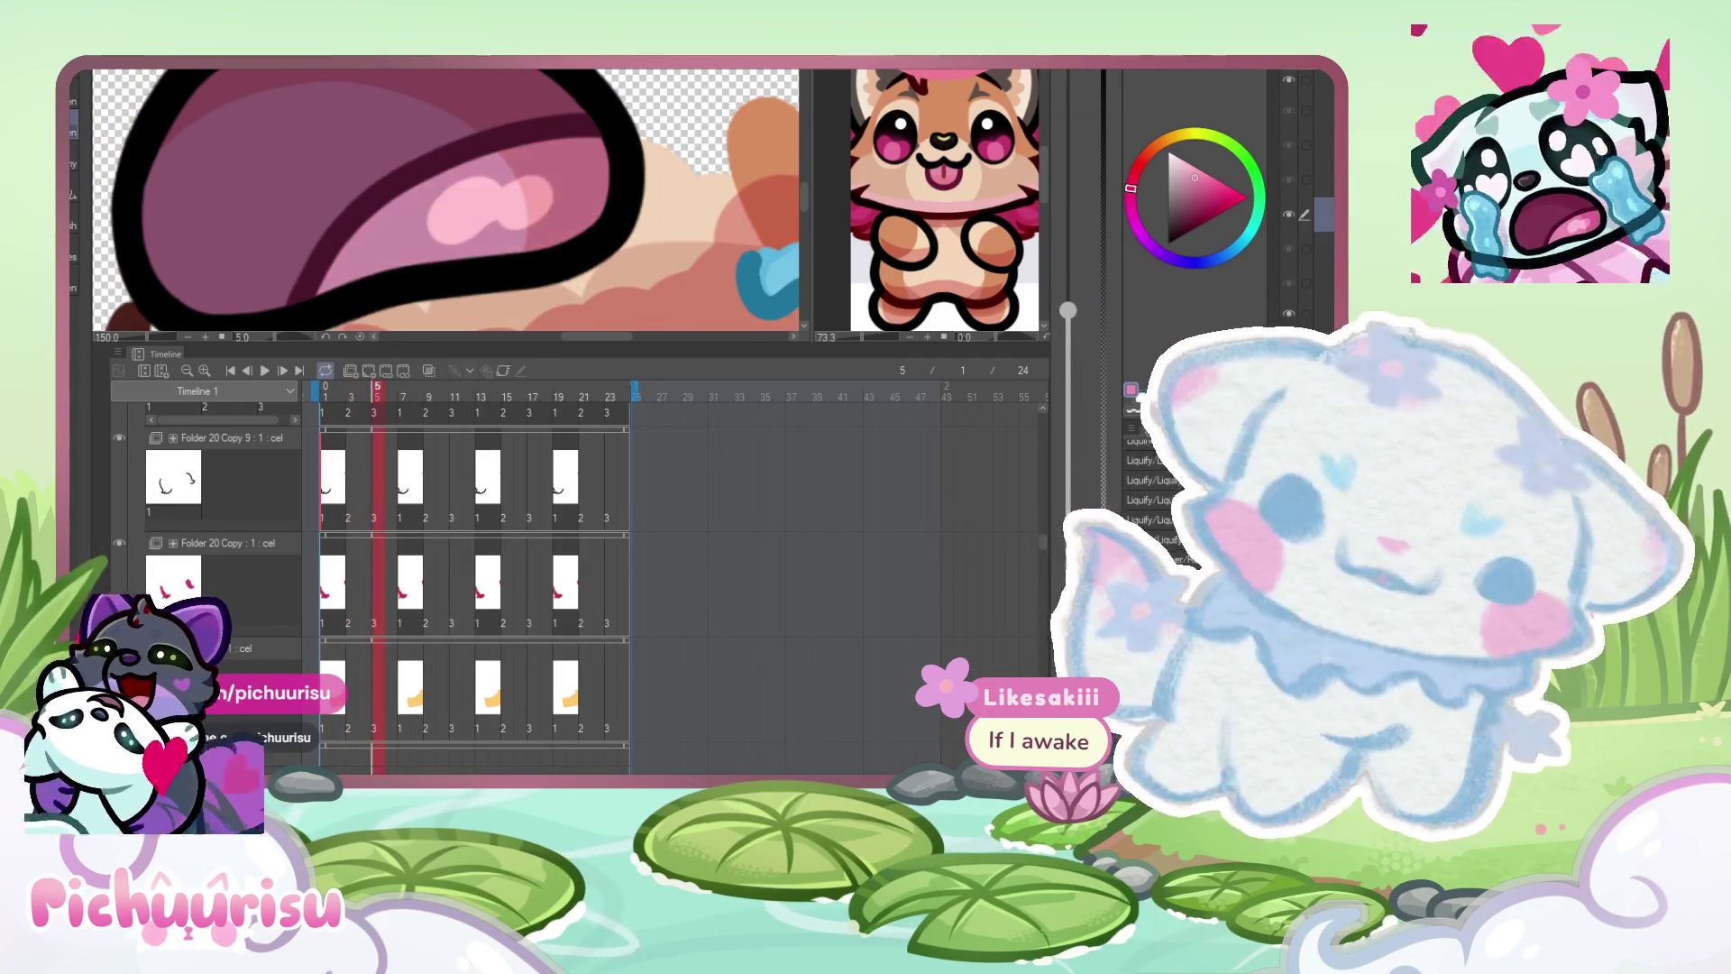
left_click_drag(593, 185, 424, 239)
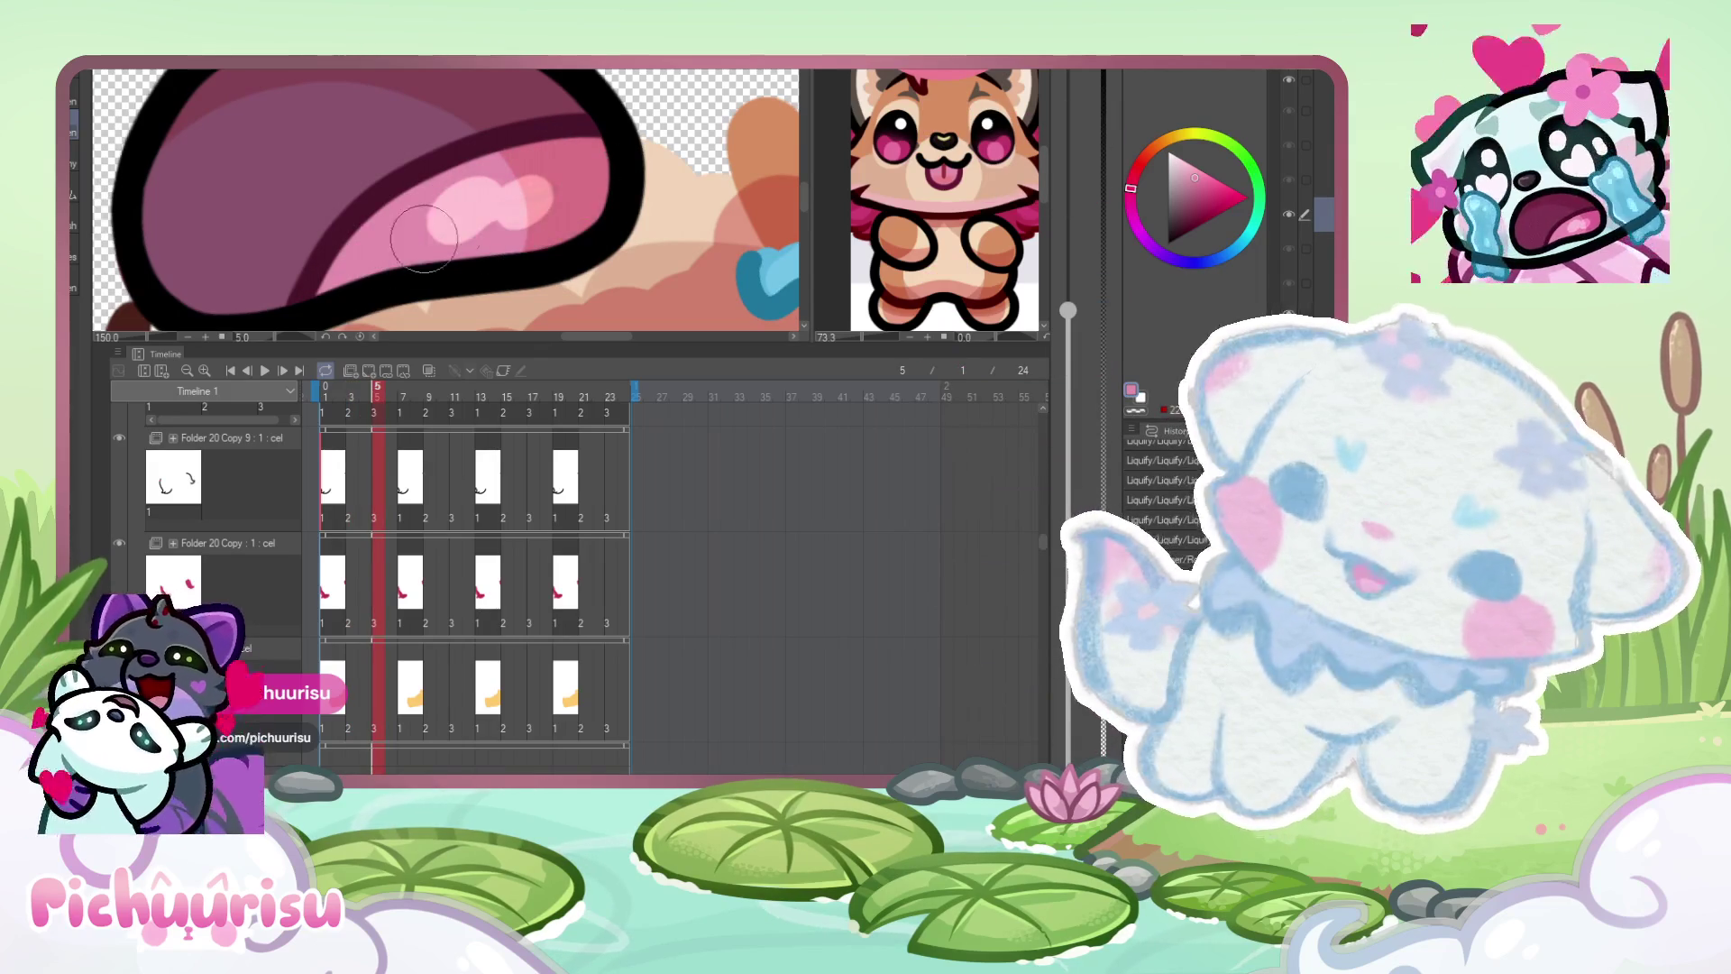
- Paint a pink highlight and darker pink shading across frame 5's left and upper tongue
left_click_drag(227, 137, 206, 228)
left_click(1195, 195)
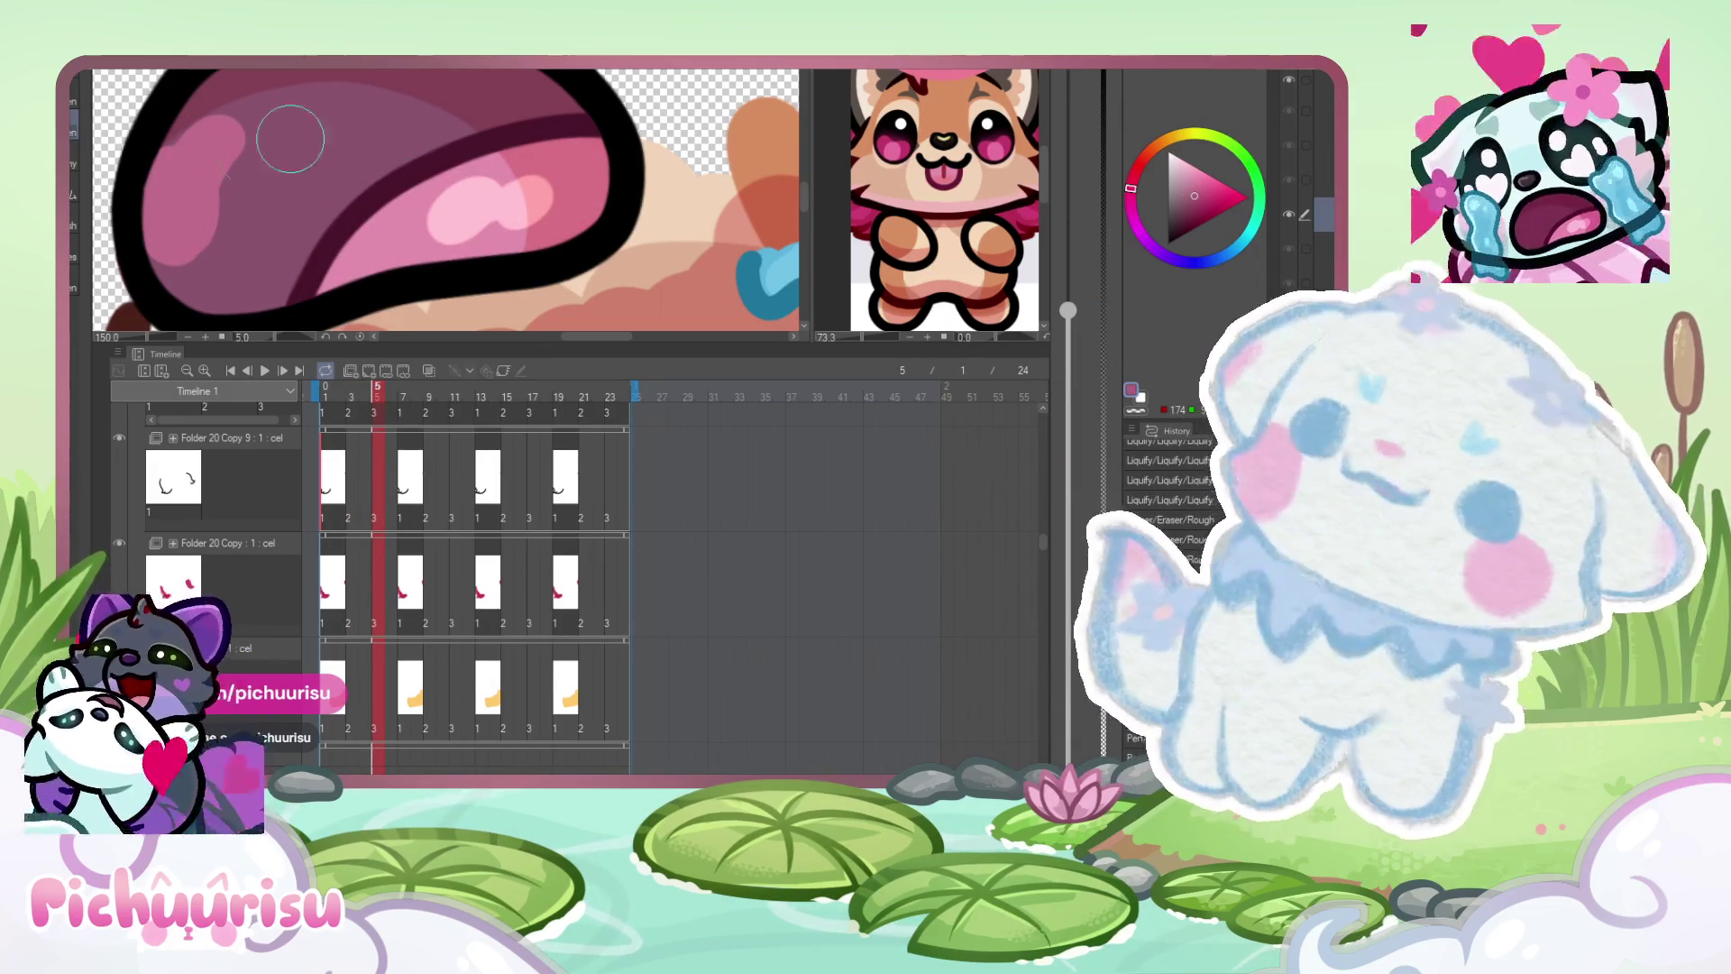
left_click_drag(175, 144, 194, 298)
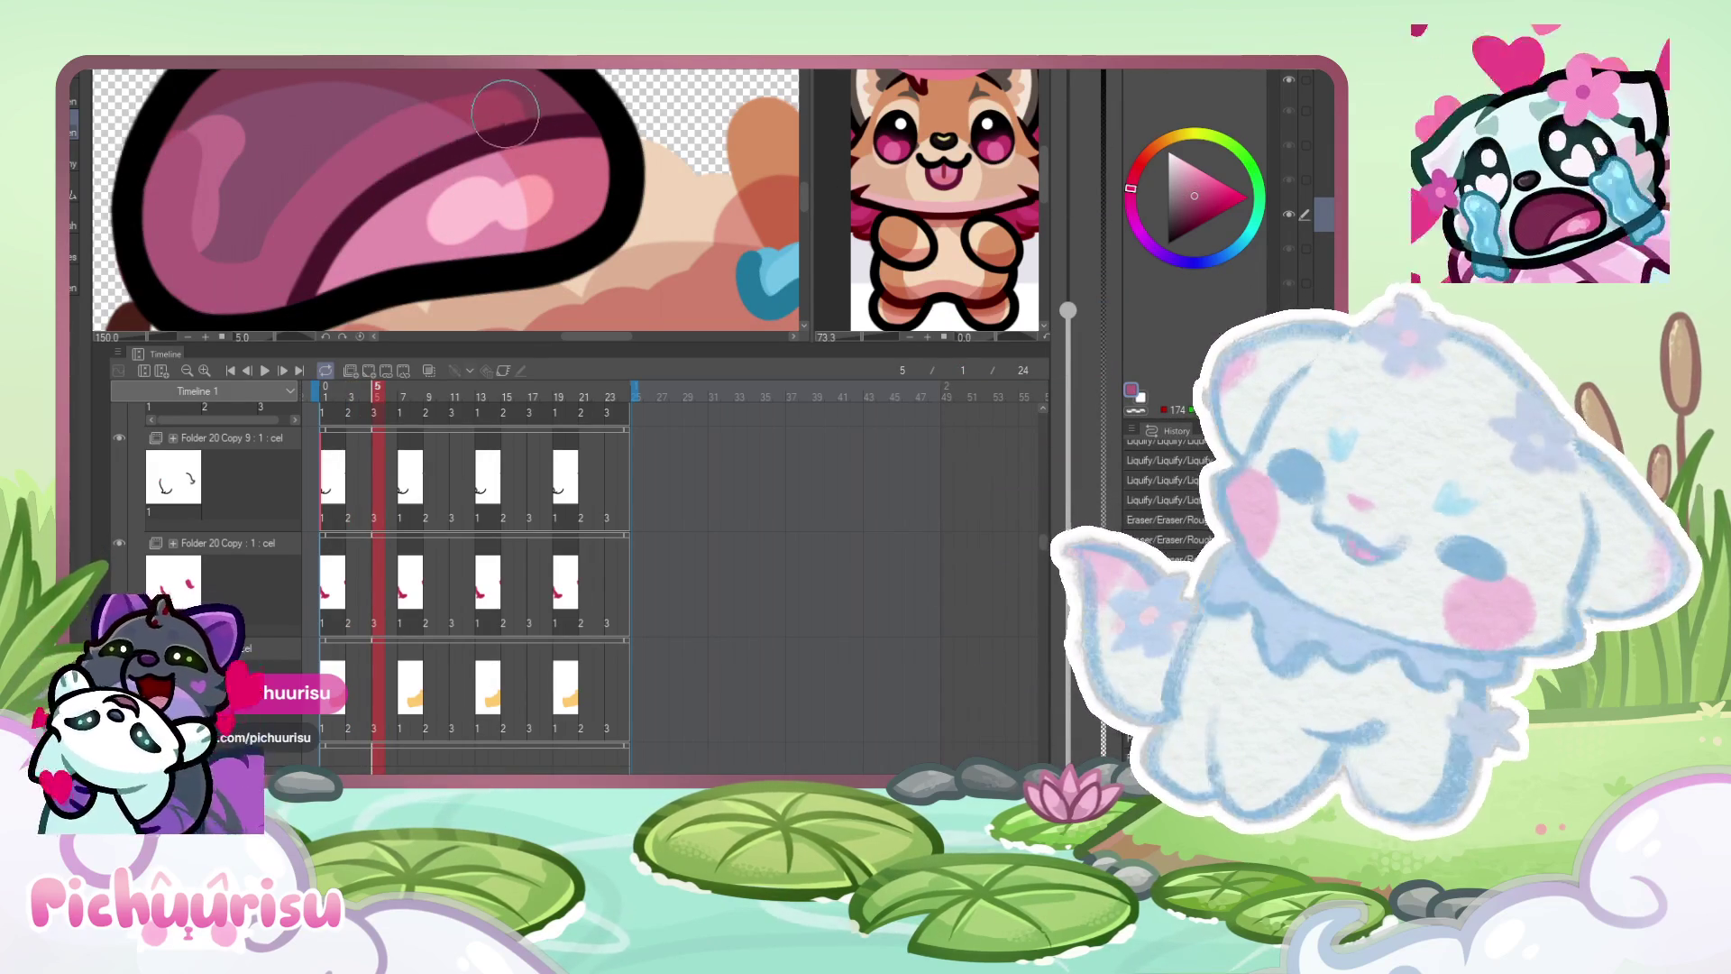
mouse_move(505, 114)
left_mouse_down()
mouse_move(541, 99)
mouse_move(343, 90)
mouse_move(225, 181)
mouse_move(213, 233)
left_mouse_up()
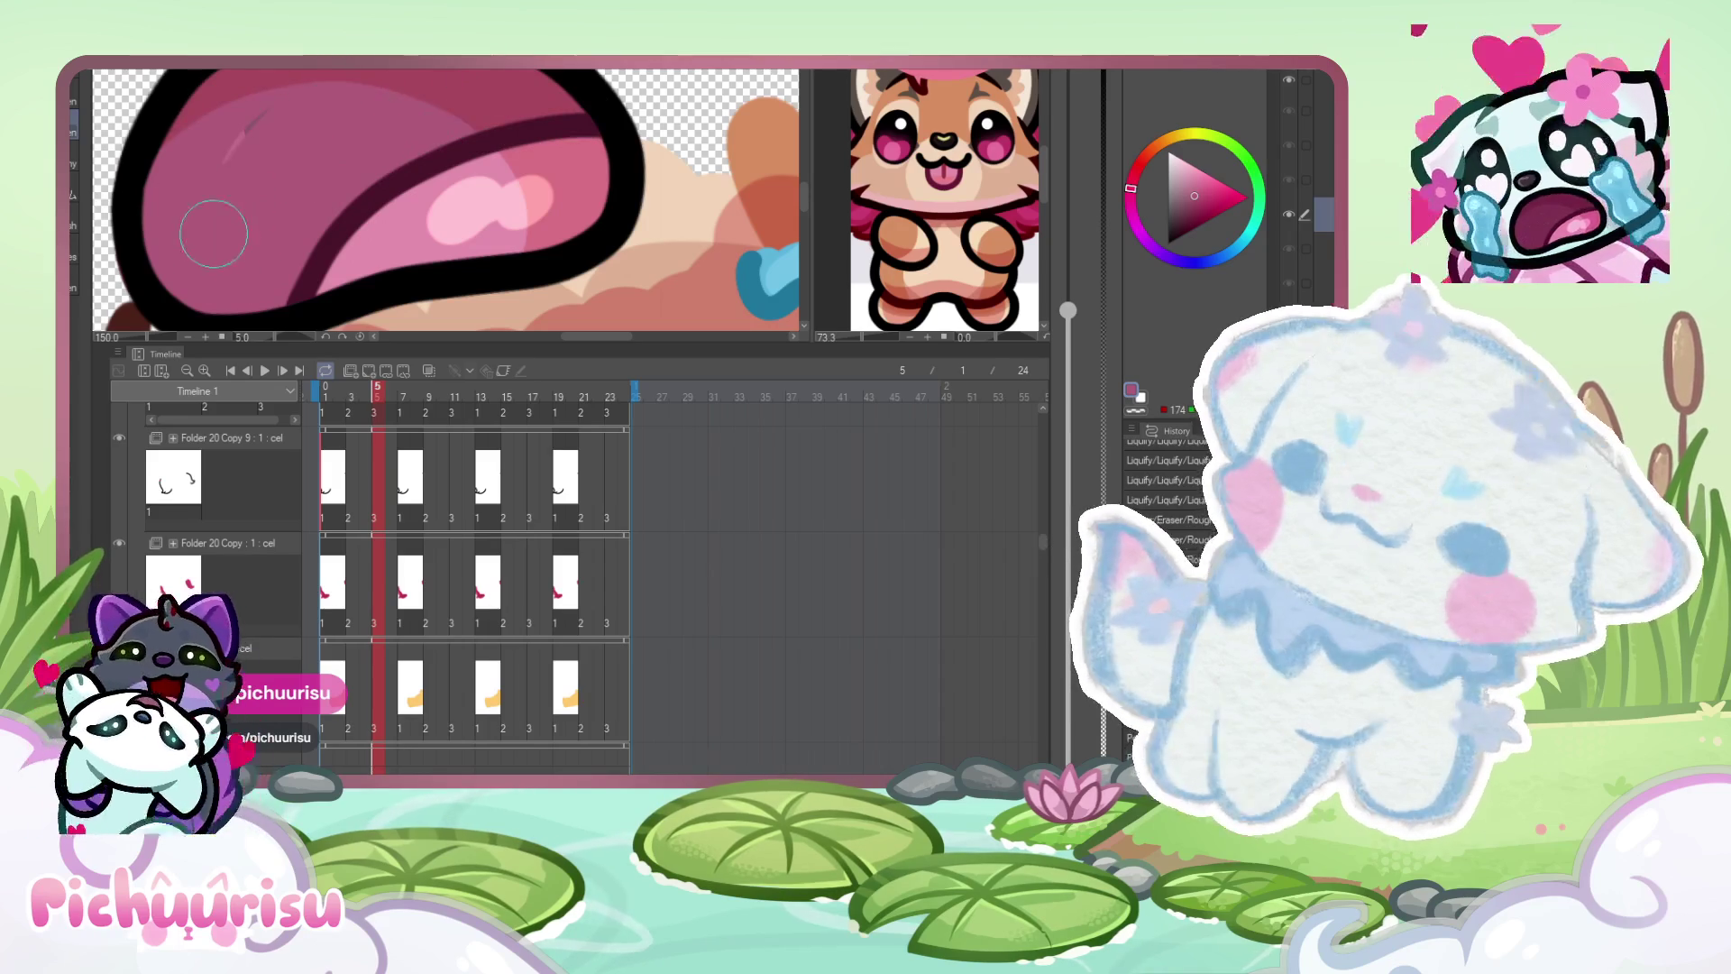
scroll(214, 233, "down", 3)
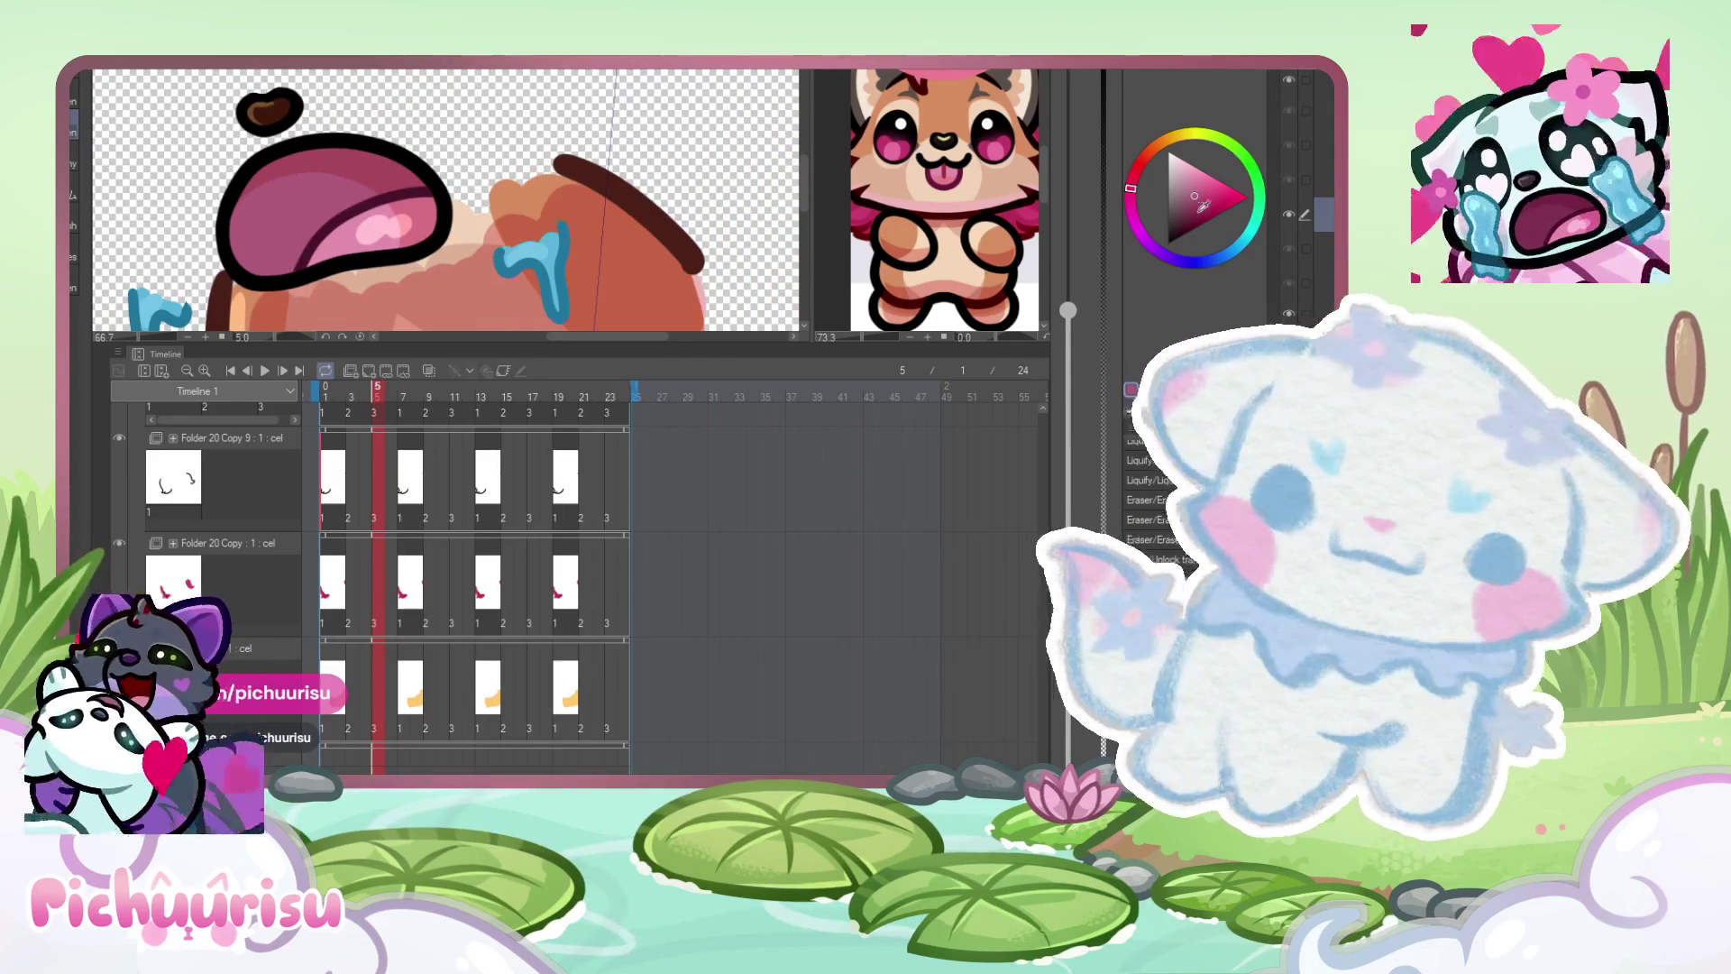
- Darken the left part of the tongue on frame 5, then on frame 3
scroll(298, 185, "up", 2)
mouse_move(248, 175)
left_mouse_down()
mouse_move(239, 288)
mouse_move(465, 165)
mouse_move(261, 144)
mouse_move(442, 126)
mouse_move(278, 219)
mouse_move(257, 198)
mouse_move(230, 298)
mouse_move(421, 174)
mouse_move(334, 126)
mouse_move(243, 234)
mouse_move(290, 178)
mouse_move(234, 189)
mouse_move(253, 298)
mouse_move(393, 188)
mouse_move(487, 166)
mouse_move(306, 136)
mouse_move(252, 217)
mouse_move(318, 166)
left_mouse_up()
key("Left")
key("Left")
scroll(270, 207, "down", 5)
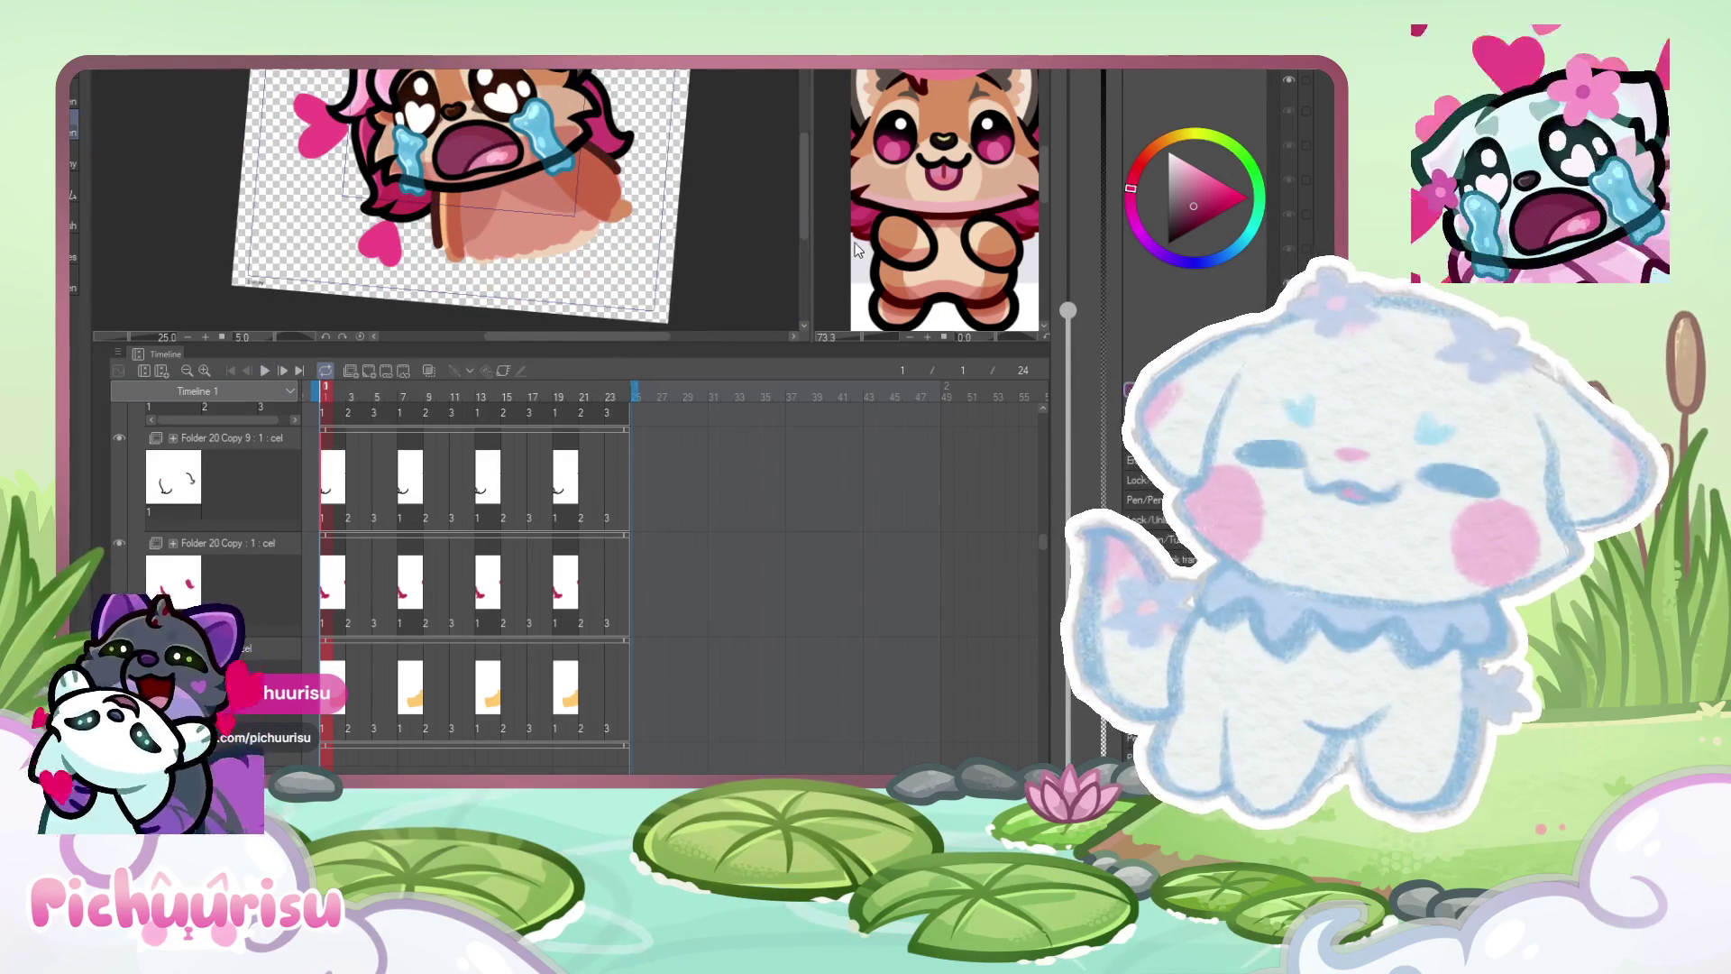
- Eyedrop a new colour from the fox reference in the Sub View and return to the emote
left_click(918, 248)
scroll(918, 248, "up", 2)
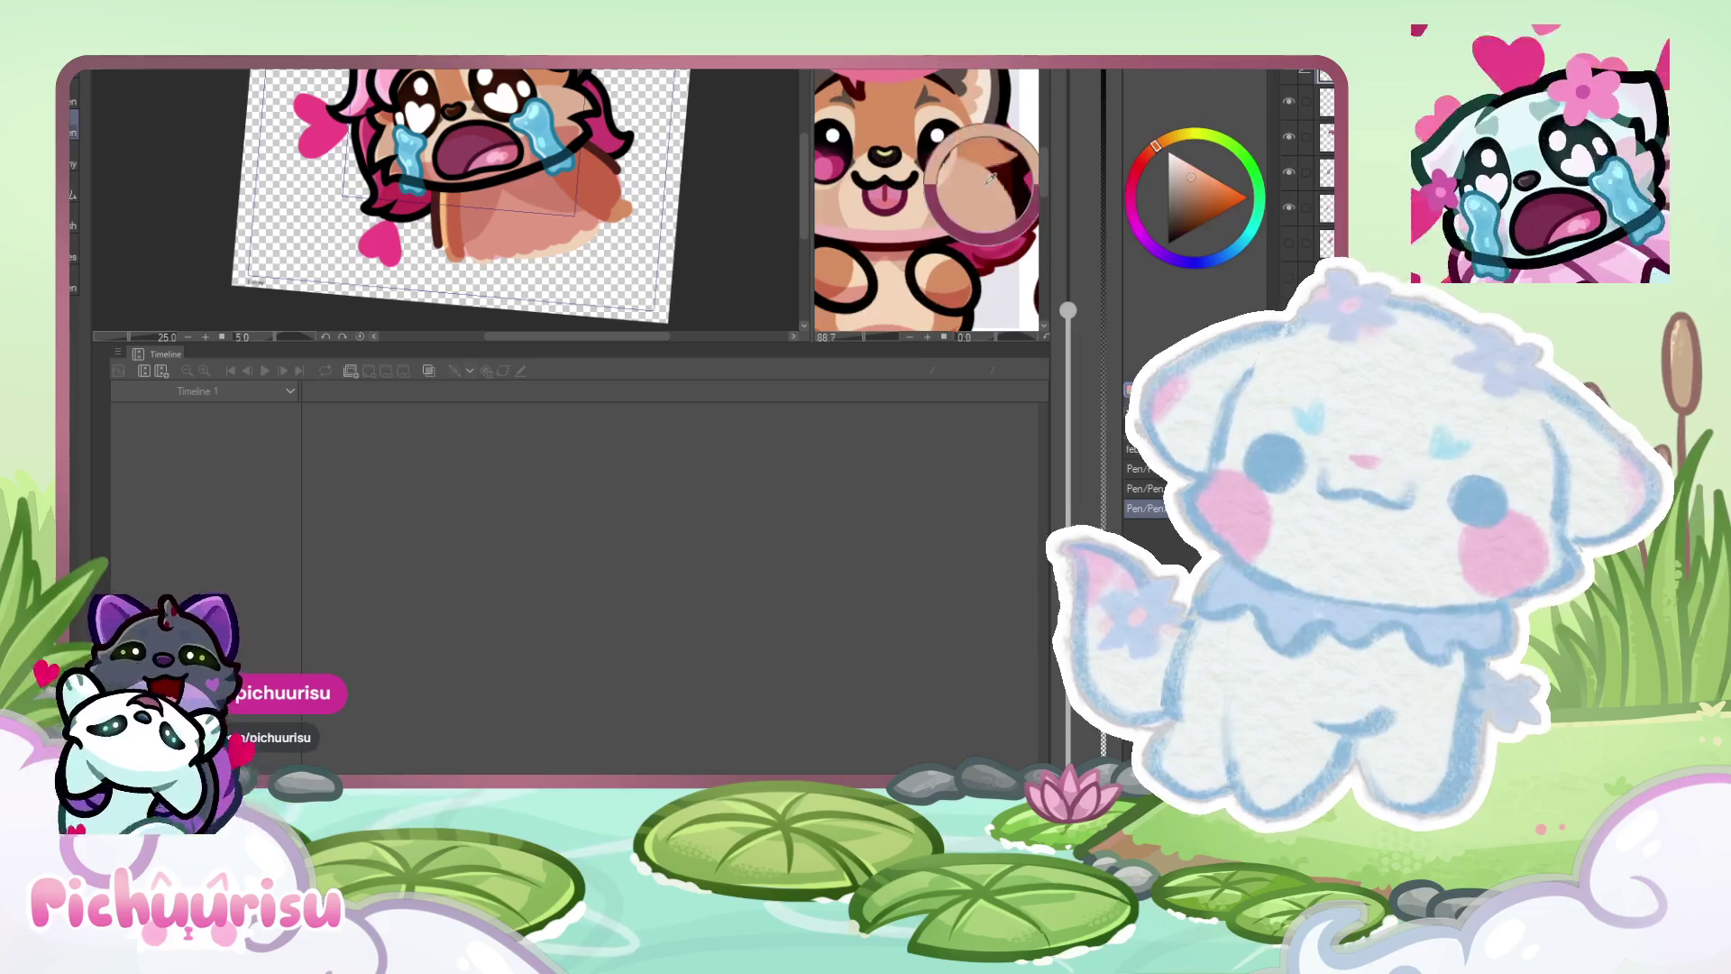
left_click(1003, 168, "alt")
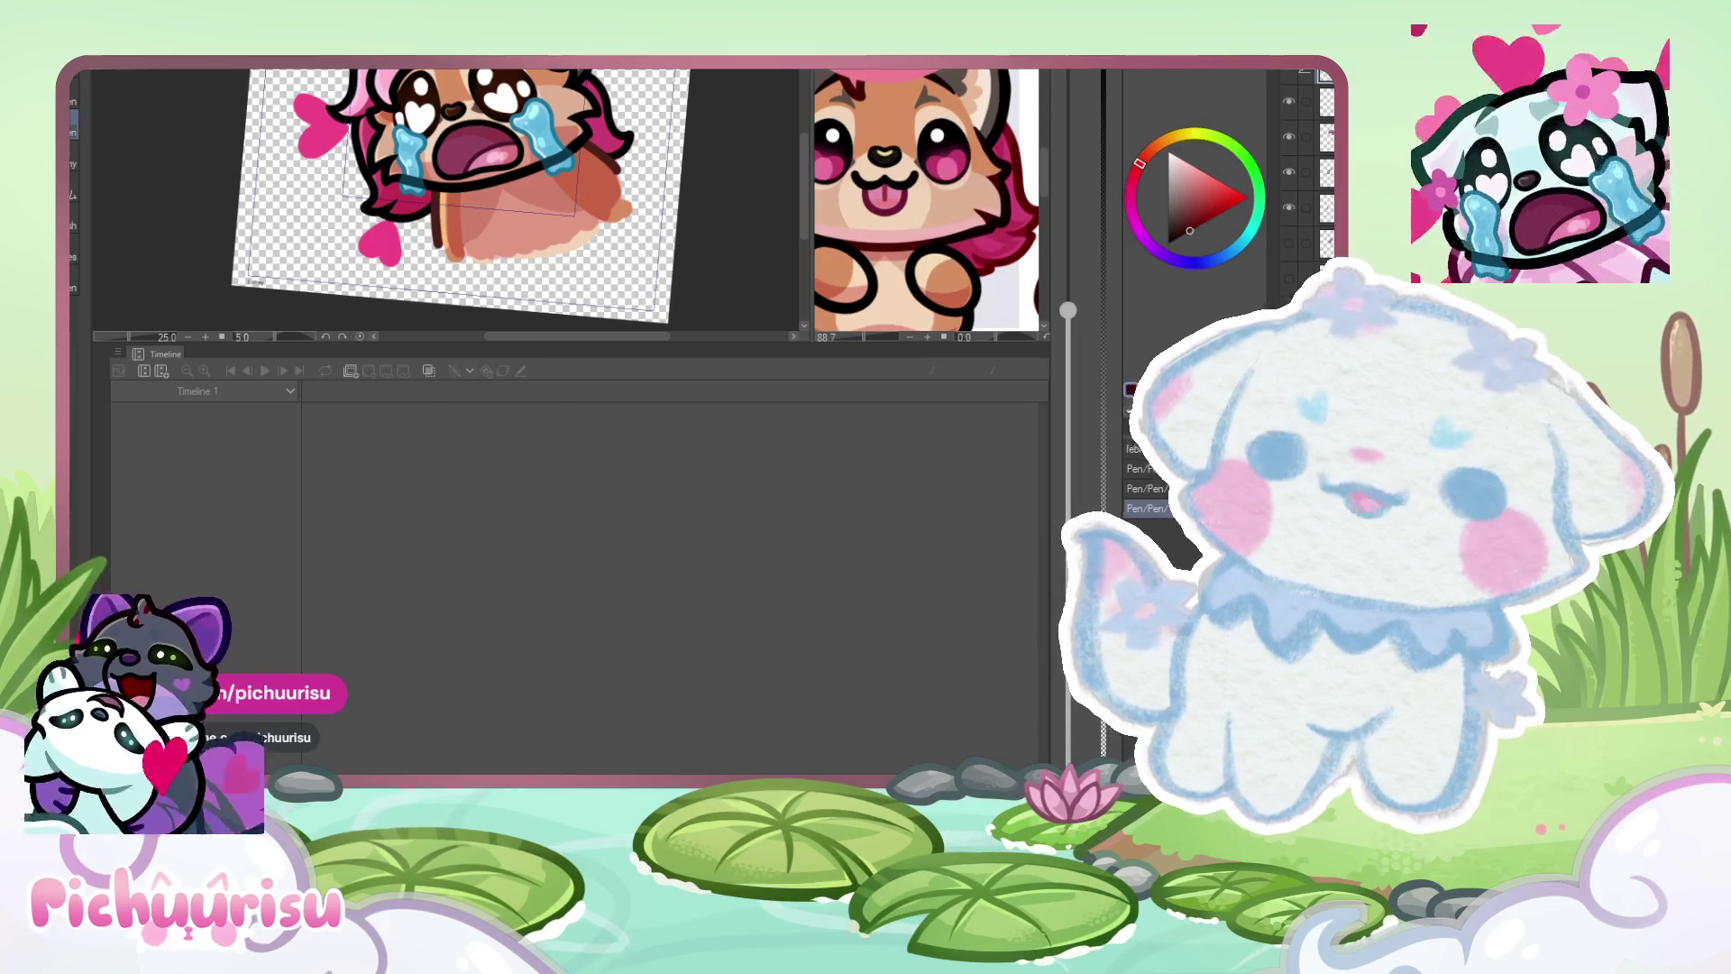
left_click(619, 96)
scroll(619, 96, "up", 3)
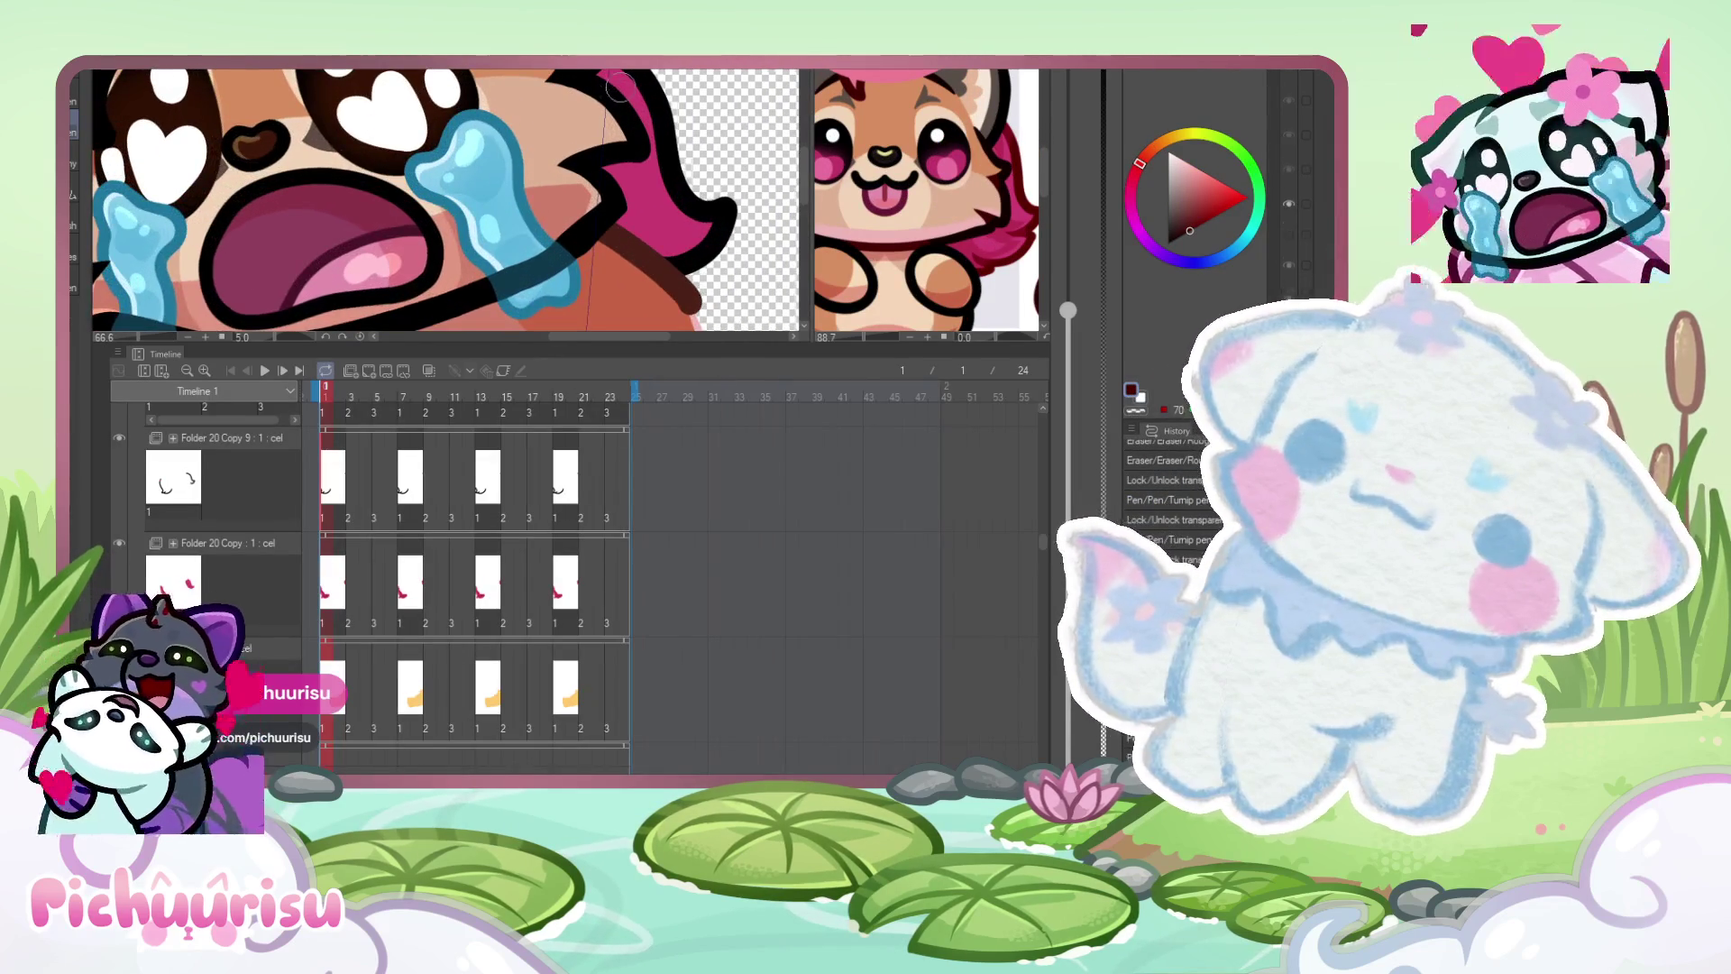
- Stroke a dark maroon shading line along the brown-grey fur boundary on the forehead
scroll(620, 87, "up", 2)
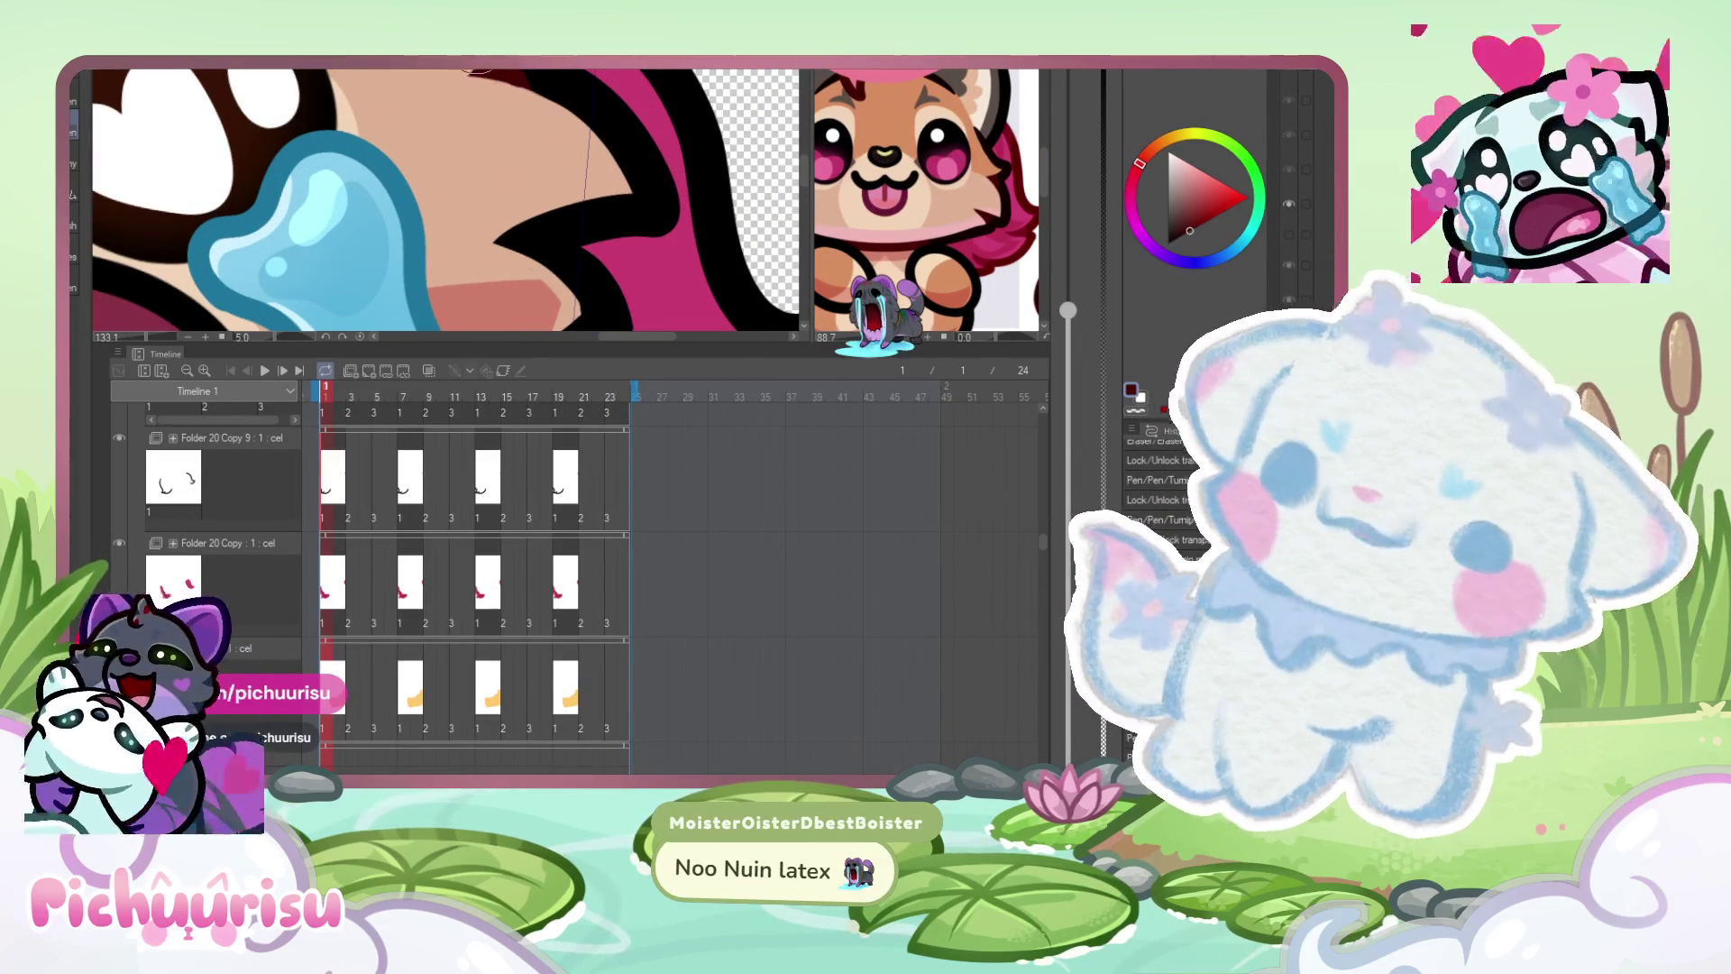
scroll(486, 133, "down", 2)
scroll(486, 132, "down", 2)
scroll(308, 220, "up", 2)
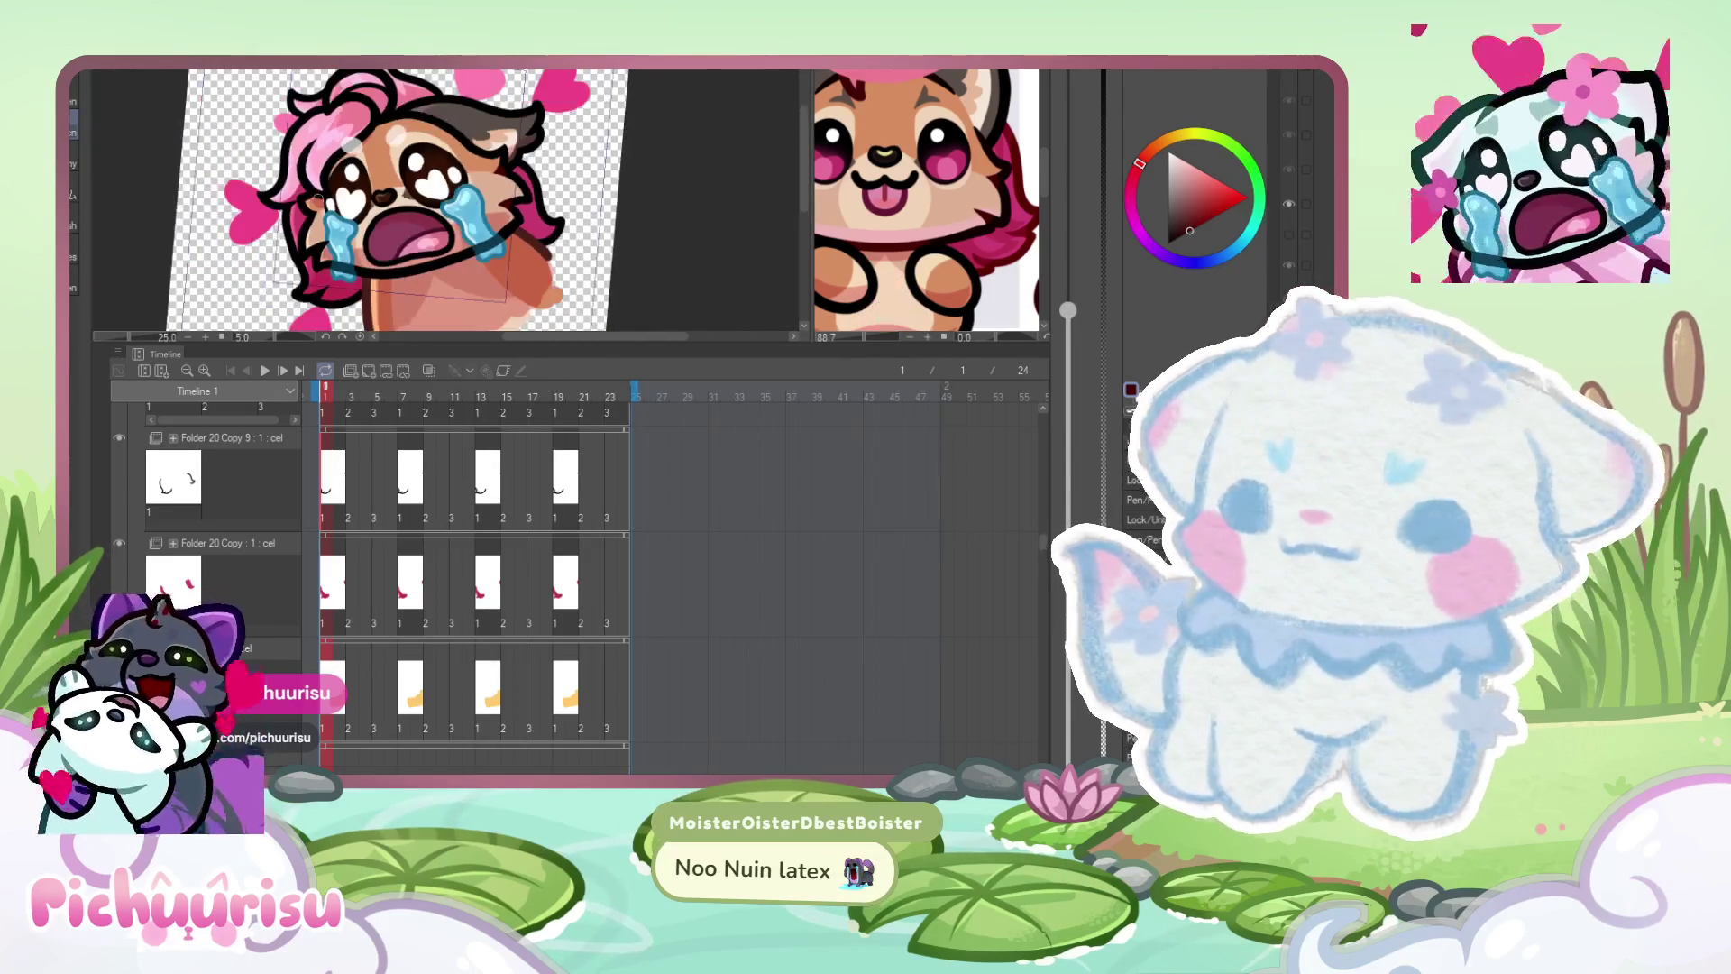
scroll(309, 220, "down", 2)
scroll(307, 275, "down", 2)
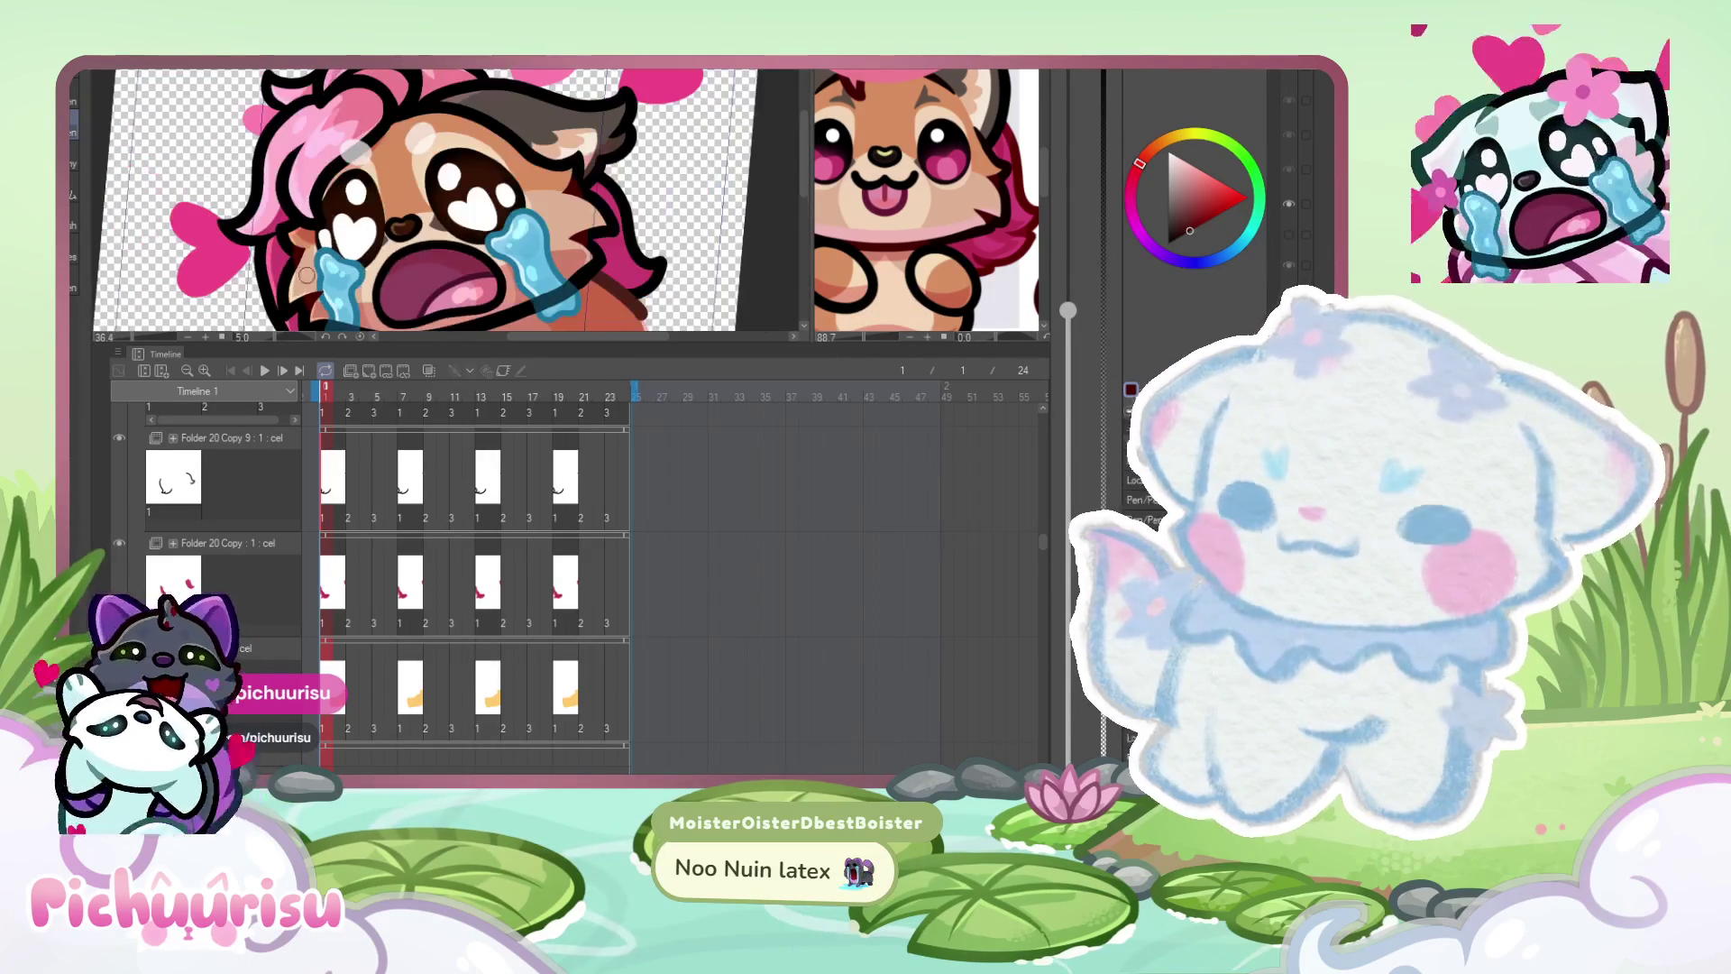
scroll(335, 133, "up", 3)
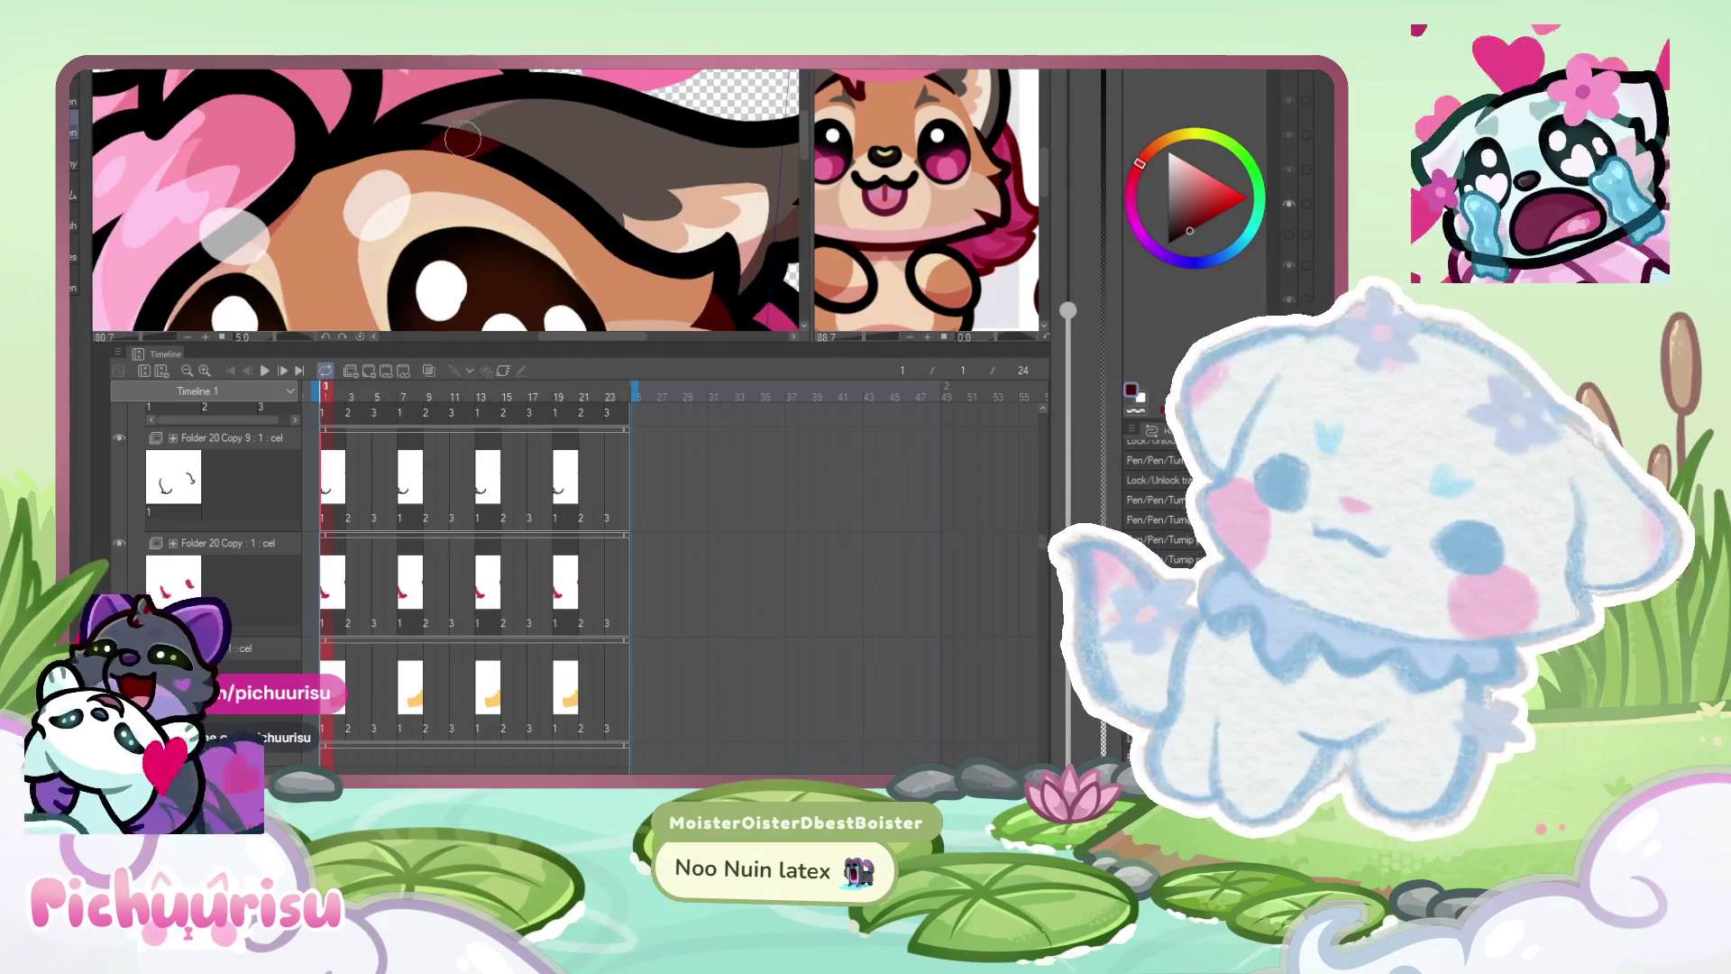
mouse_move(410, 159)
left_mouse_down()
mouse_move(523, 176)
mouse_move(672, 235)
left_mouse_up()
scroll(601, 201, "down", 4)
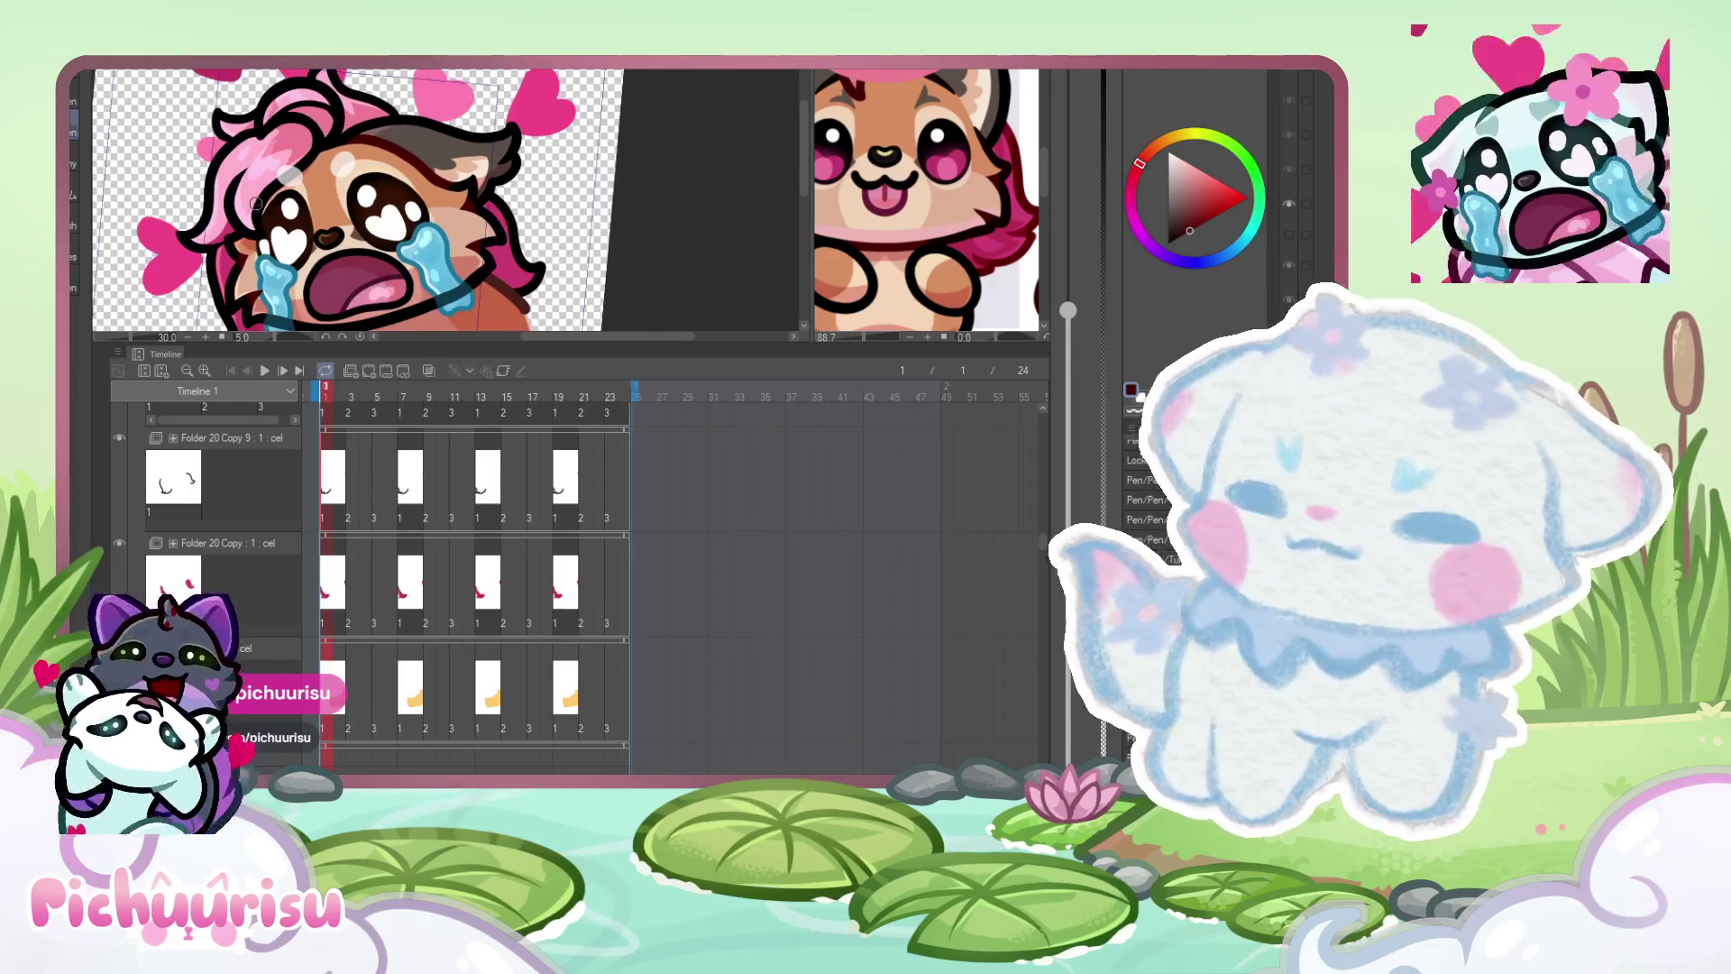
scroll(256, 203, "up", 3)
scroll(217, 211, "up", 4)
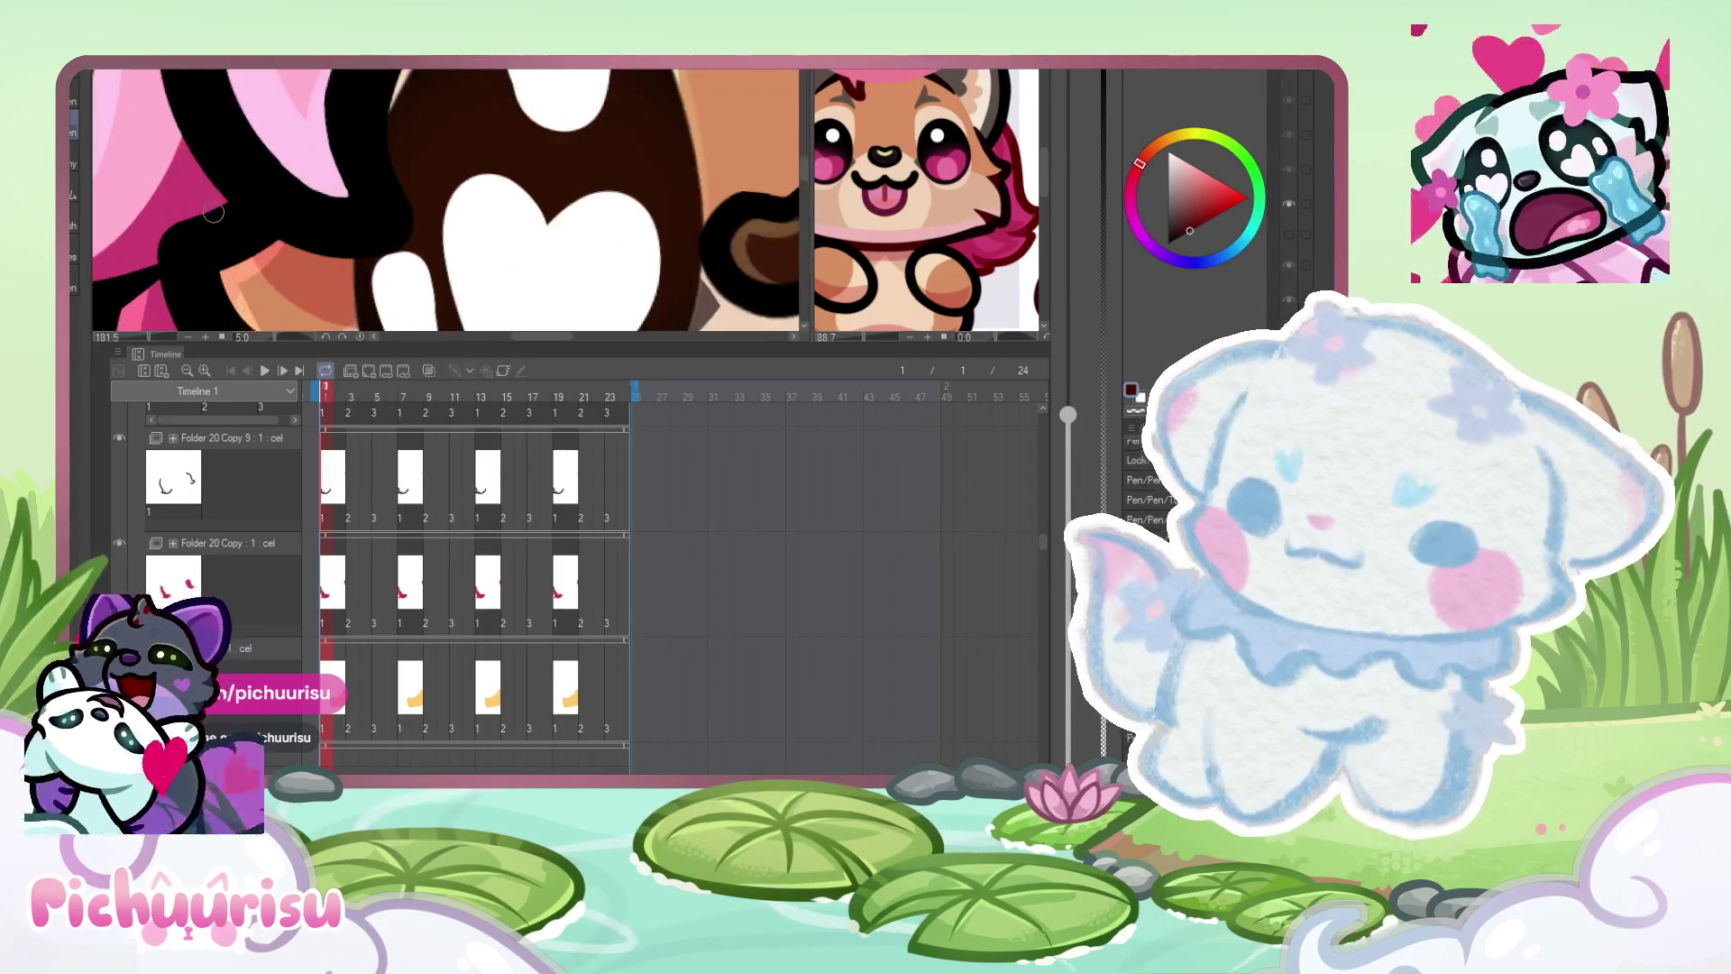
- Set the drawing colour to near-black, then dark red, and switch to the reference document
left_click(212, 217, "alt")
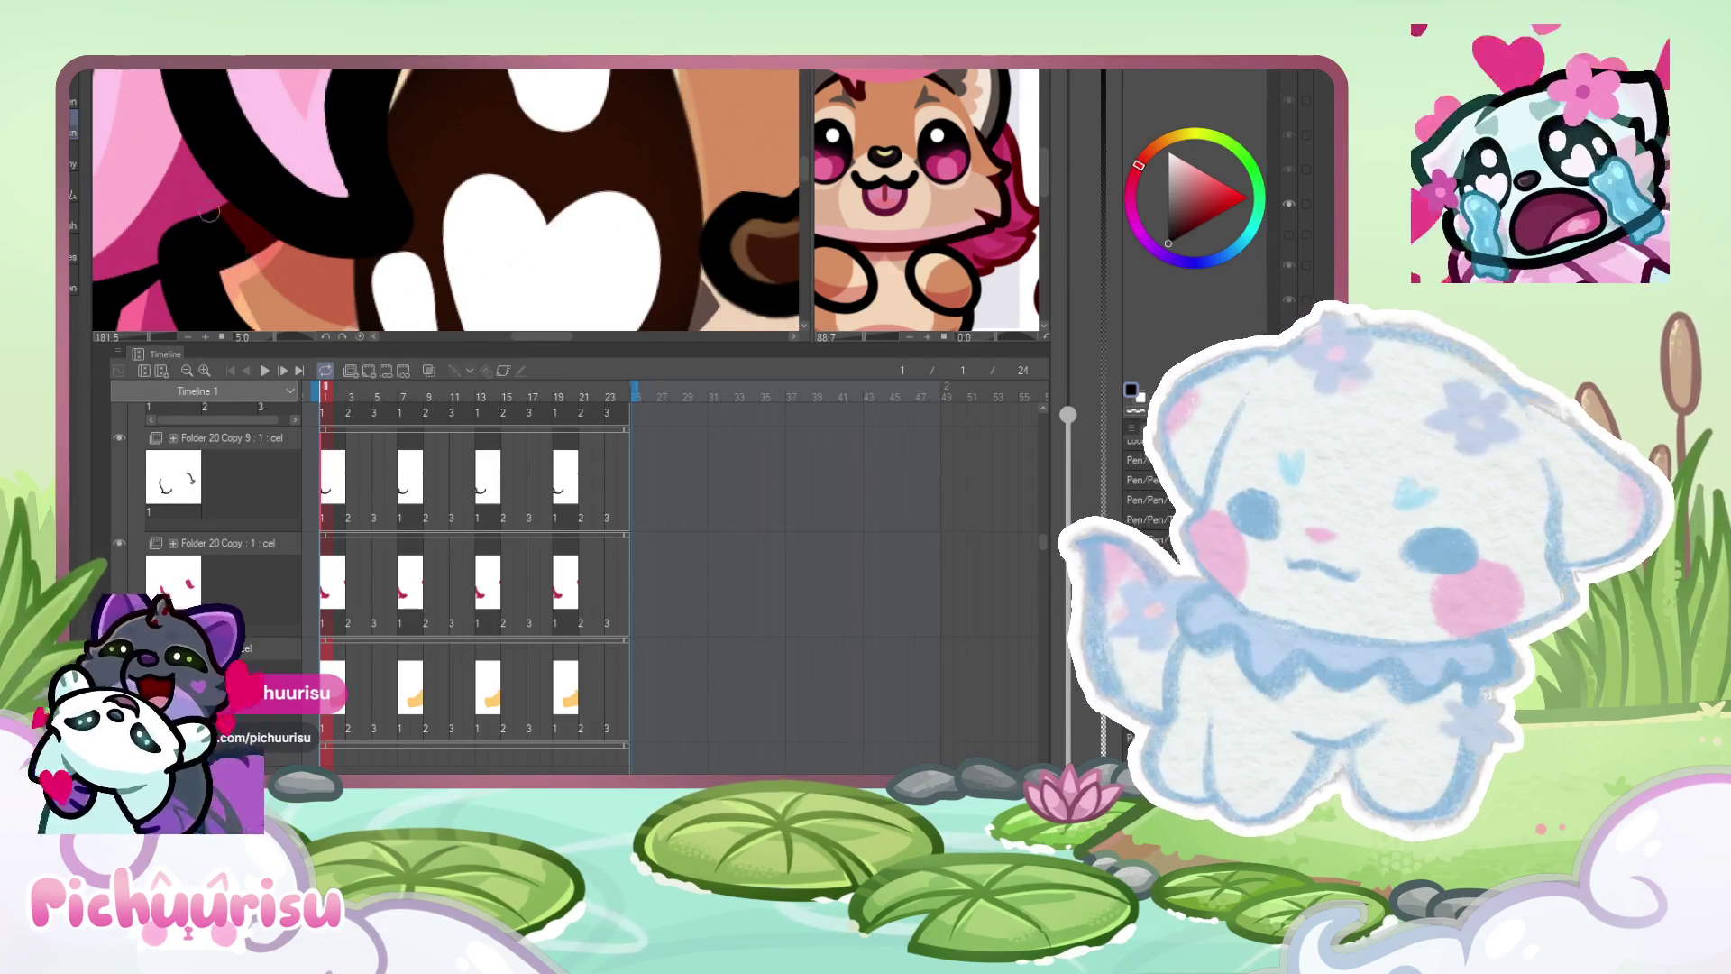
scroll(231, 229, "down", 5)
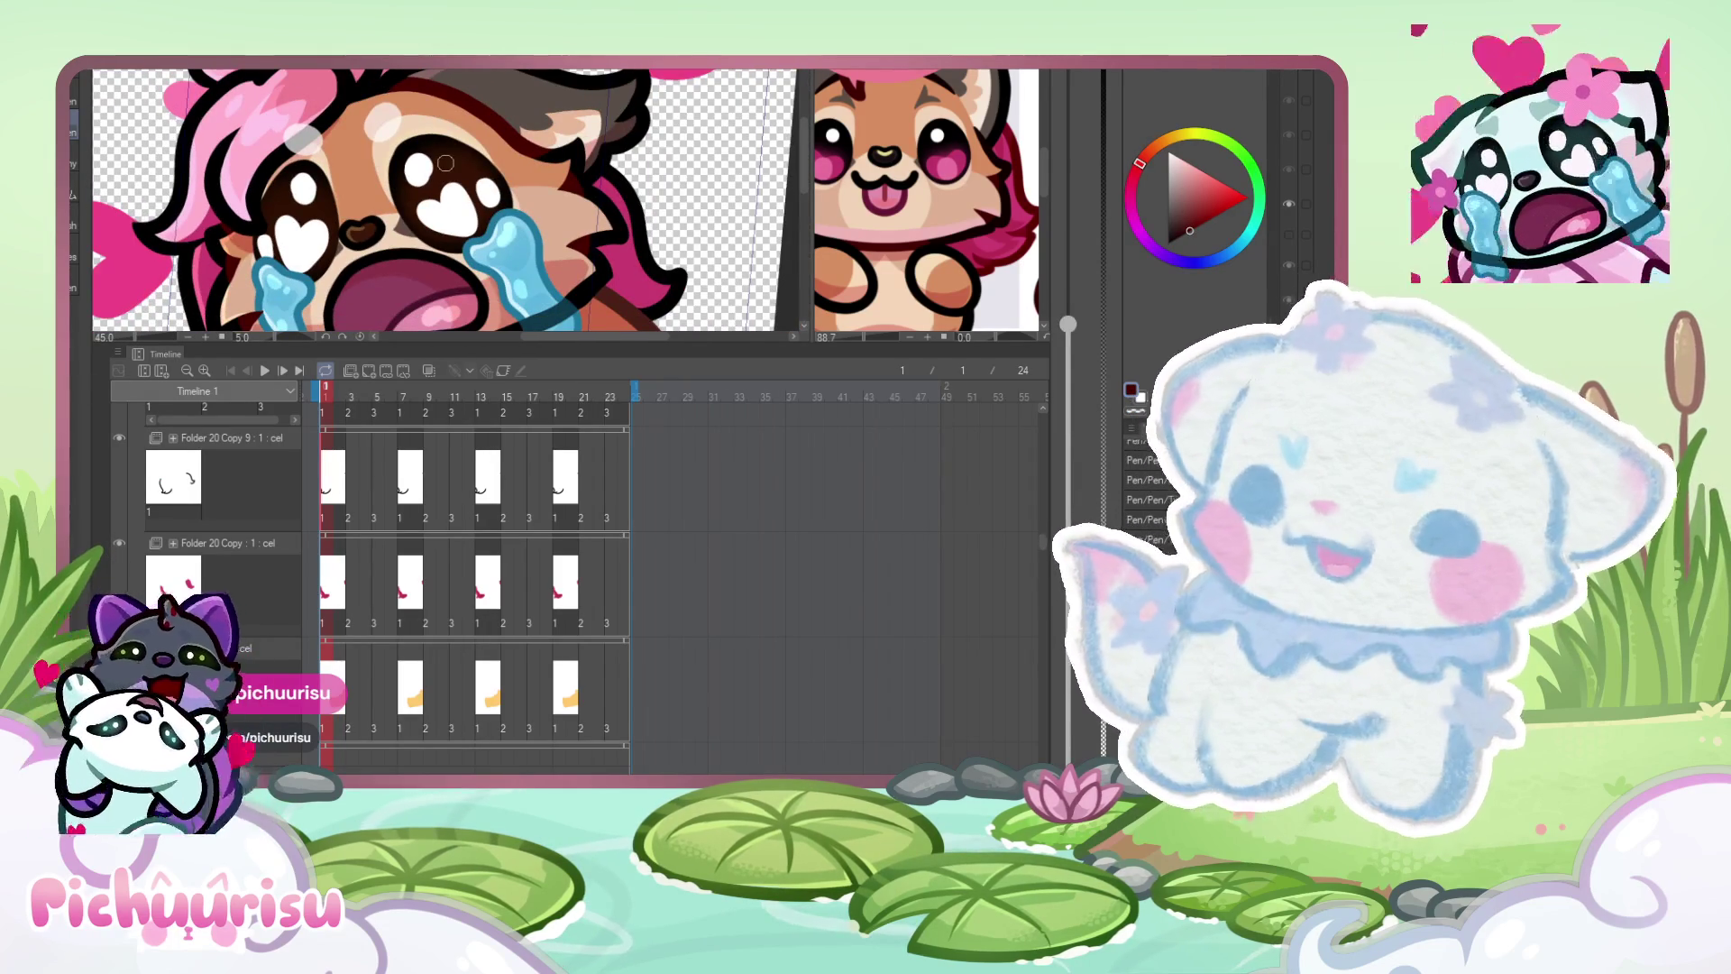
scroll(445, 163, "up", 6)
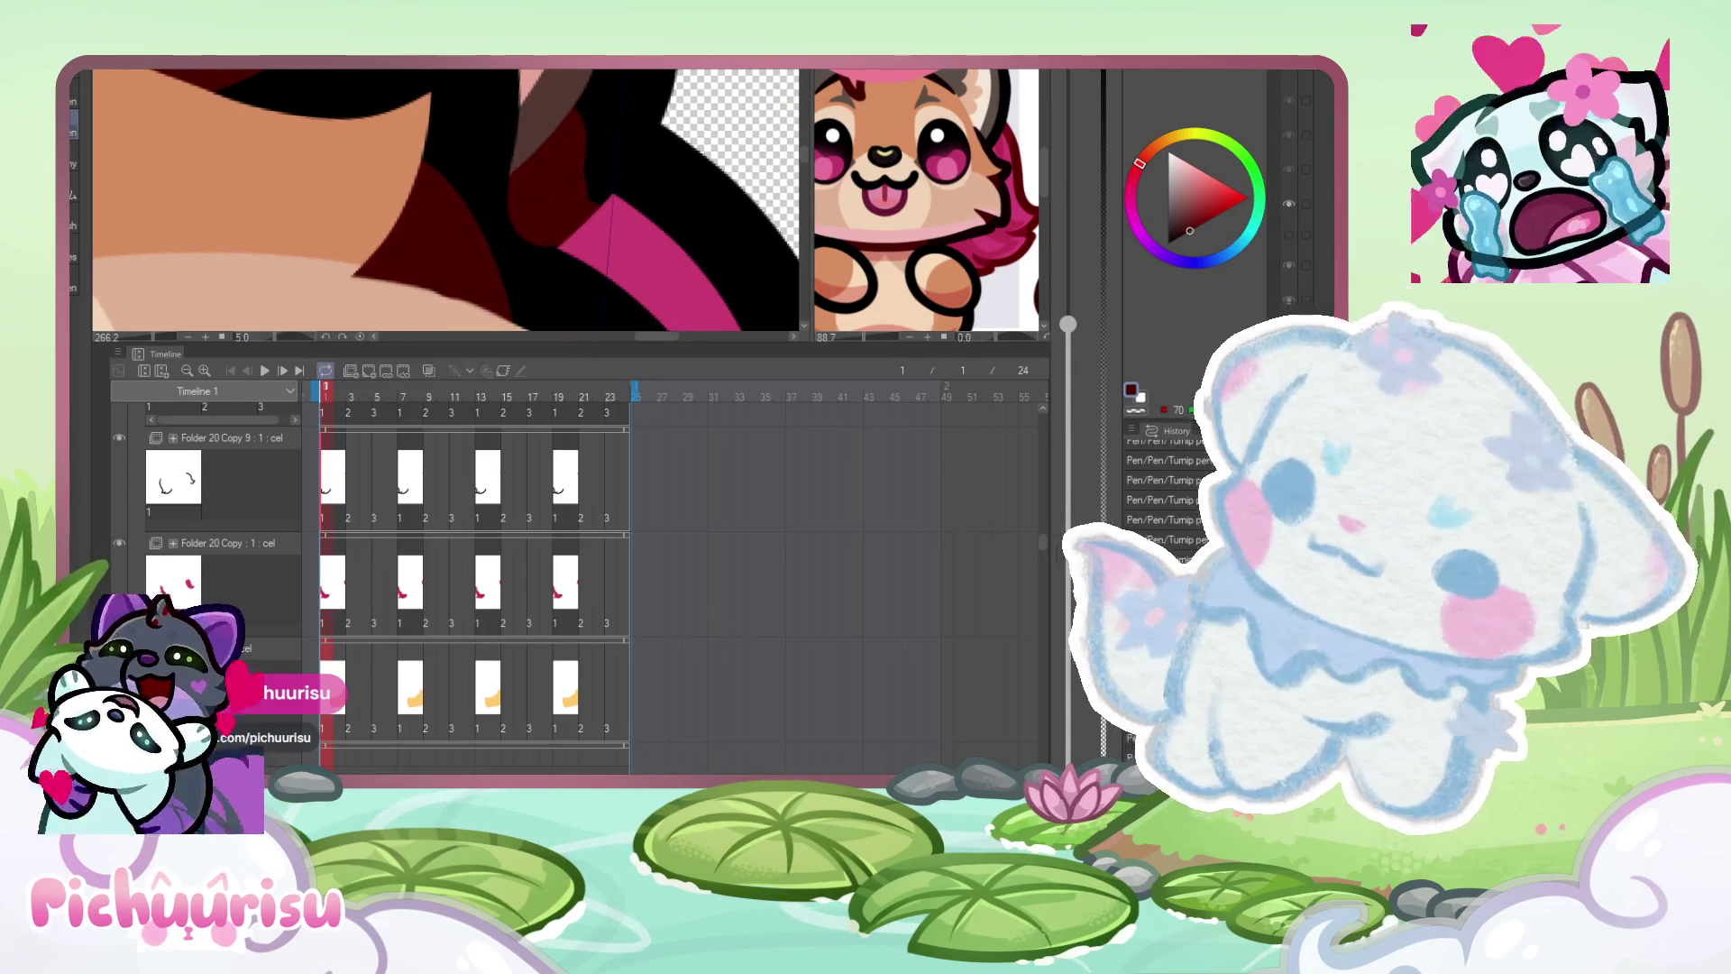
left_click(475, 201, "alt")
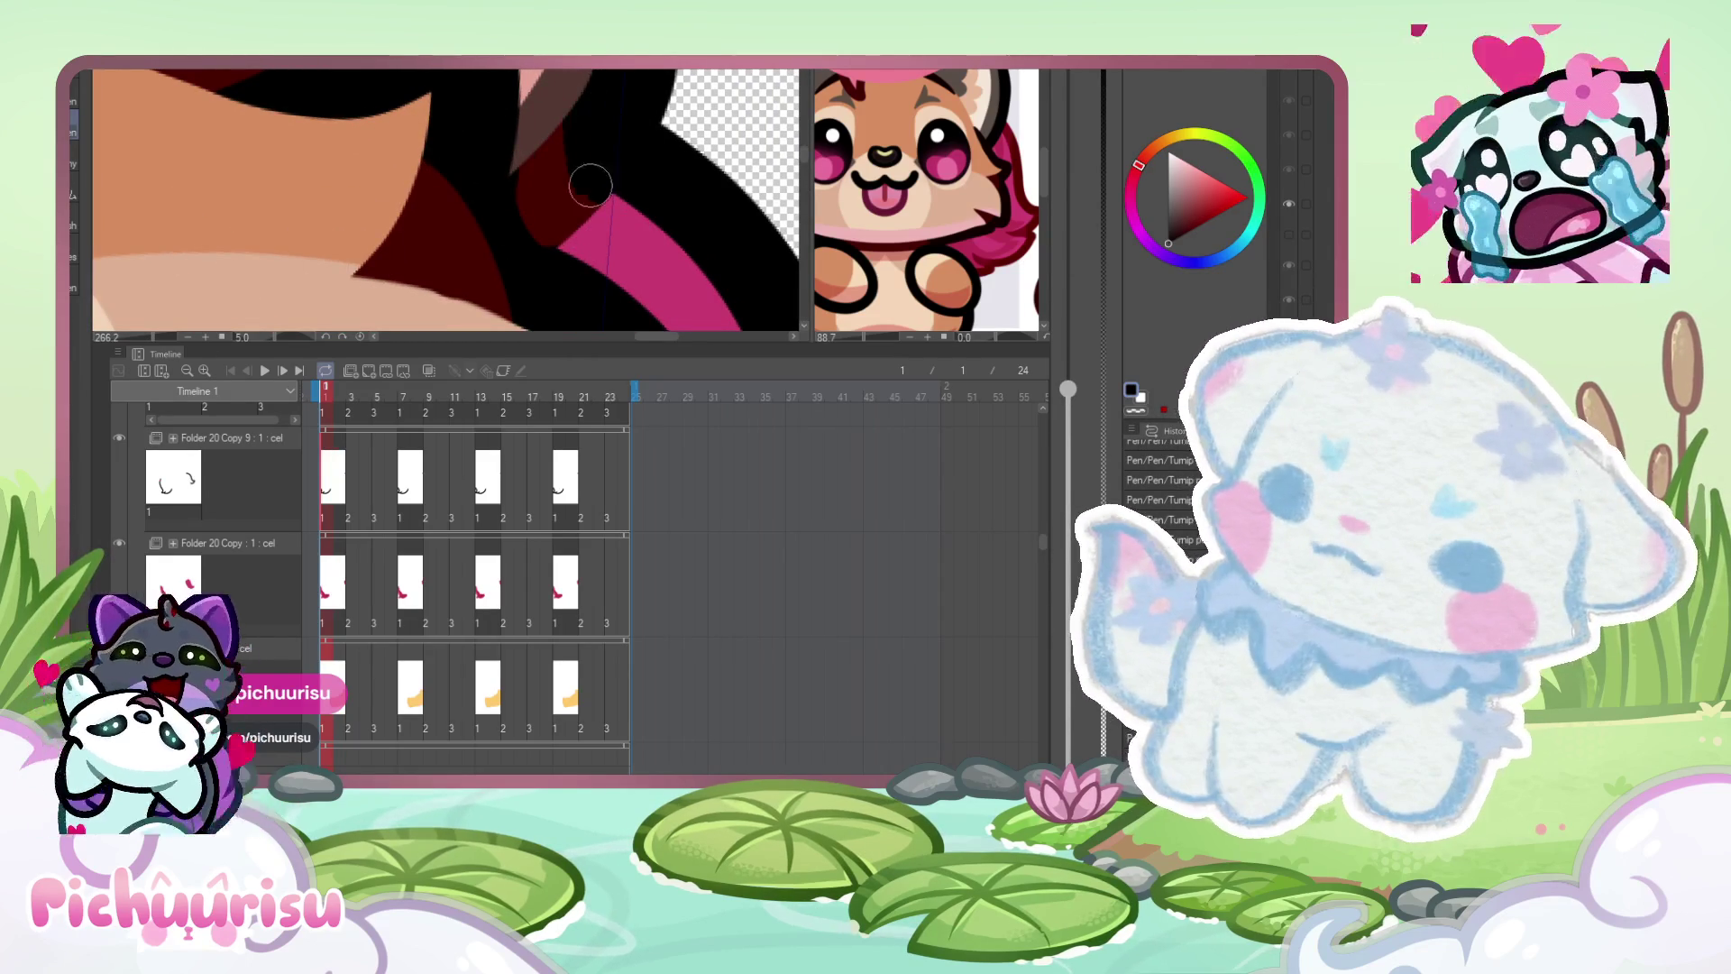
left_click(521, 174, "alt")
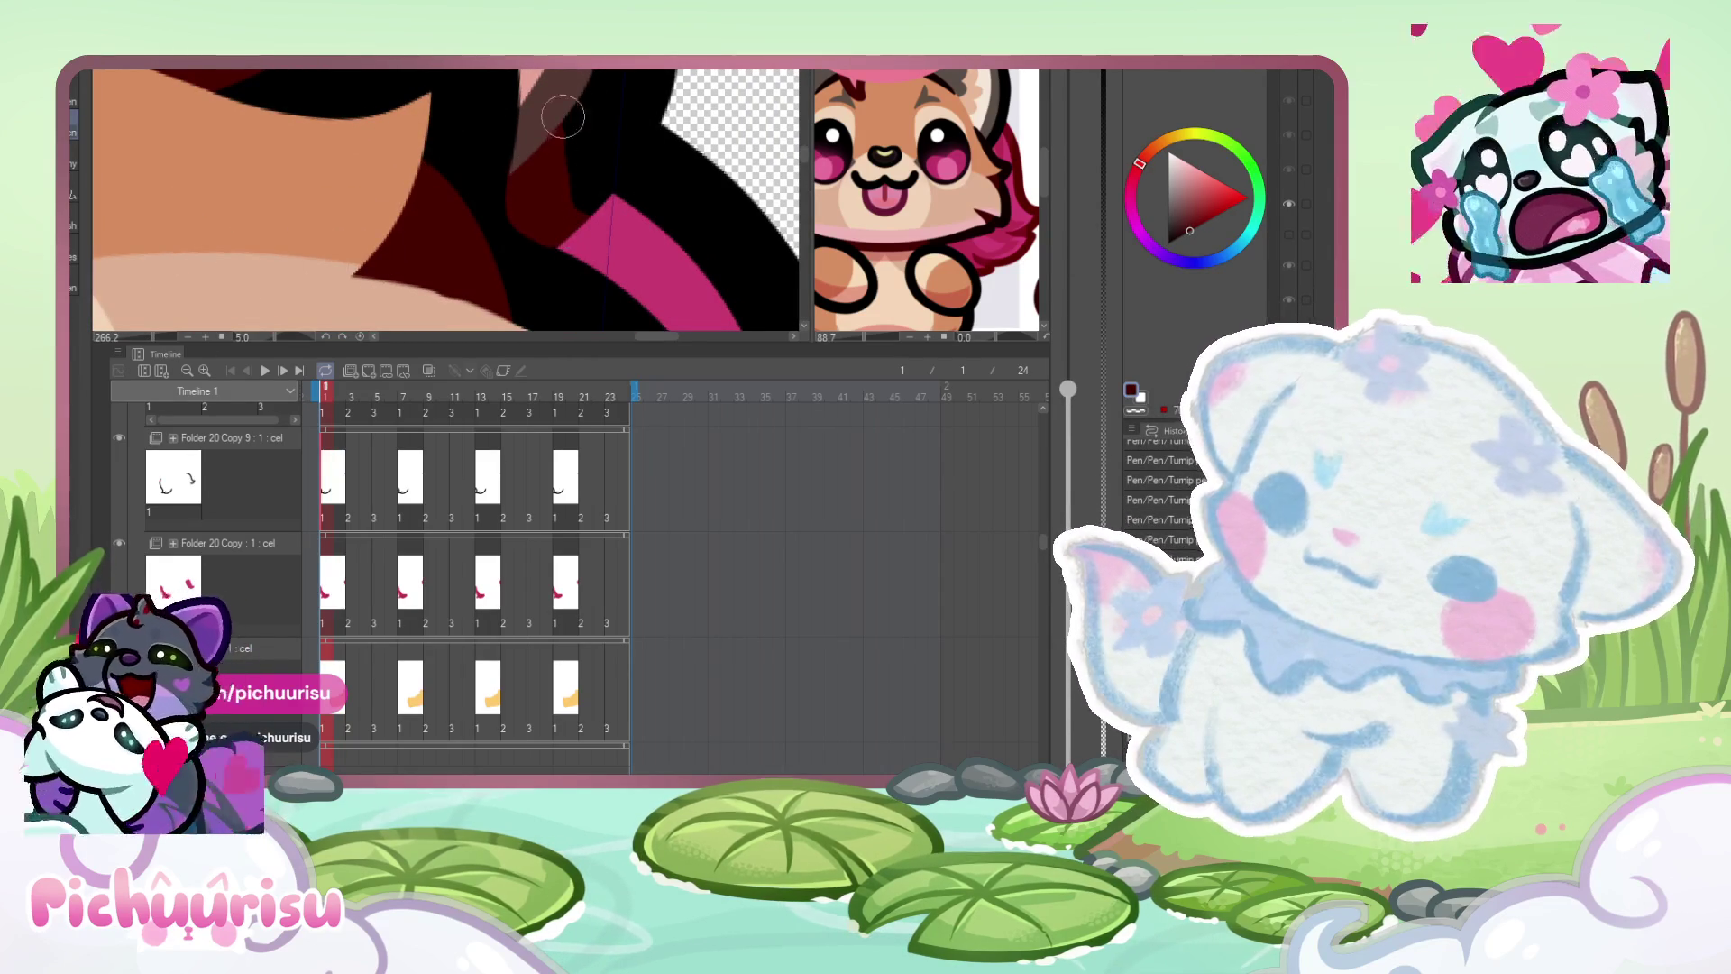
key("ctrl+Tab")
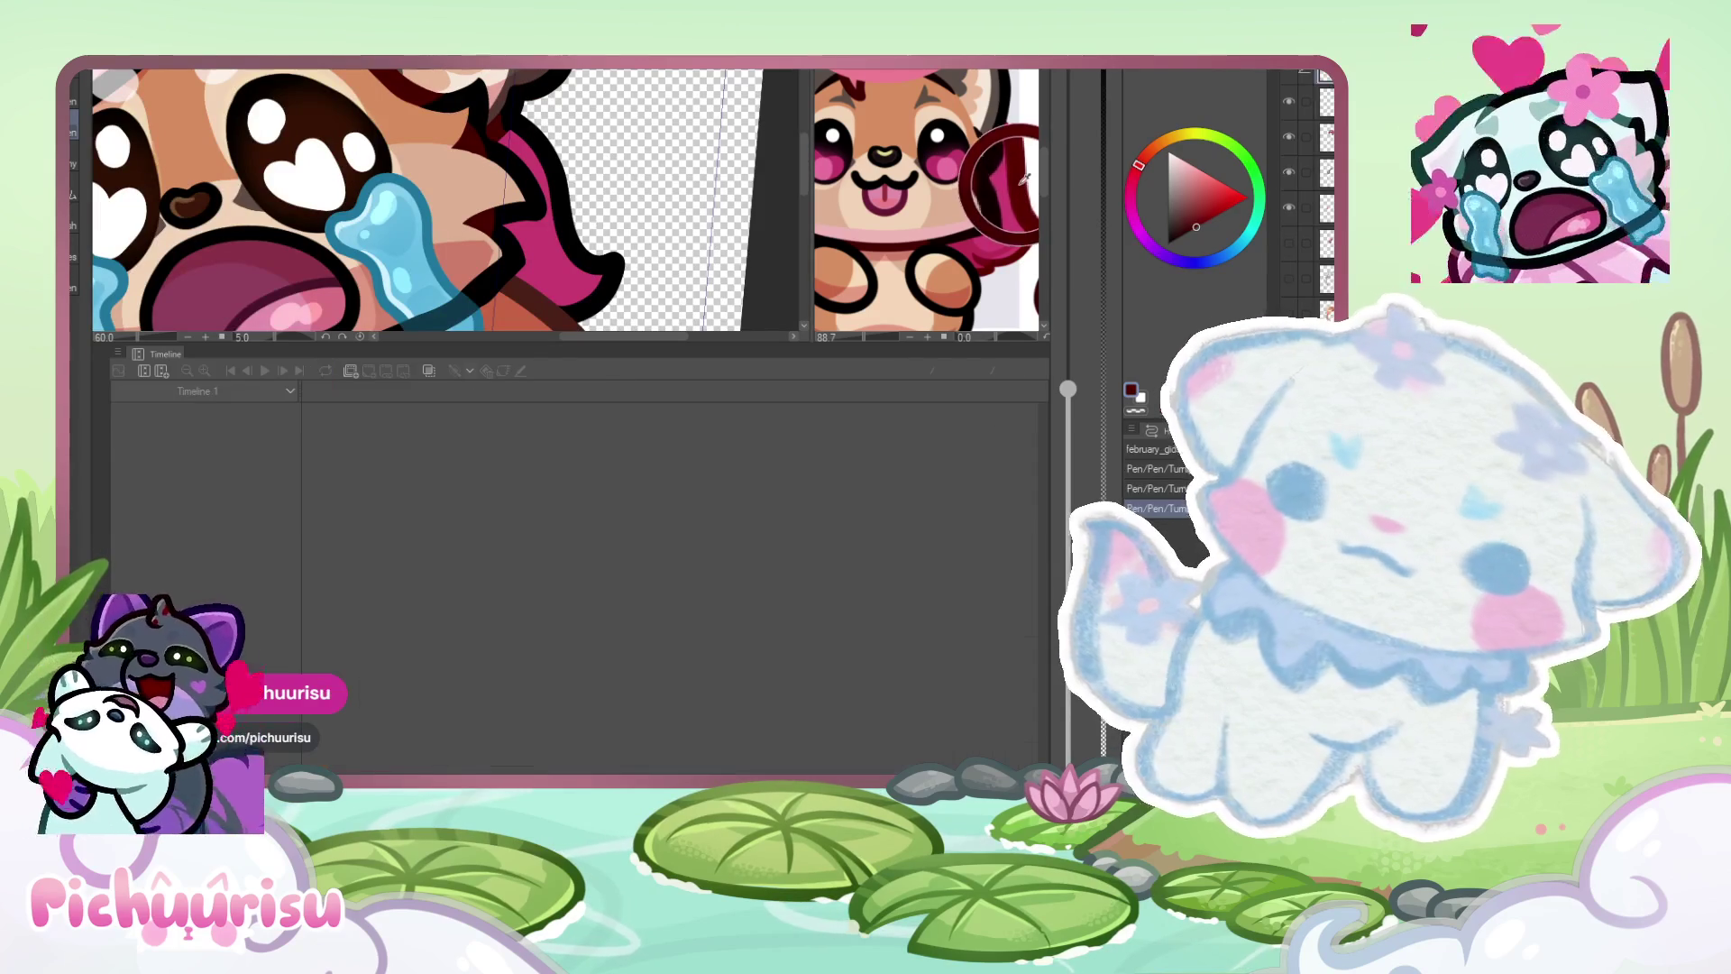
key("ctrl+Tab")
scroll(524, 118, "down", 5)
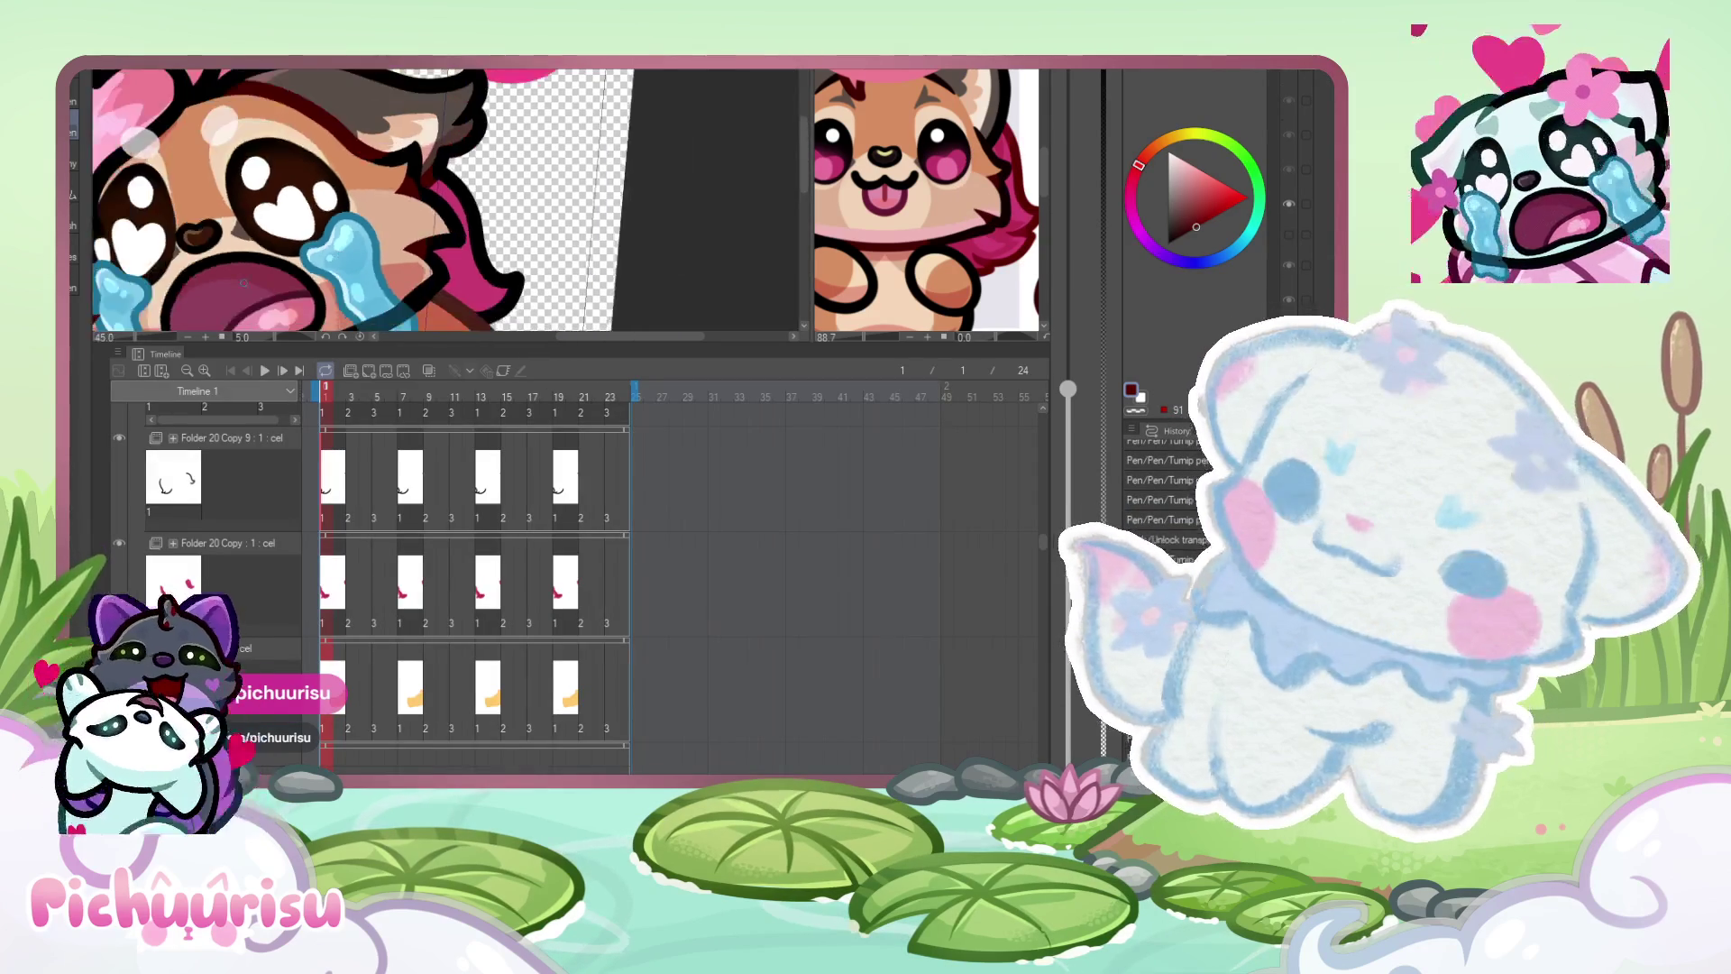
left_click(469, 209, "alt")
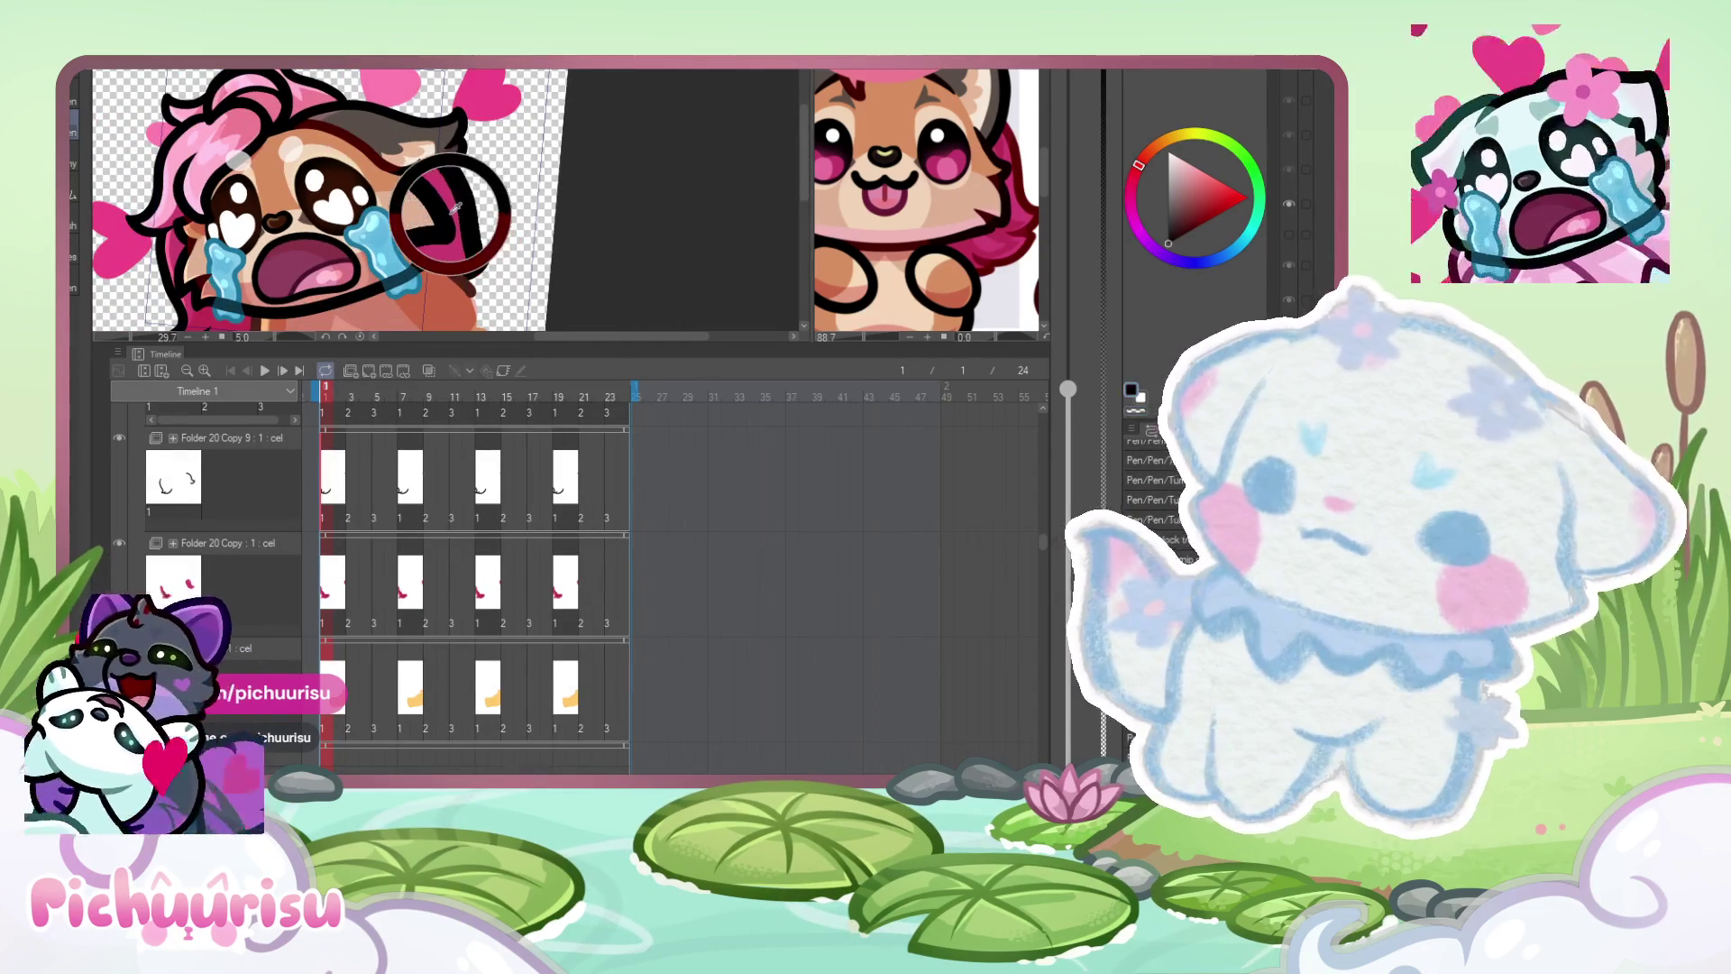
left_click(173, 478)
key("ctrl+minus")
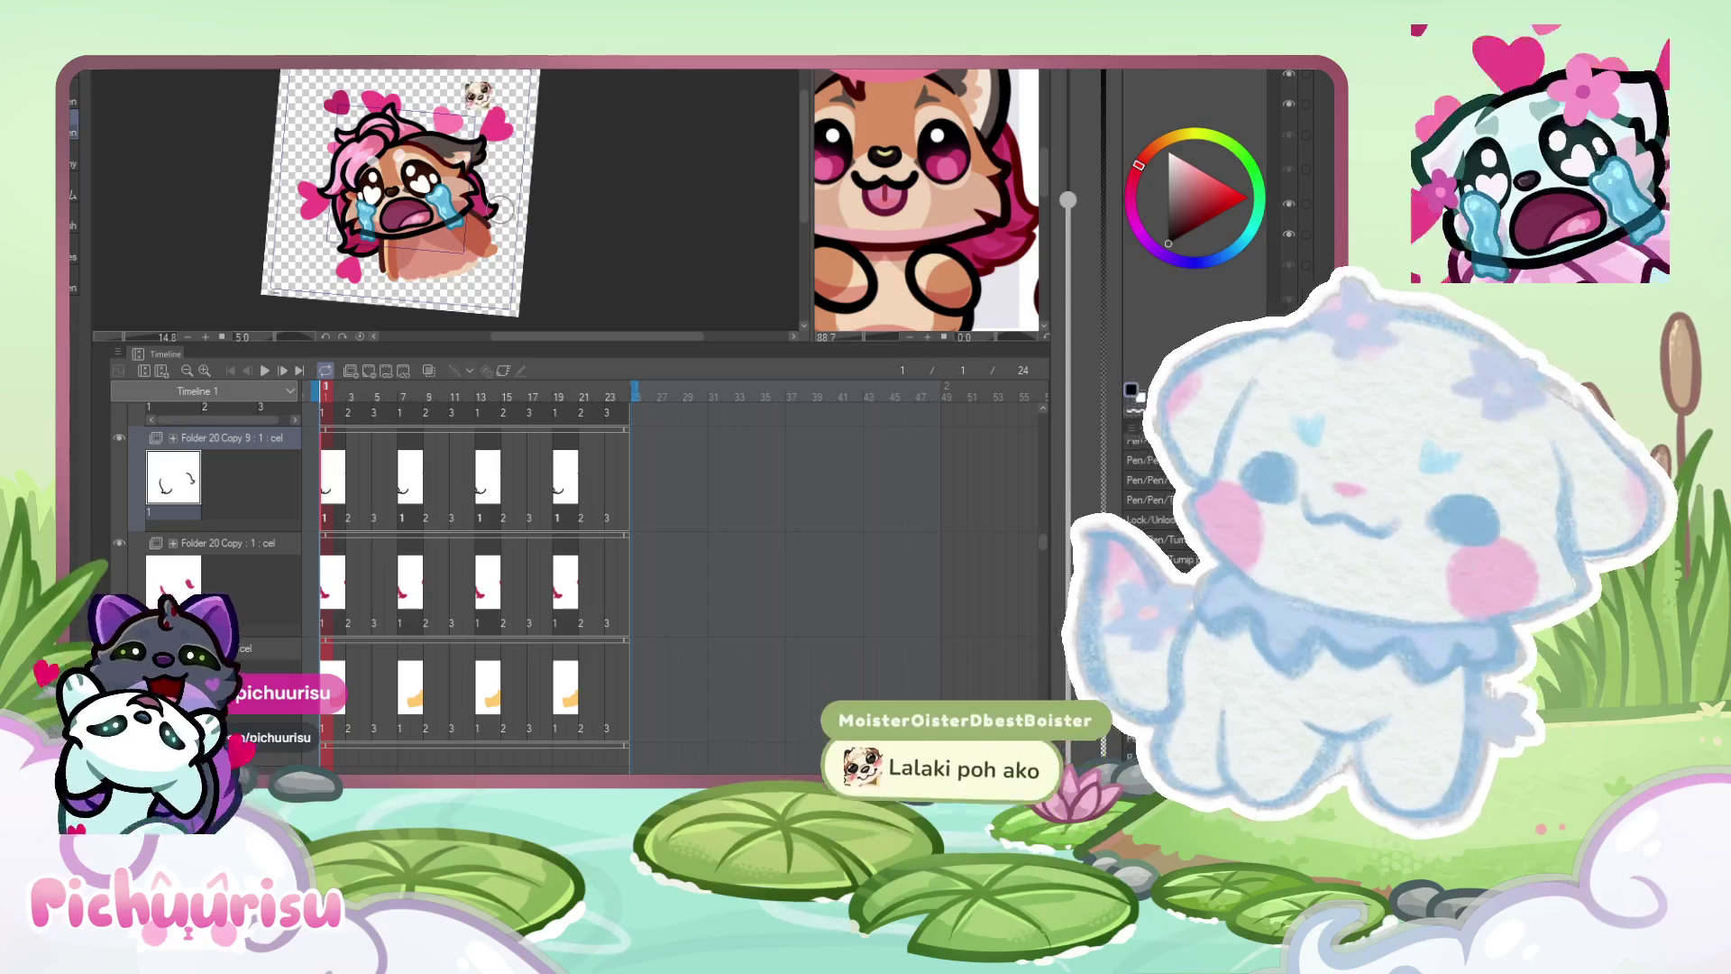
scroll(356, 221, "up", 4)
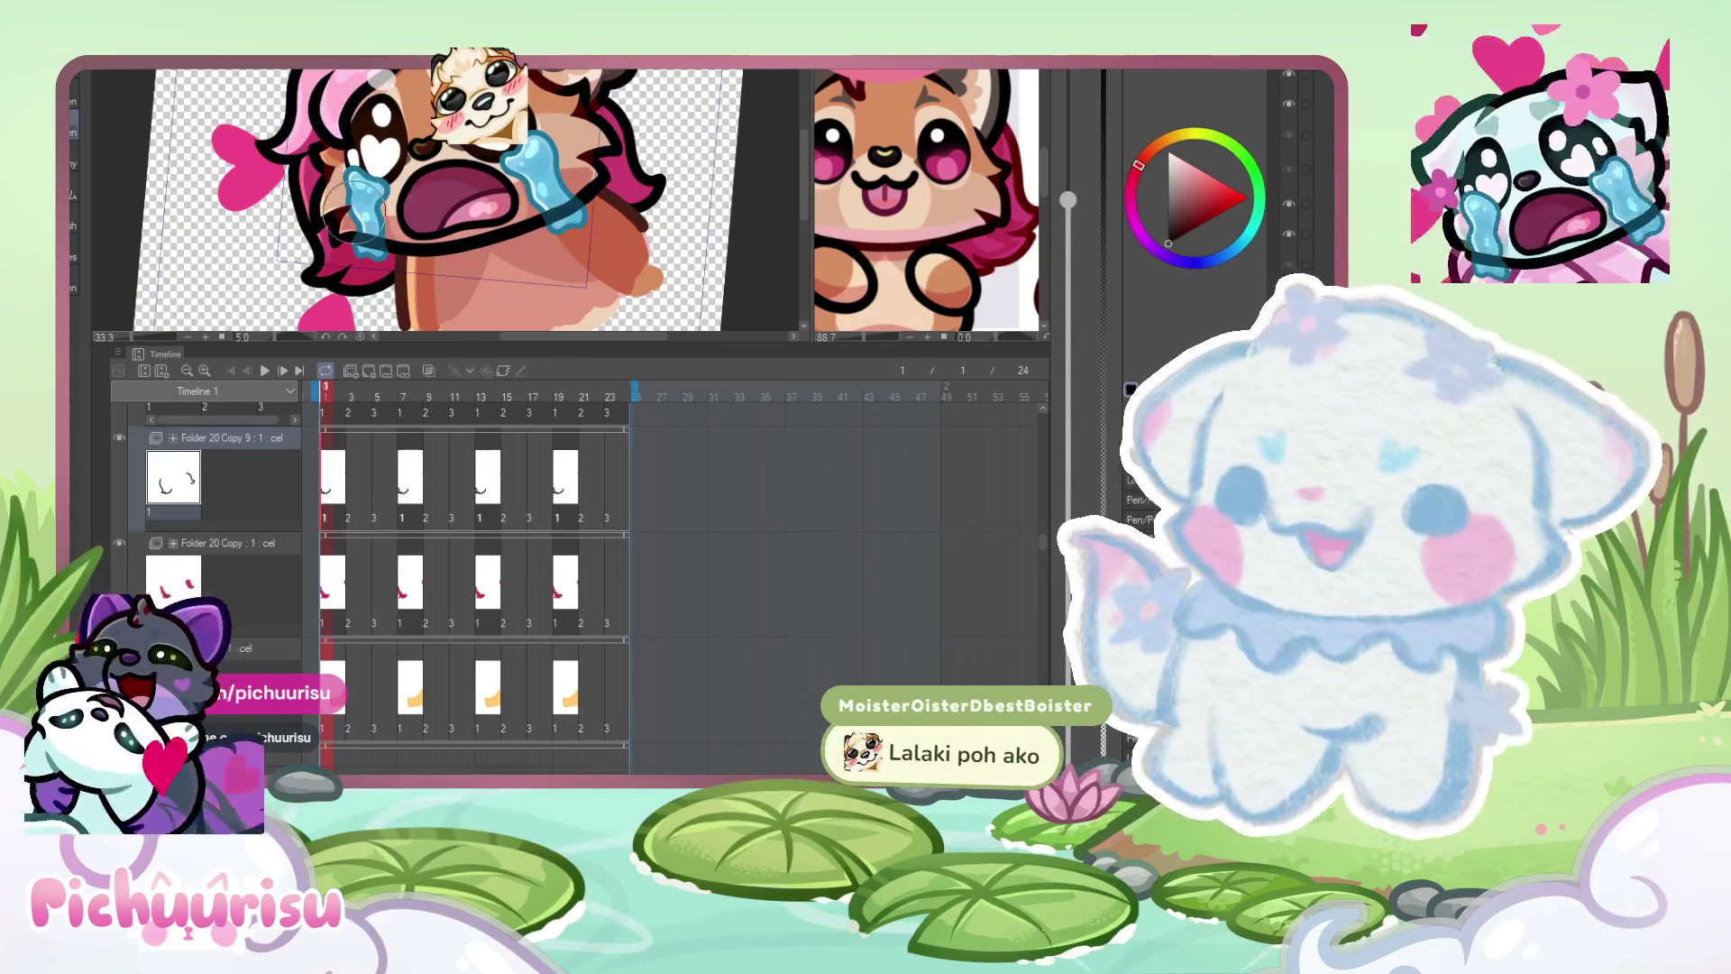
left_click(992, 181)
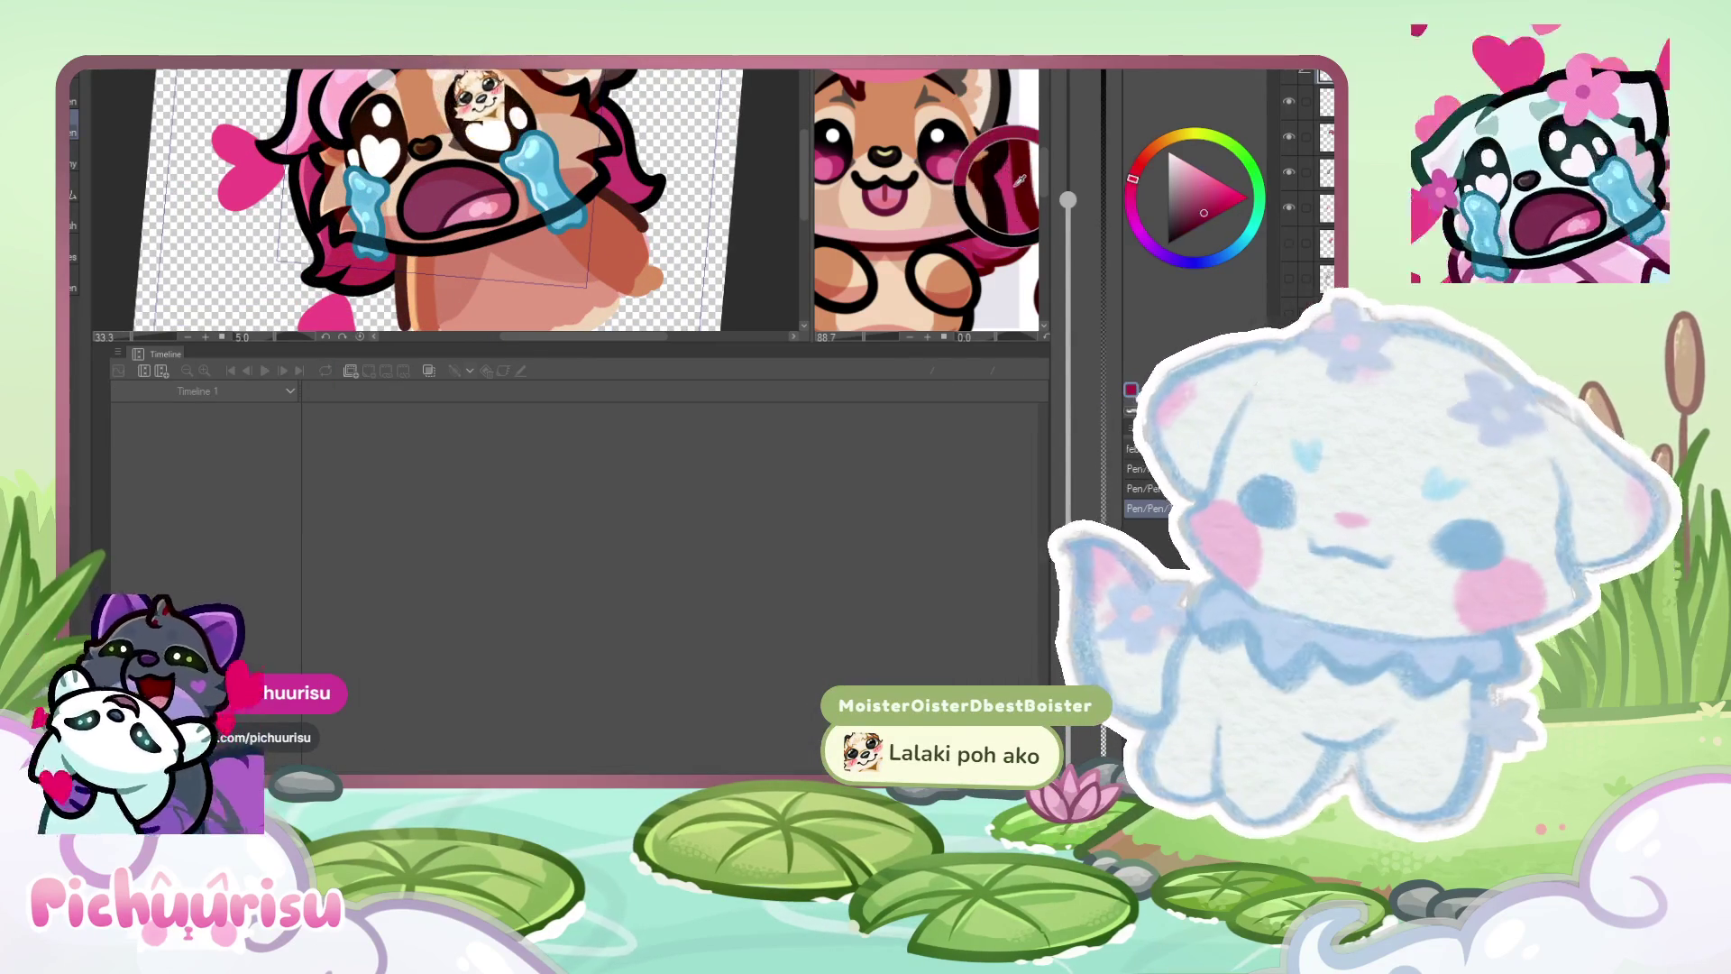
left_click(612, 236)
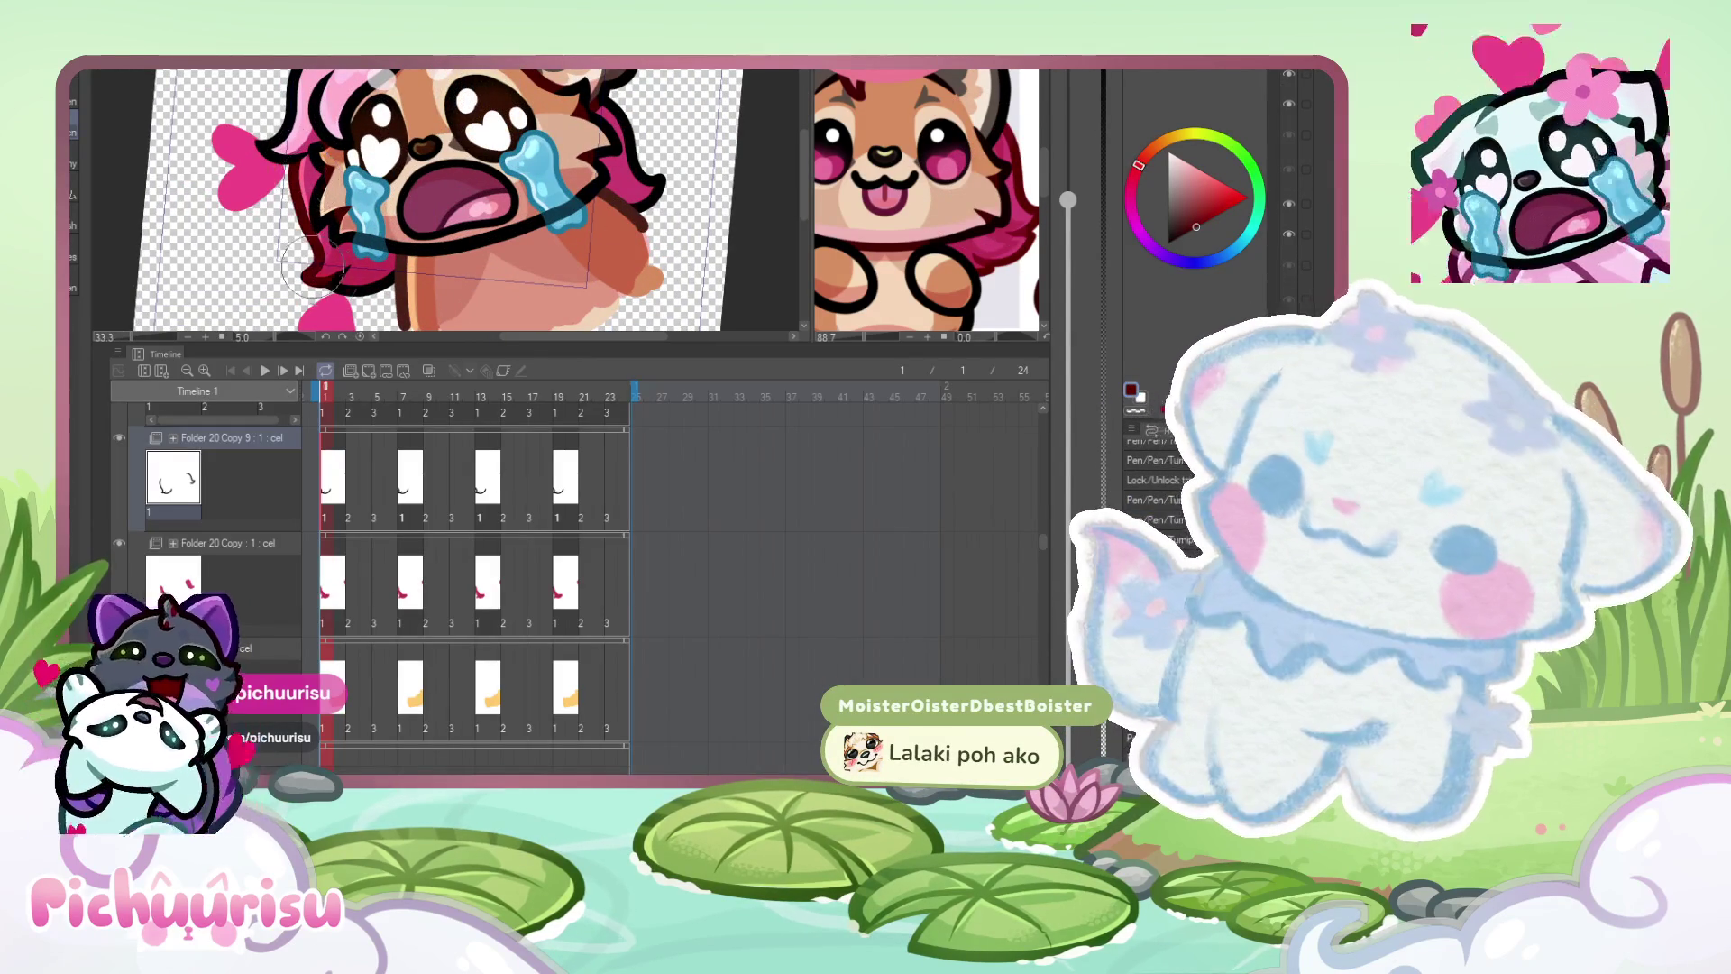
left_click(987, 235)
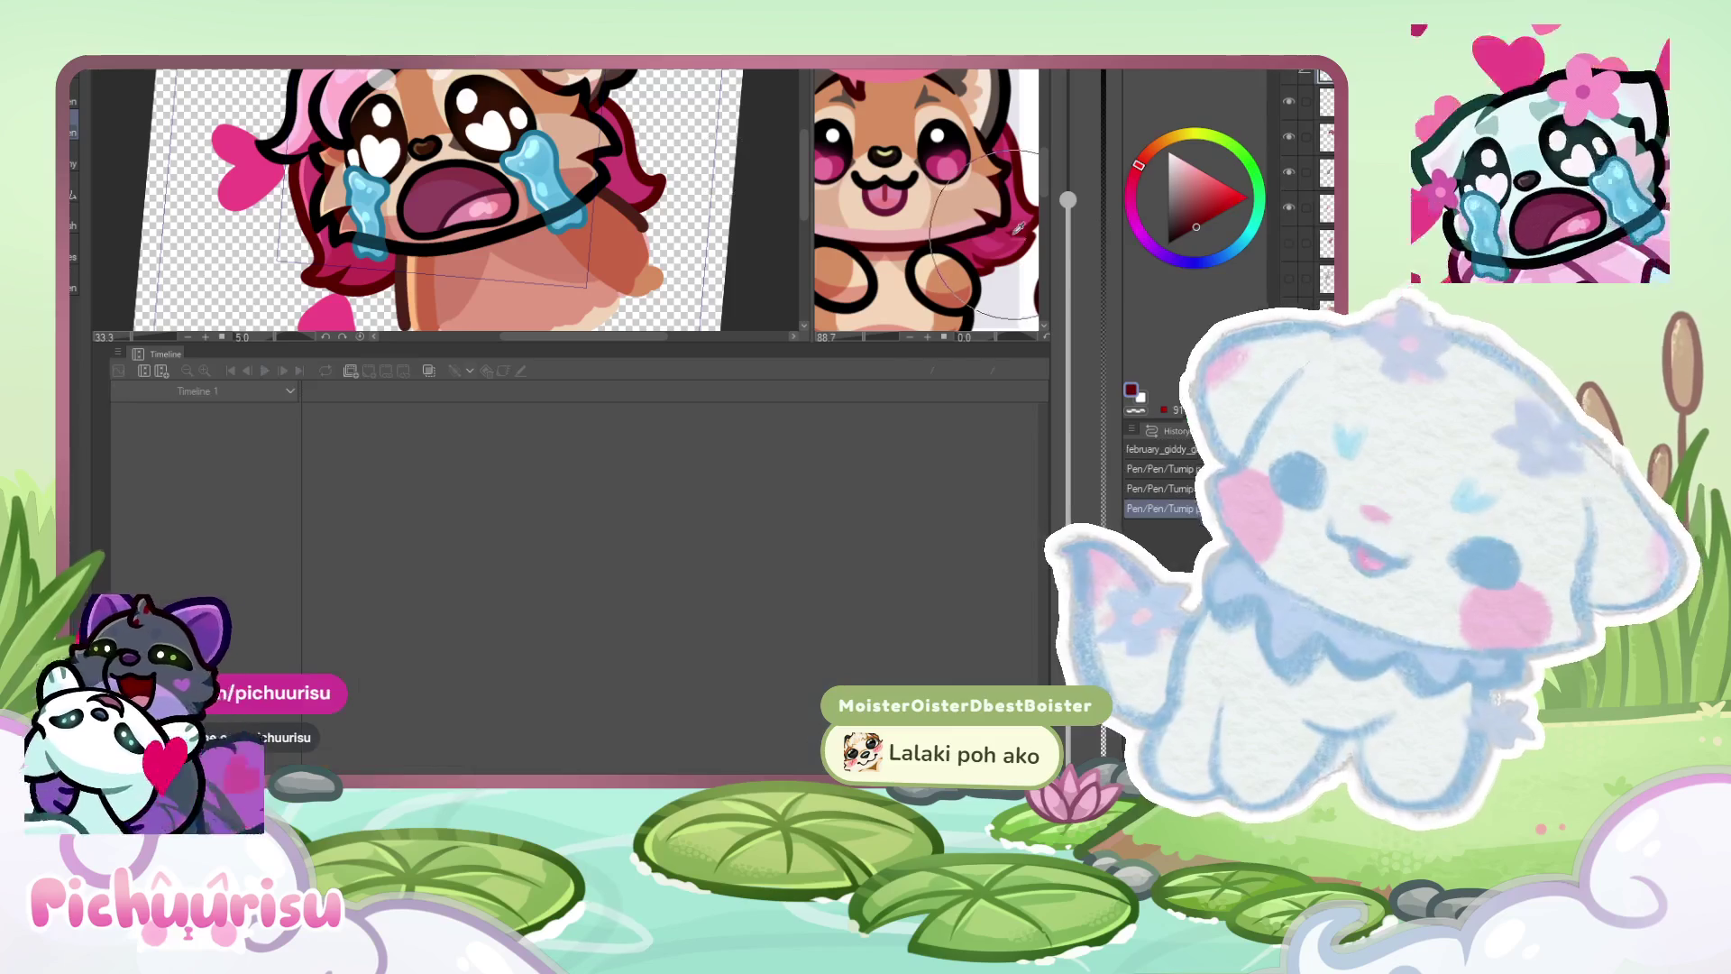
left_click(359, 257)
scroll(359, 257, "up", 1)
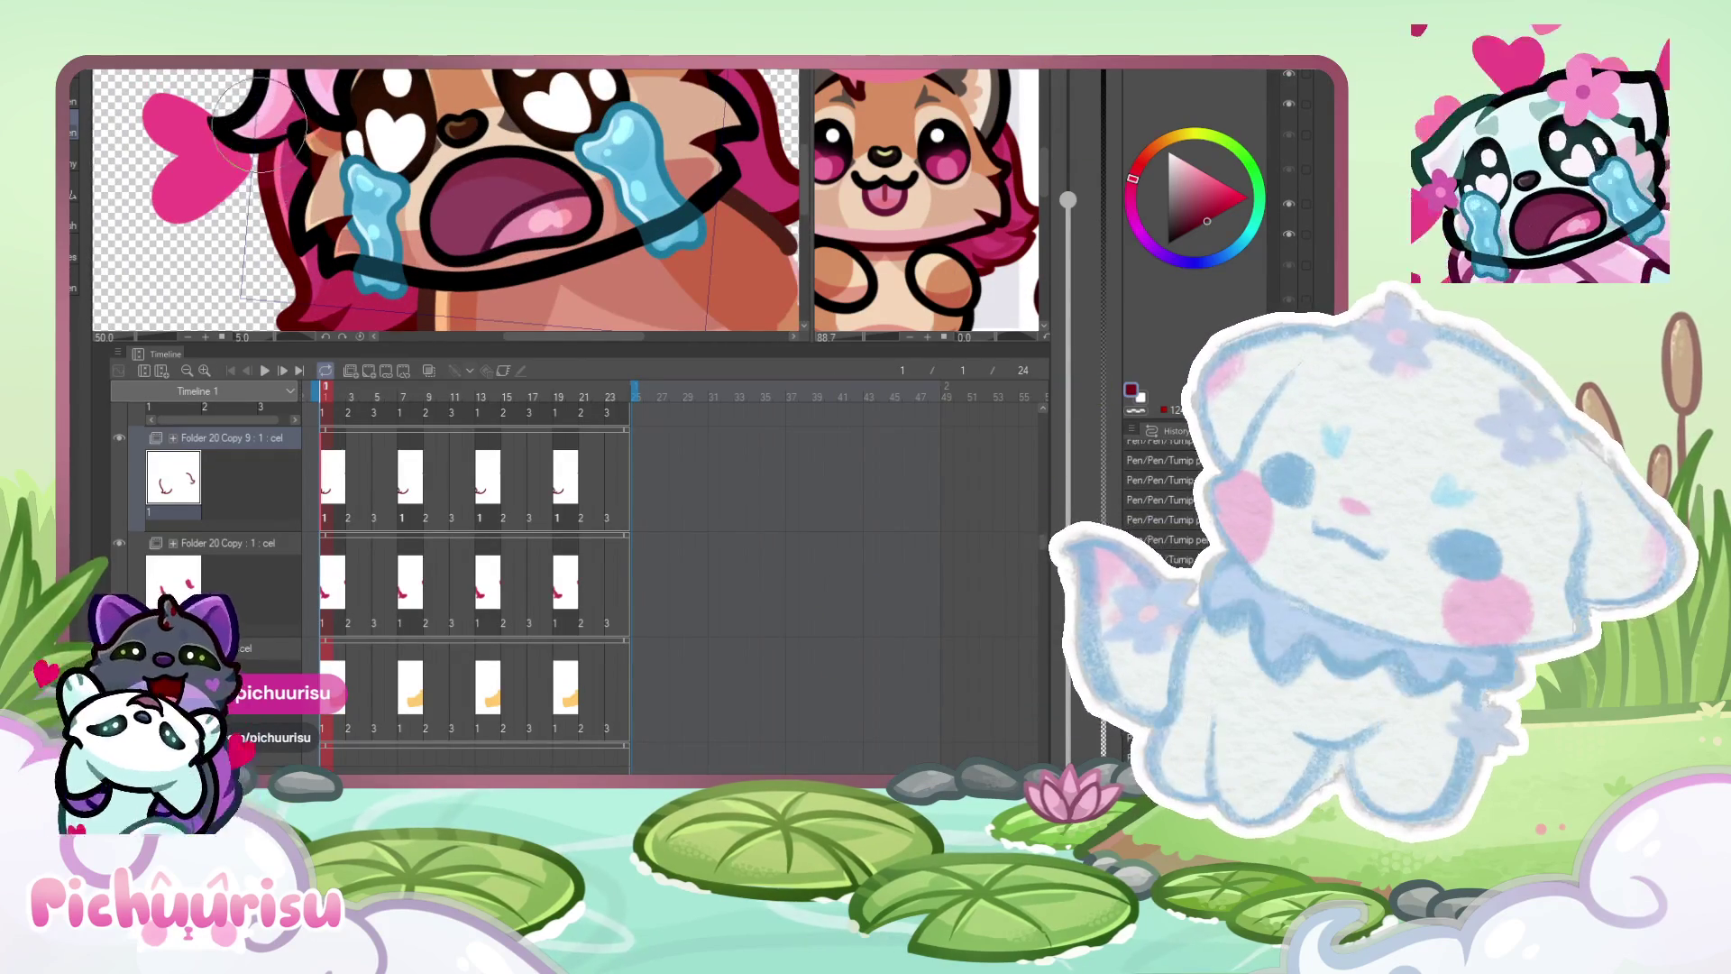
scroll(307, 121, "down", 1)
- Sample dark red from the reference character and recolour a black hair outline dark maroon
left_click(838, 122)
scroll(879, 130, "down", 2)
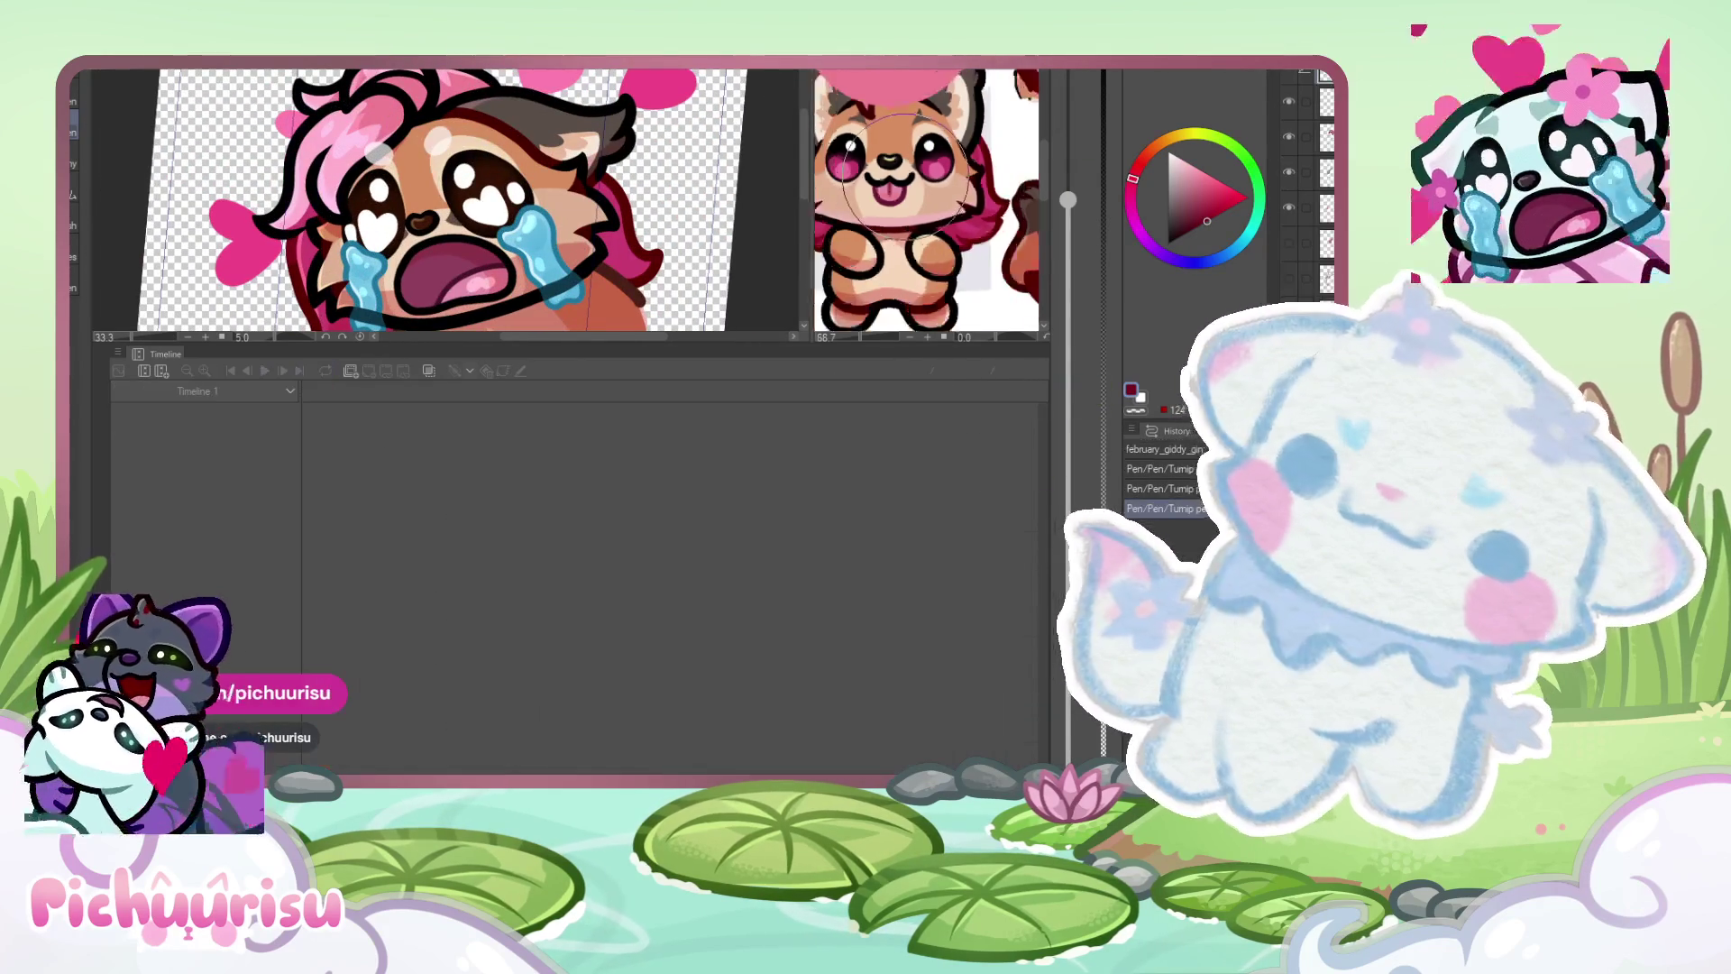
left_click(879, 130, "alt")
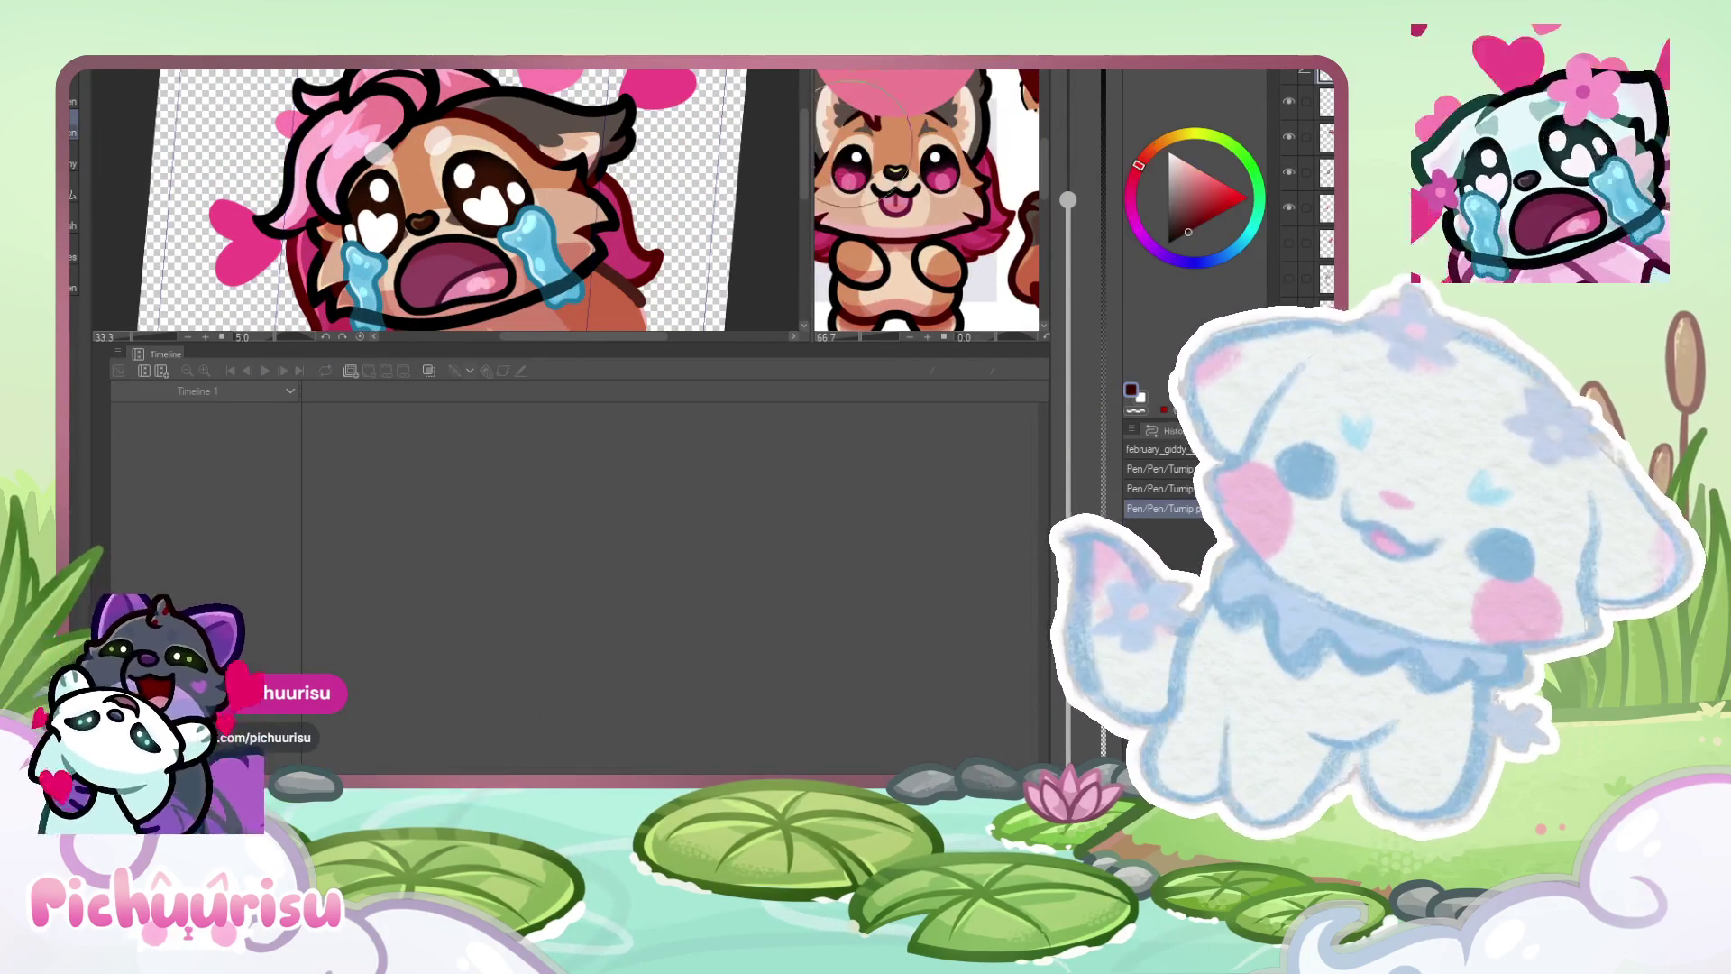
left_click(361, 181)
scroll(361, 181, "up", 1)
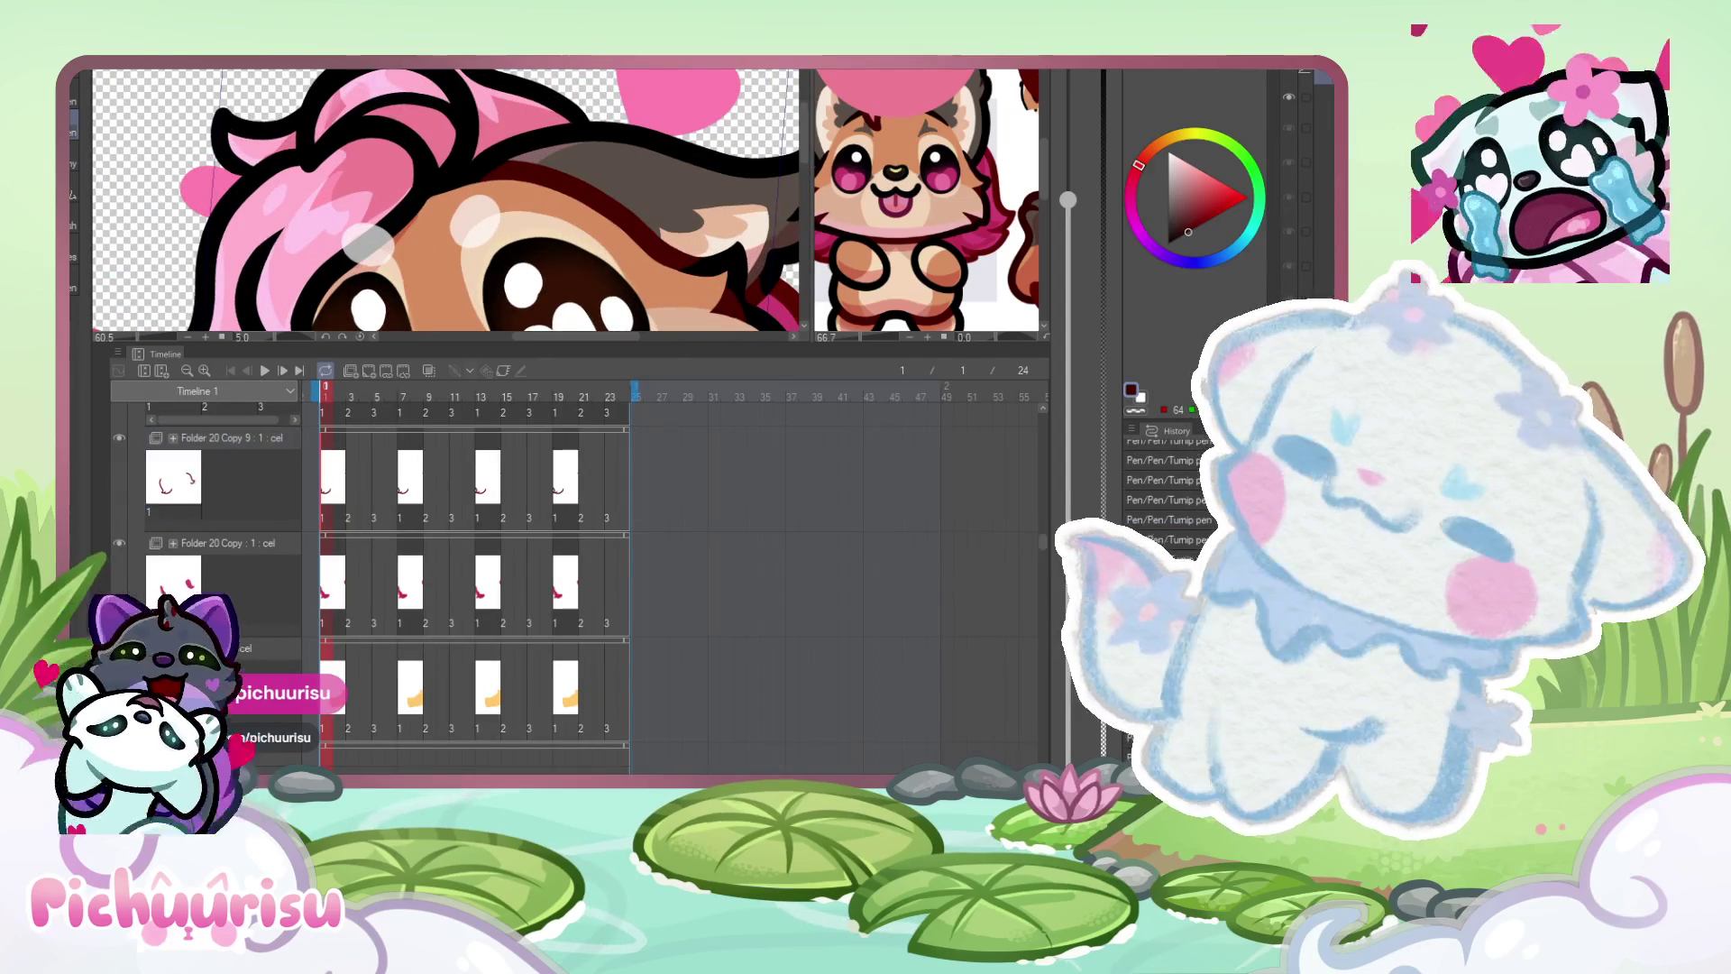
scroll(368, 242, "up", 2)
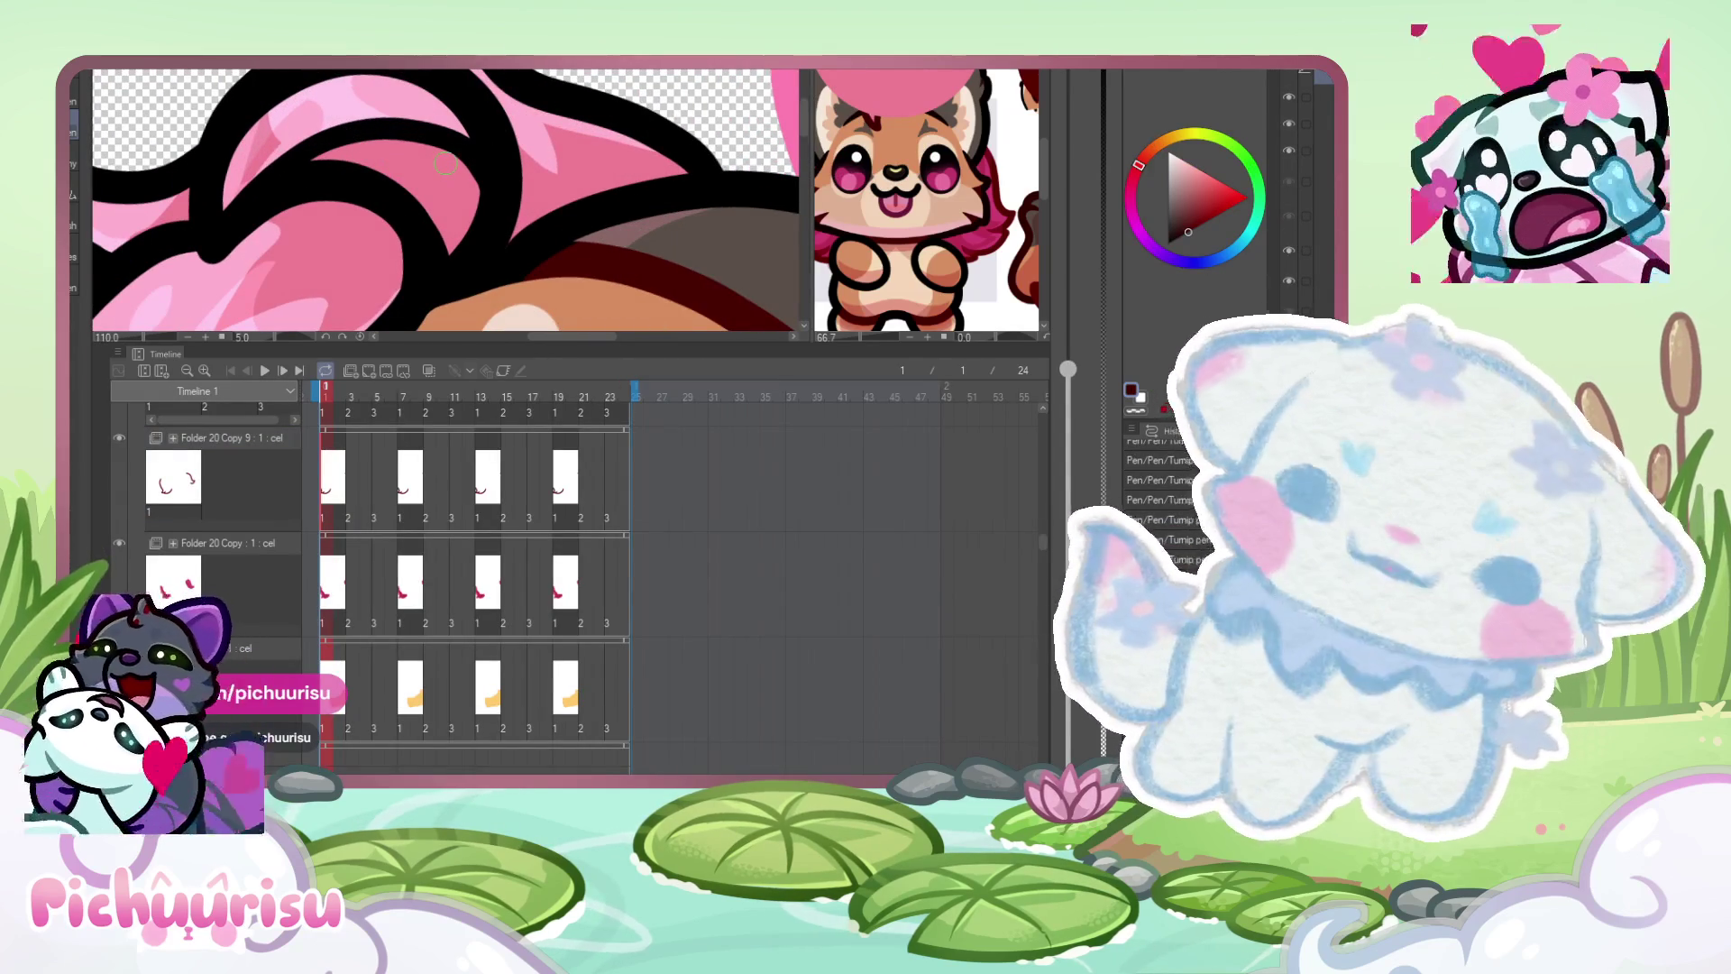
scroll(439, 128, "up", 2)
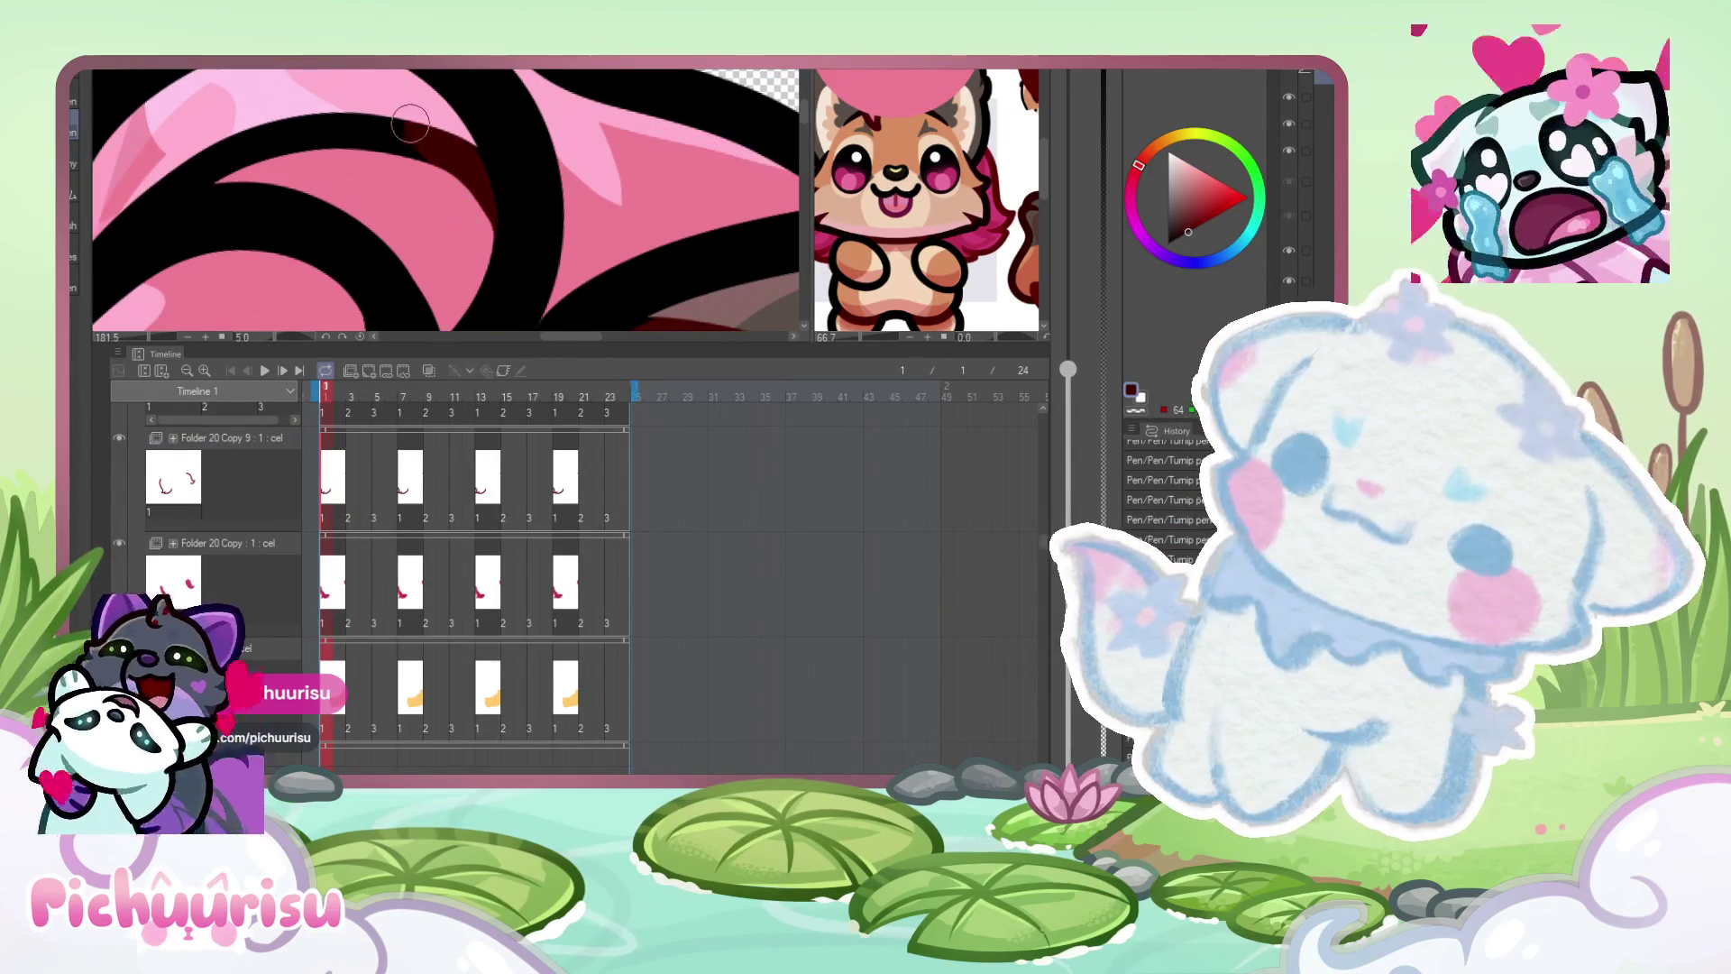
scroll(245, 111, "up", 2)
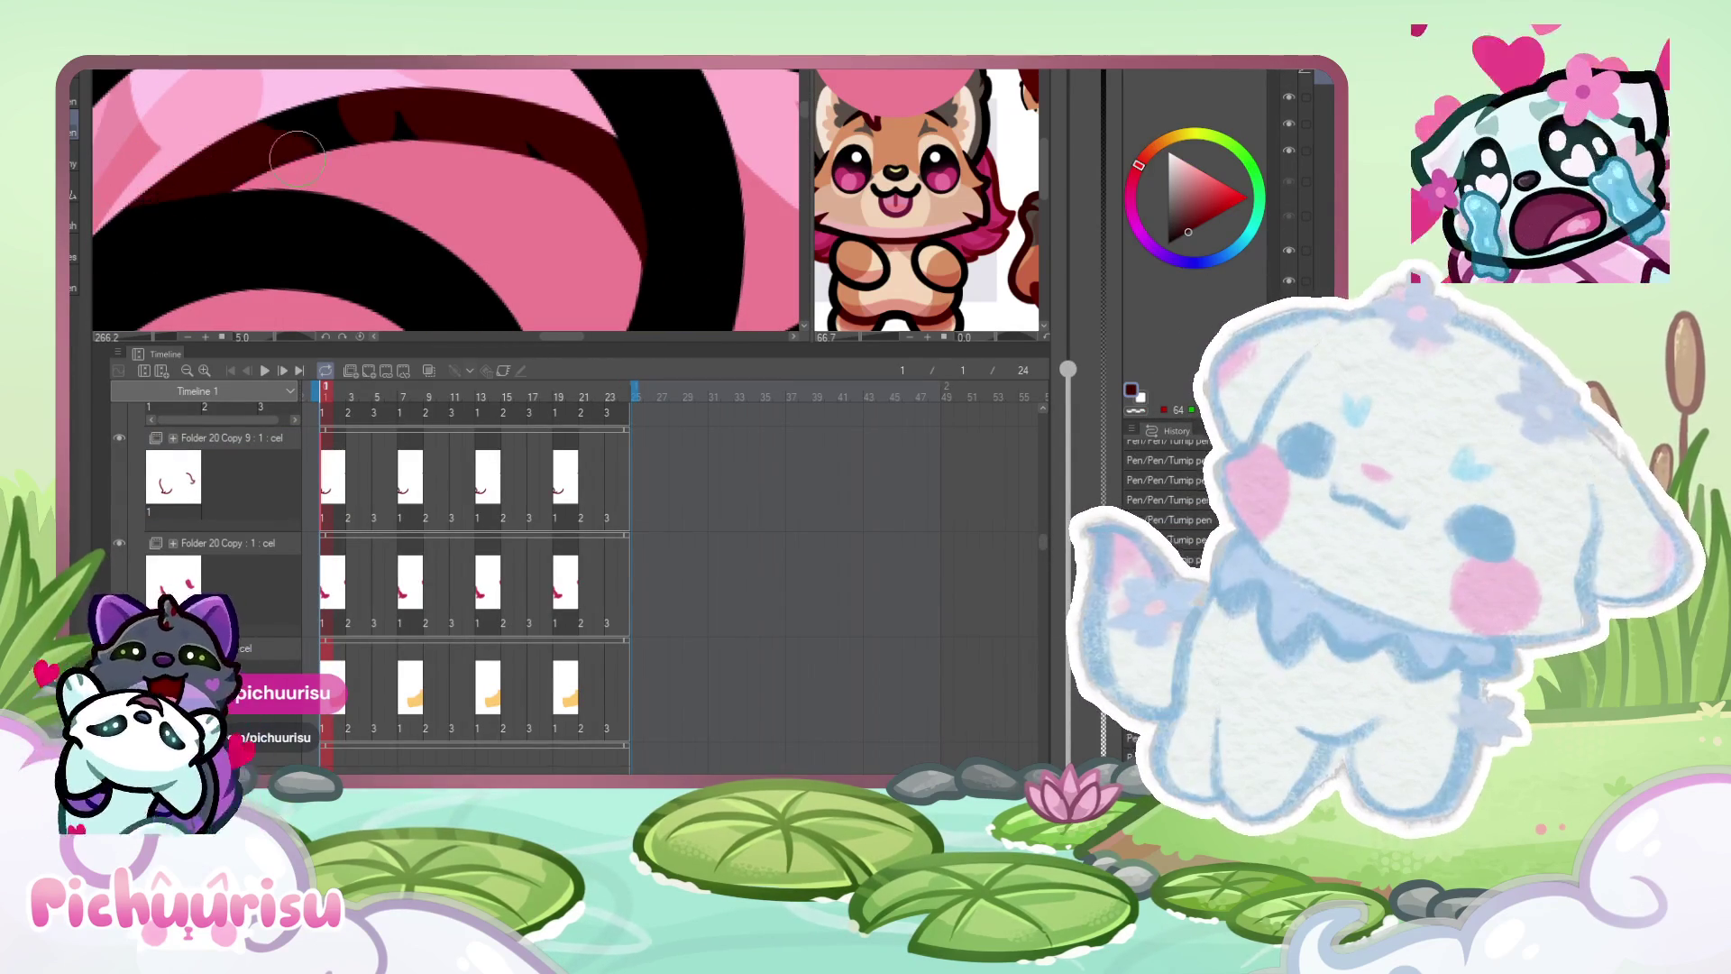
scroll(367, 133, "down", 3)
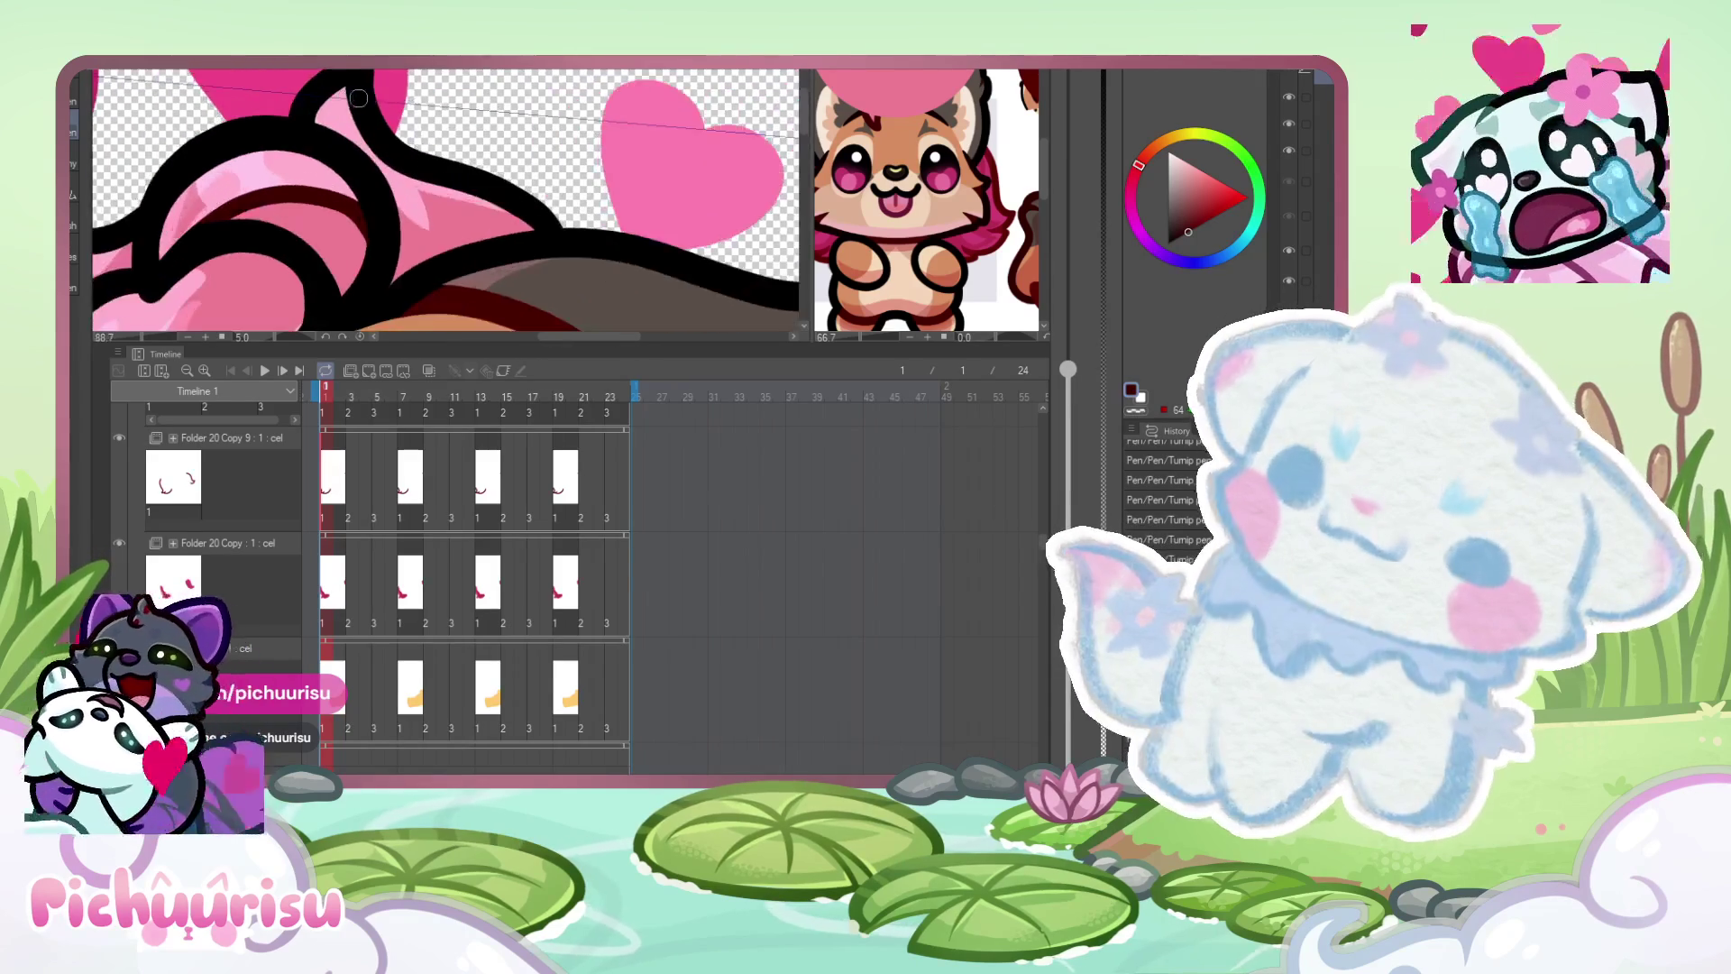
scroll(282, 117, "up", 1)
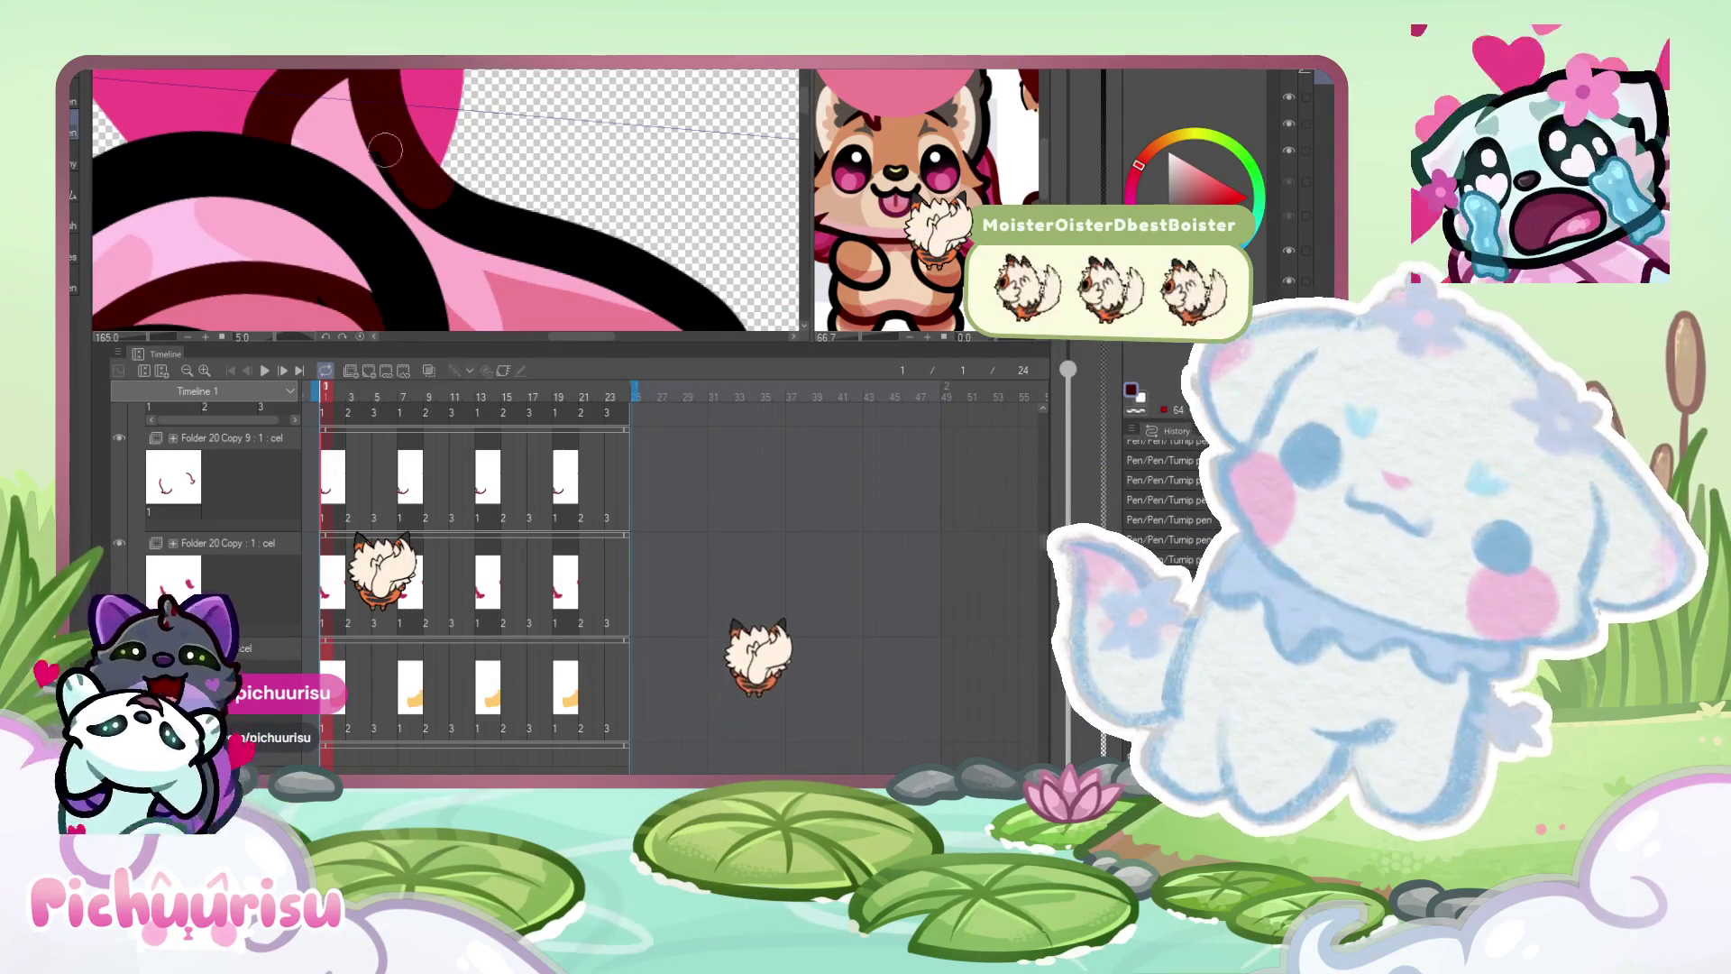
scroll(586, 244, "down", 1)
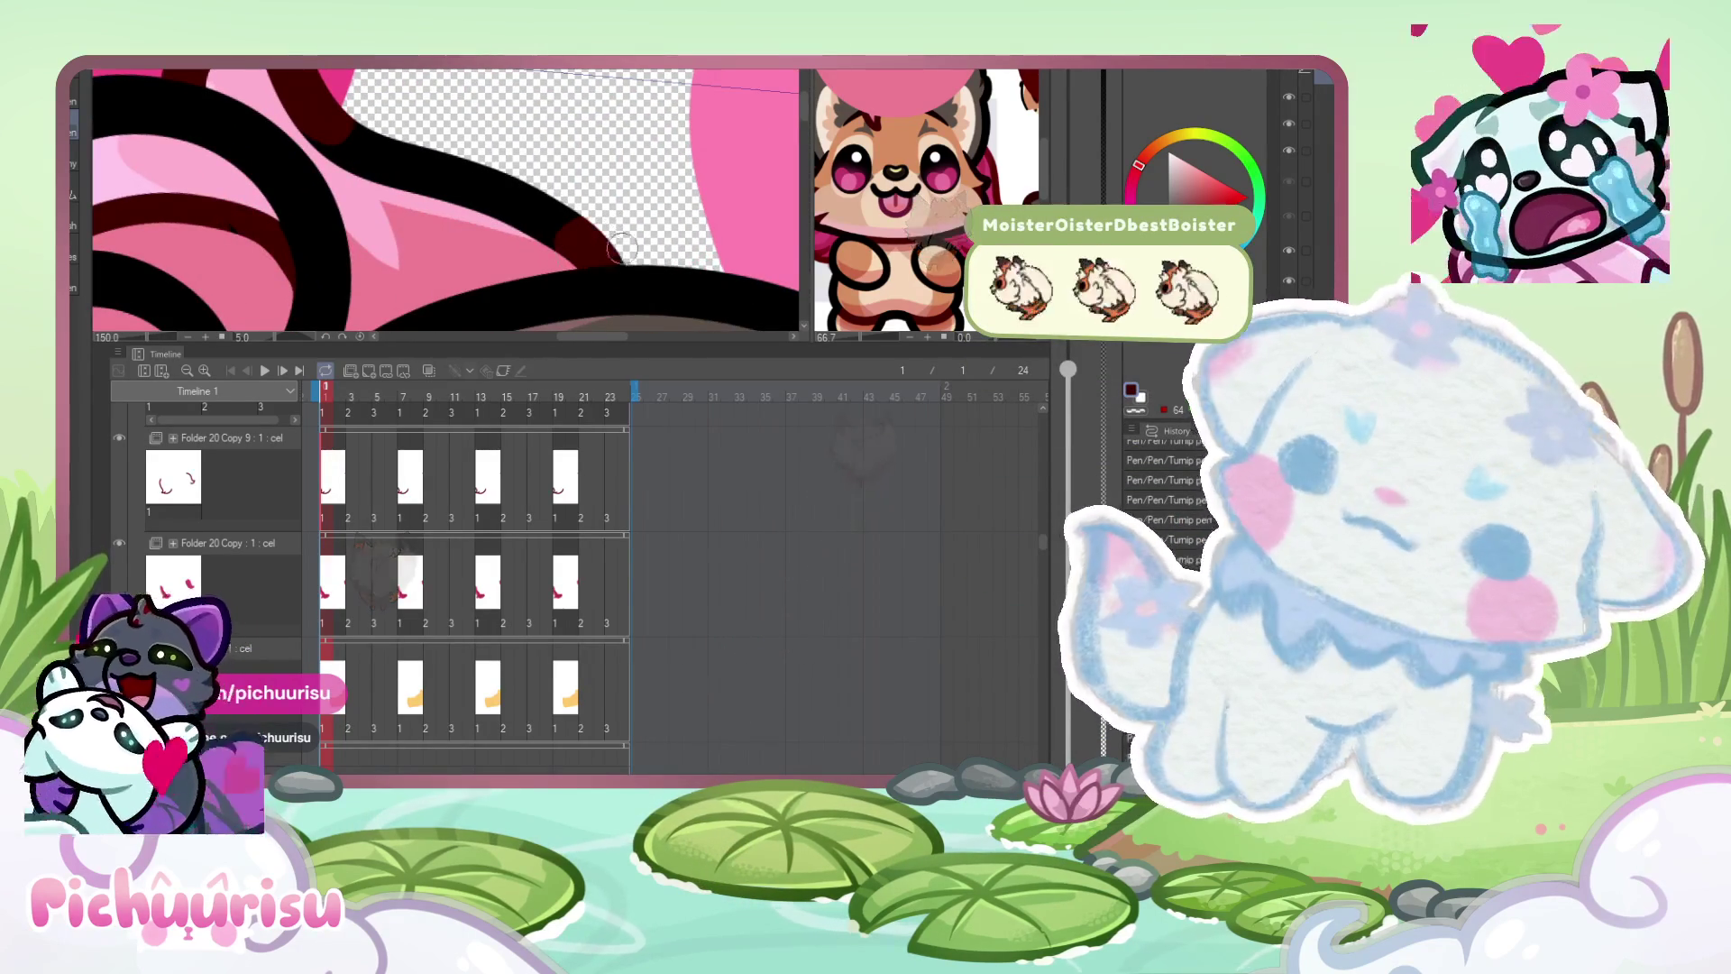
left_click_drag(587, 244, 360, 131)
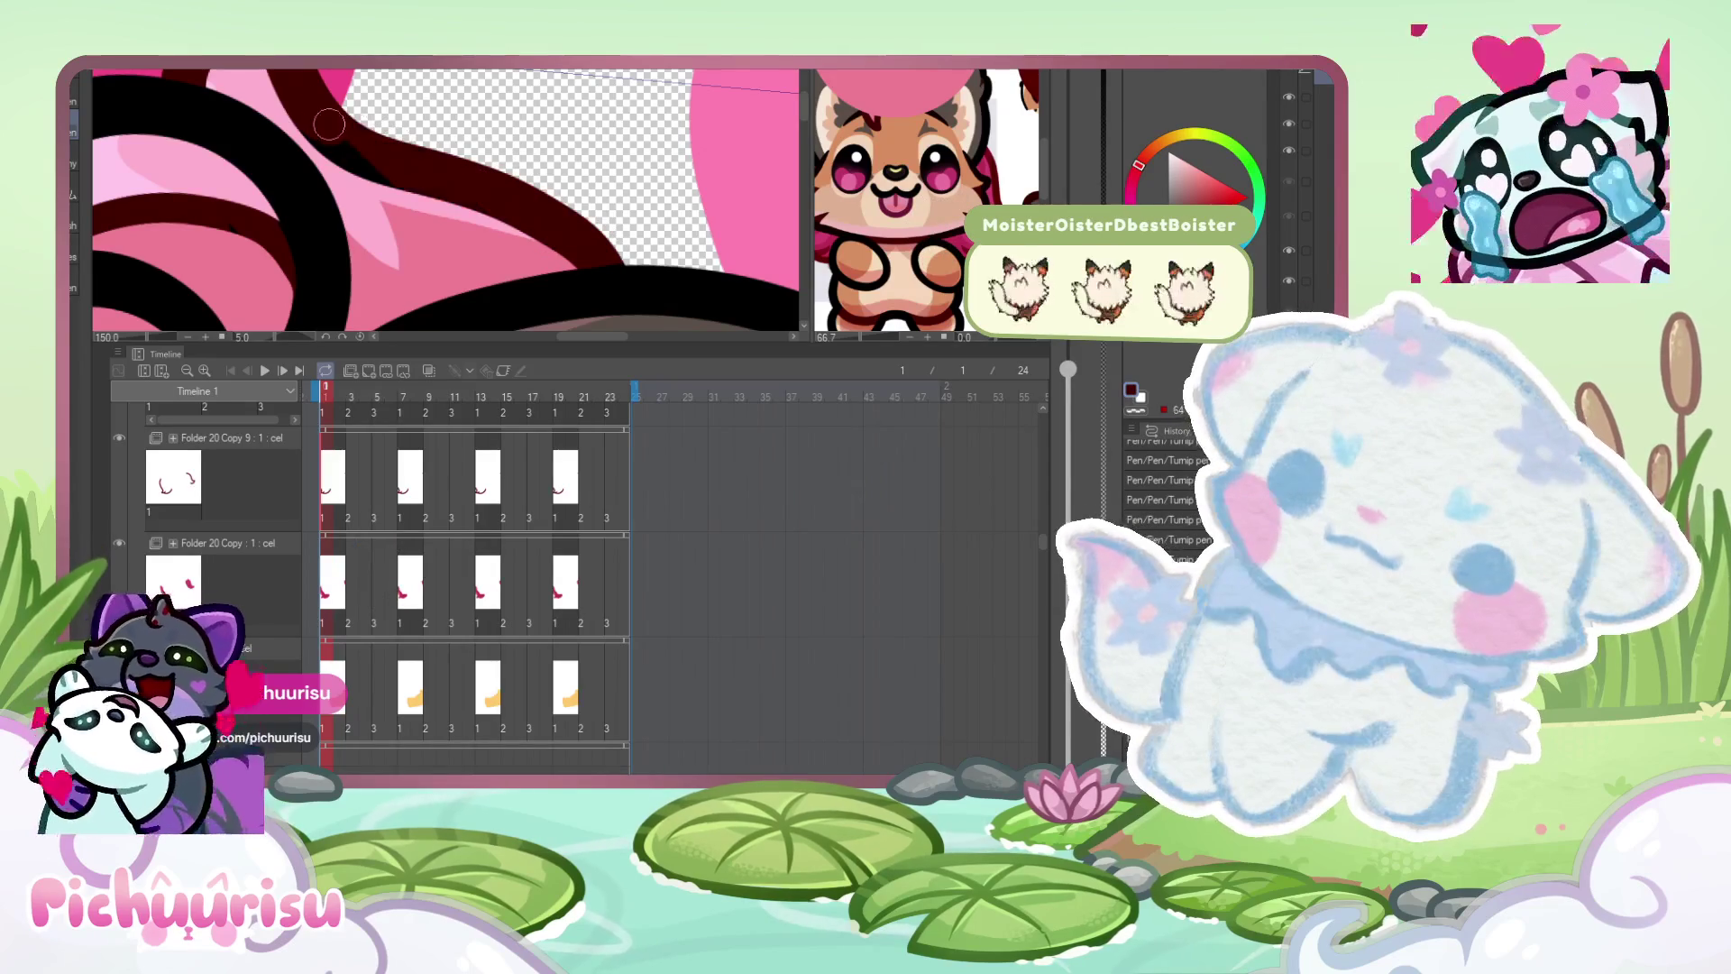
- Pick dark maroon, brush a shading stroke down the pink hair, and enlarge the brush
scroll(417, 180, "up", 2)
left_click(286, 111, "alt")
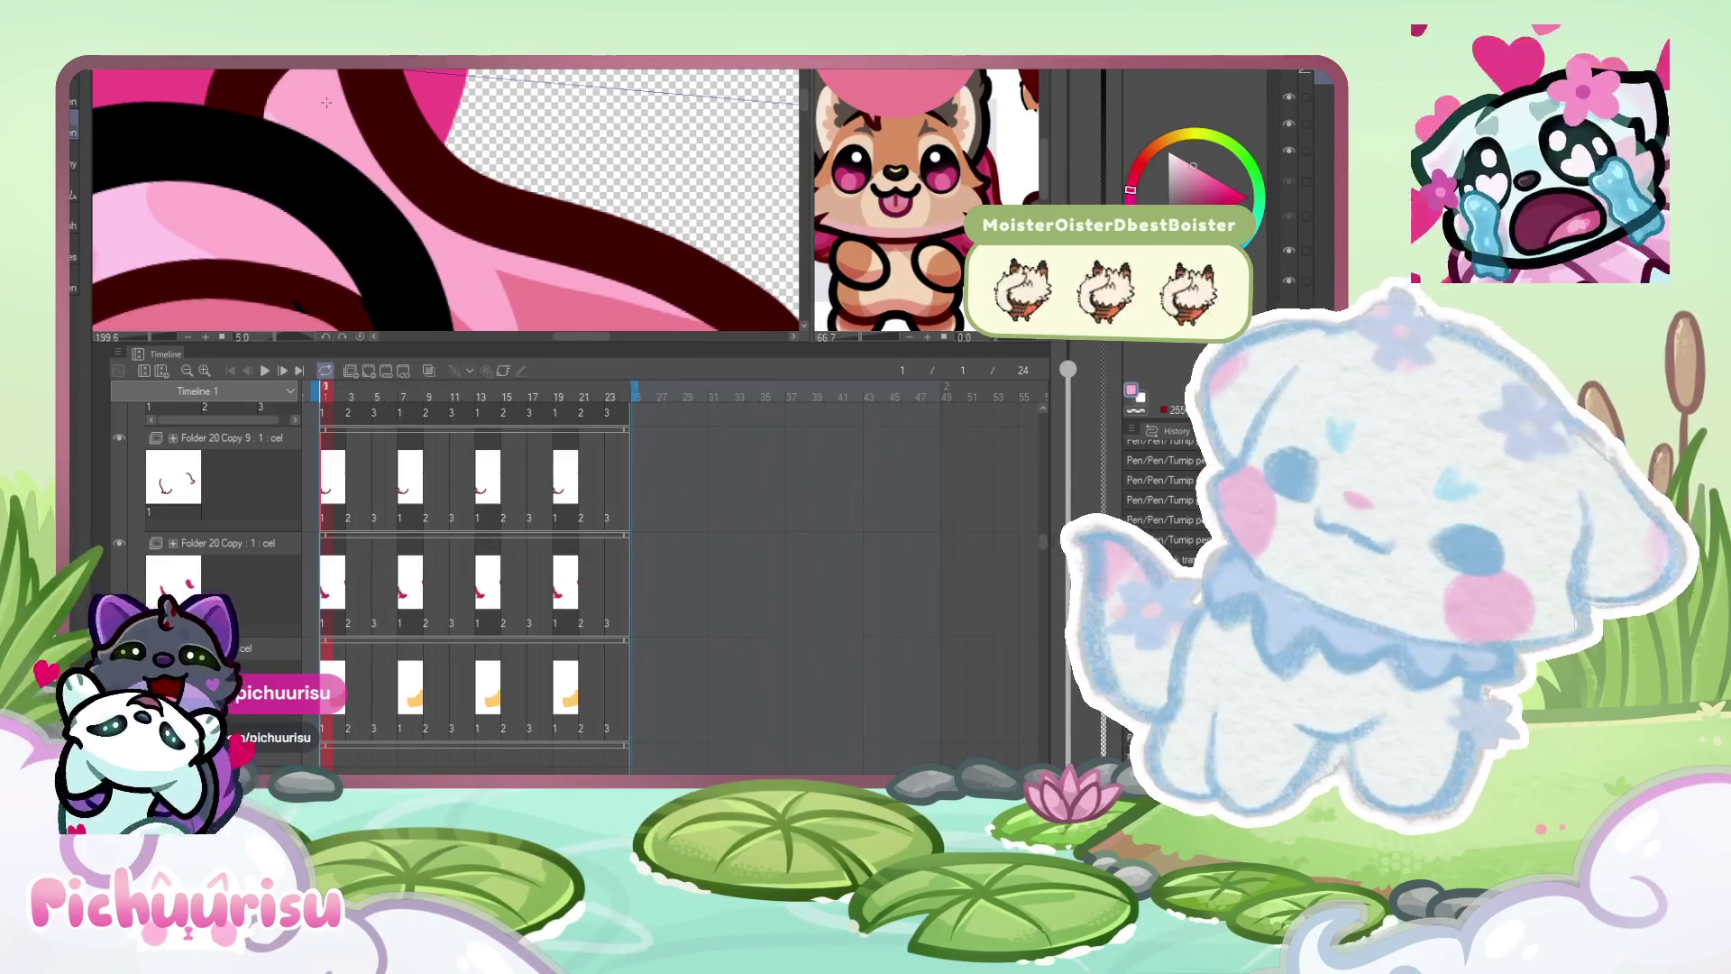
left_click(261, 115, "alt")
scroll(361, 157, "down", 8)
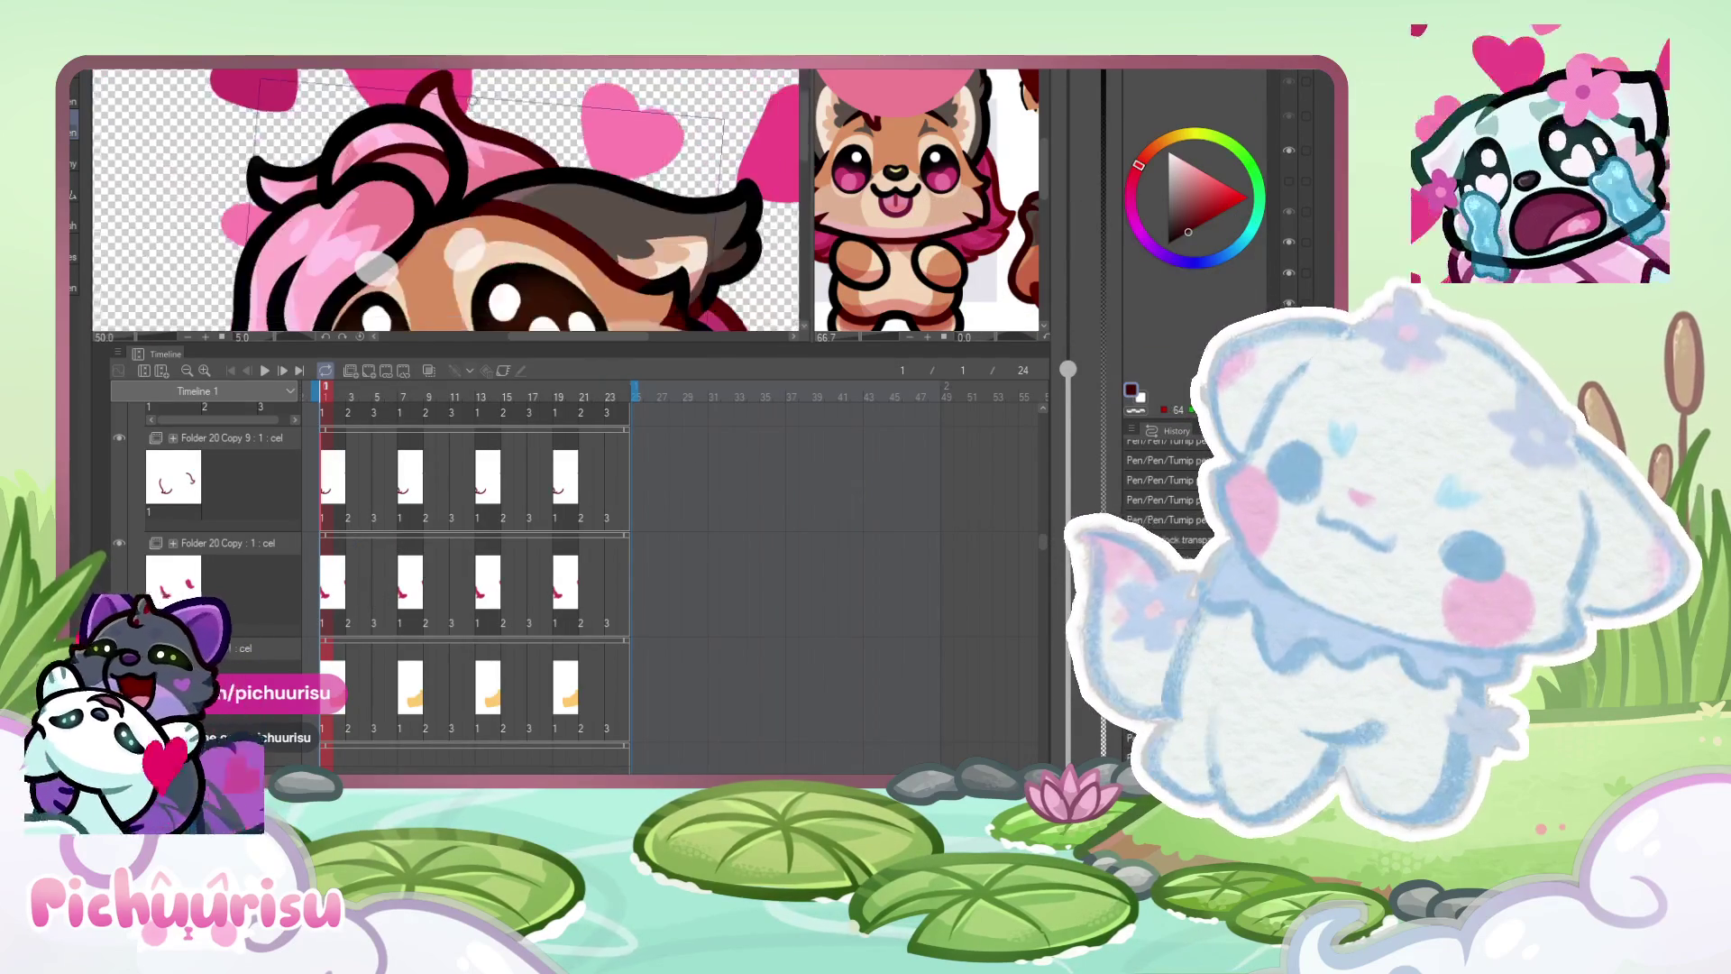
scroll(361, 157, "up", 5)
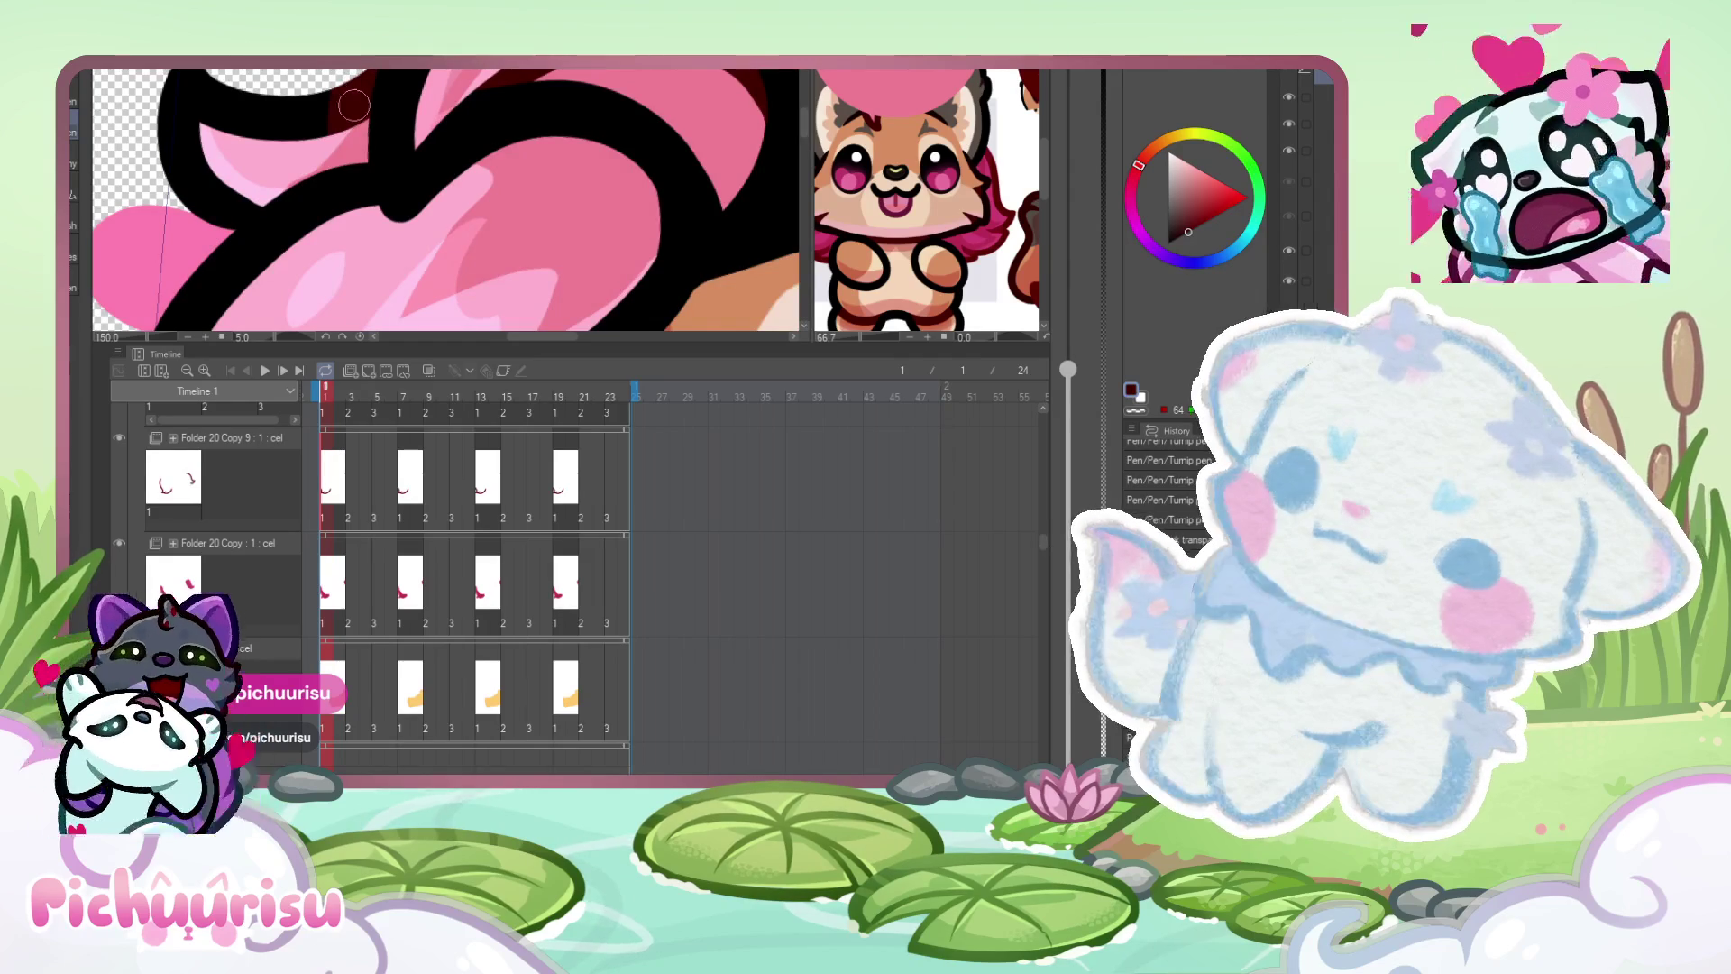
mouse_move(354, 105)
left_mouse_down()
mouse_move(347, 224)
mouse_move(363, 209)
left_mouse_up()
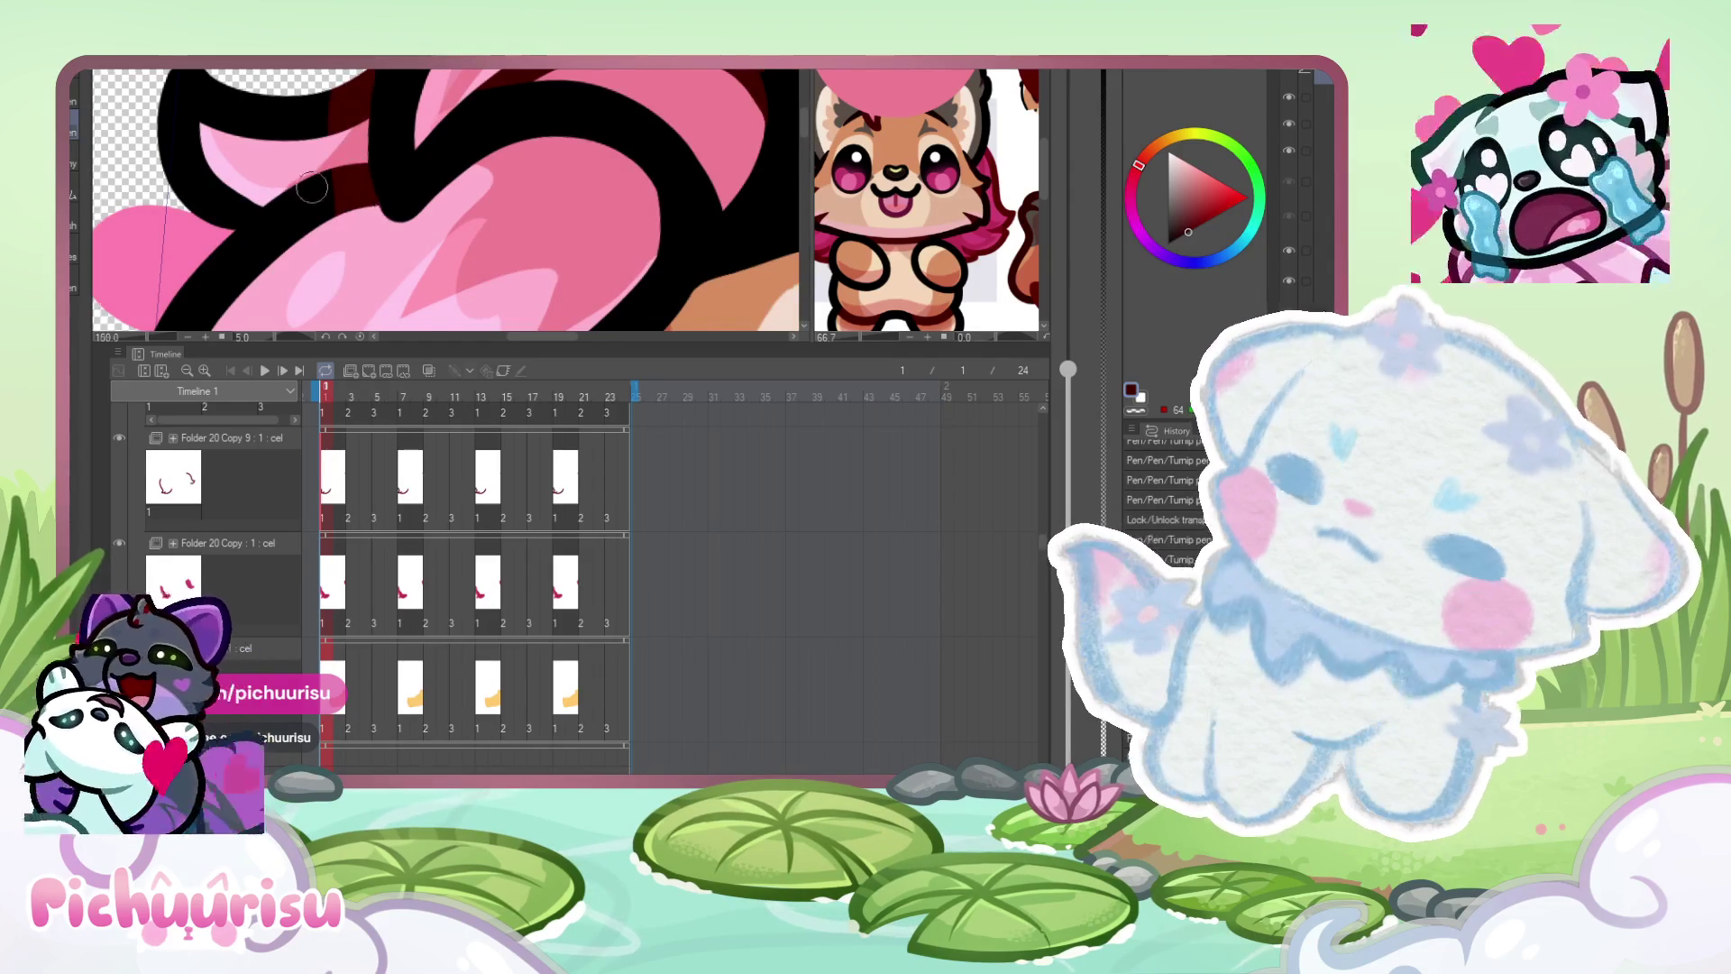
scroll(312, 187, "down", 2)
key("bracketright")
key("bracketright")
key("bracketright")
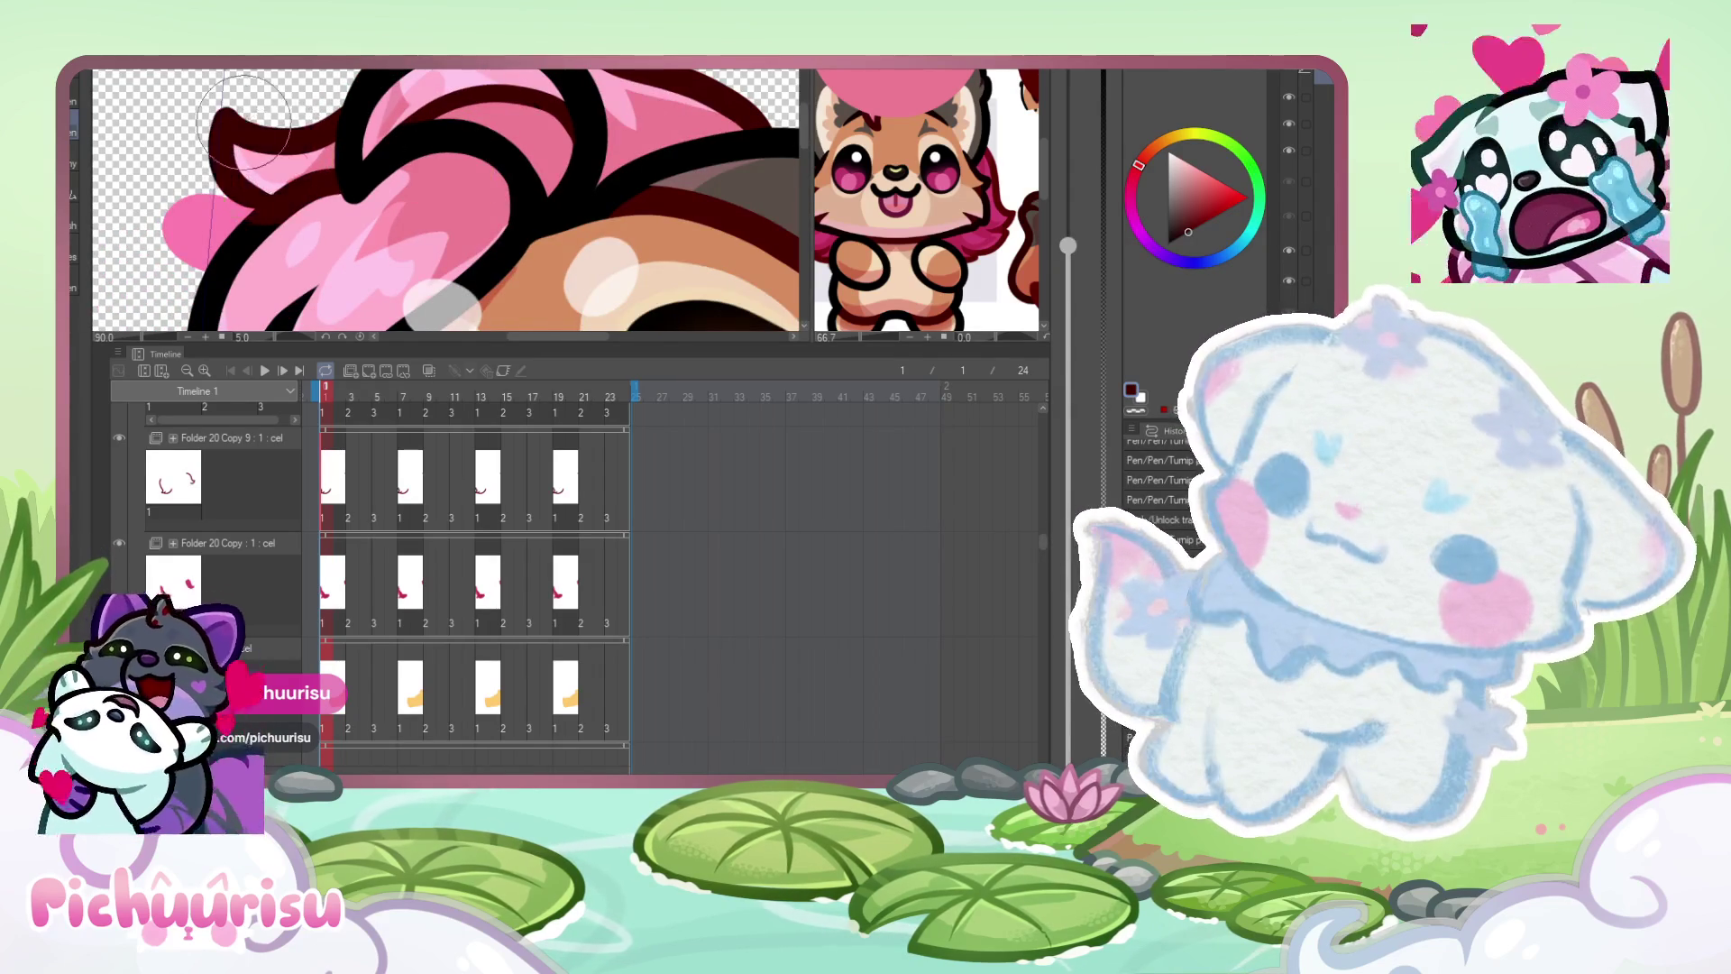
- Shrink the brush one step and eyedrop the artwork's dark red as the drawing colour
scroll(248, 136, "down", 2)
scroll(261, 216, "up", 1)
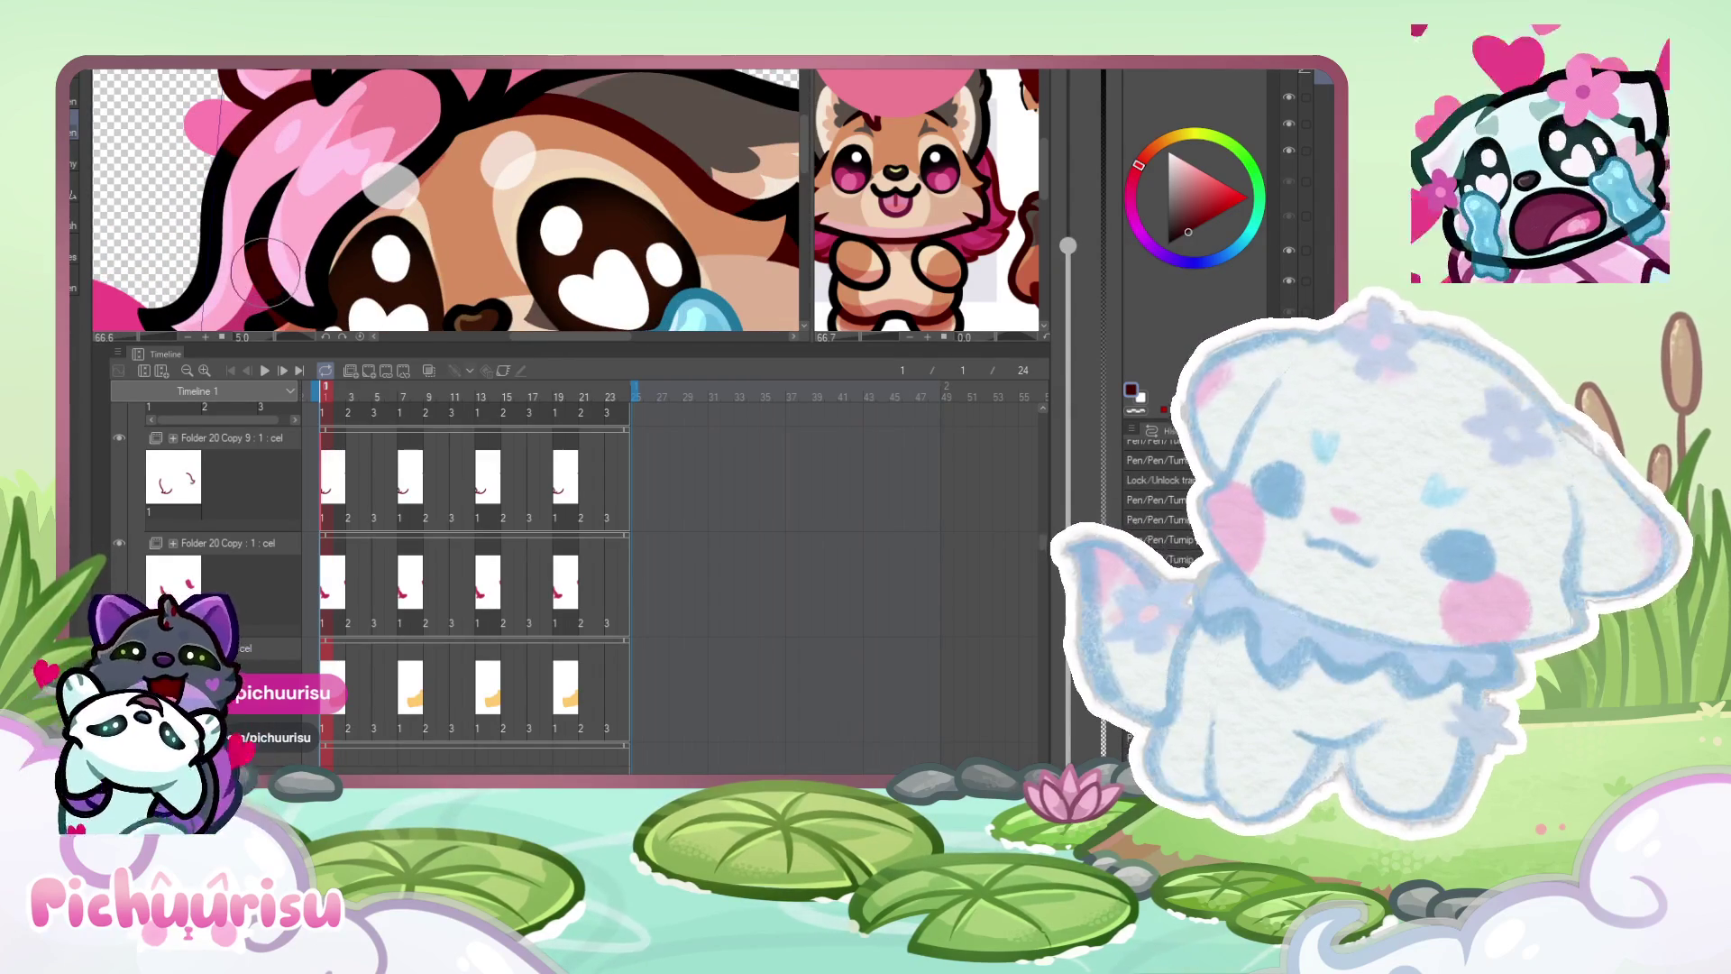
scroll(216, 289, "down", 2)
scroll(160, 312, "up", 1)
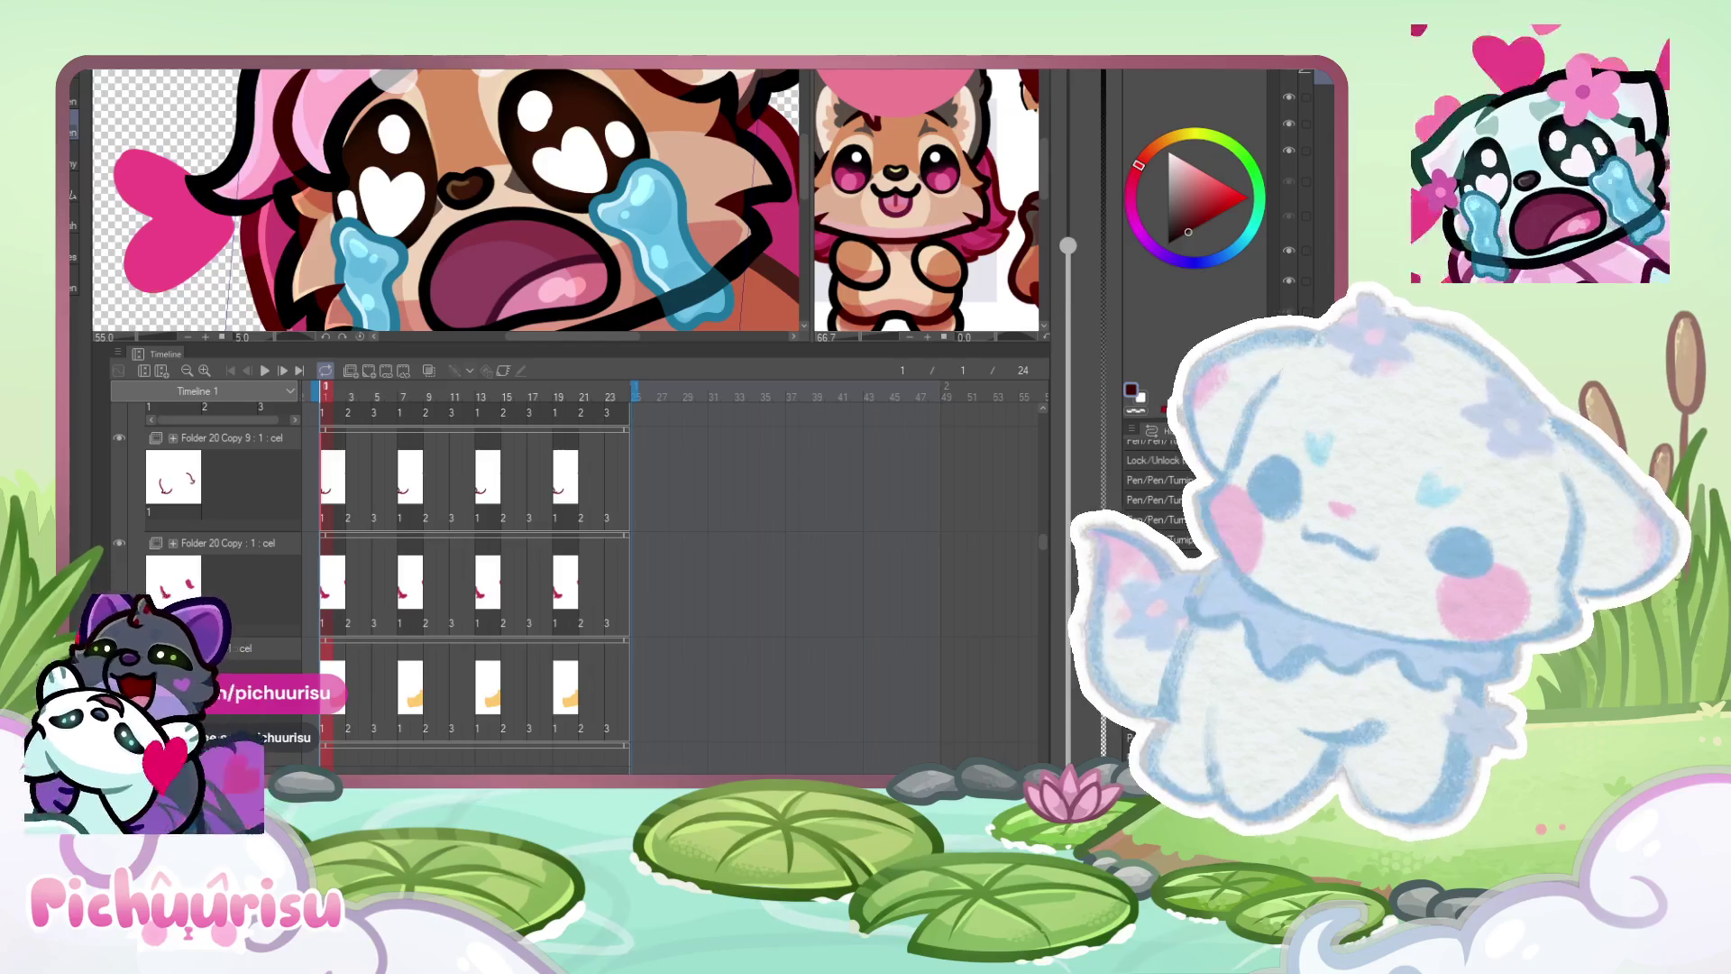
key("bracketleft")
key("bracketleft")
key("bracketleft")
scroll(212, 236, "up", 3)
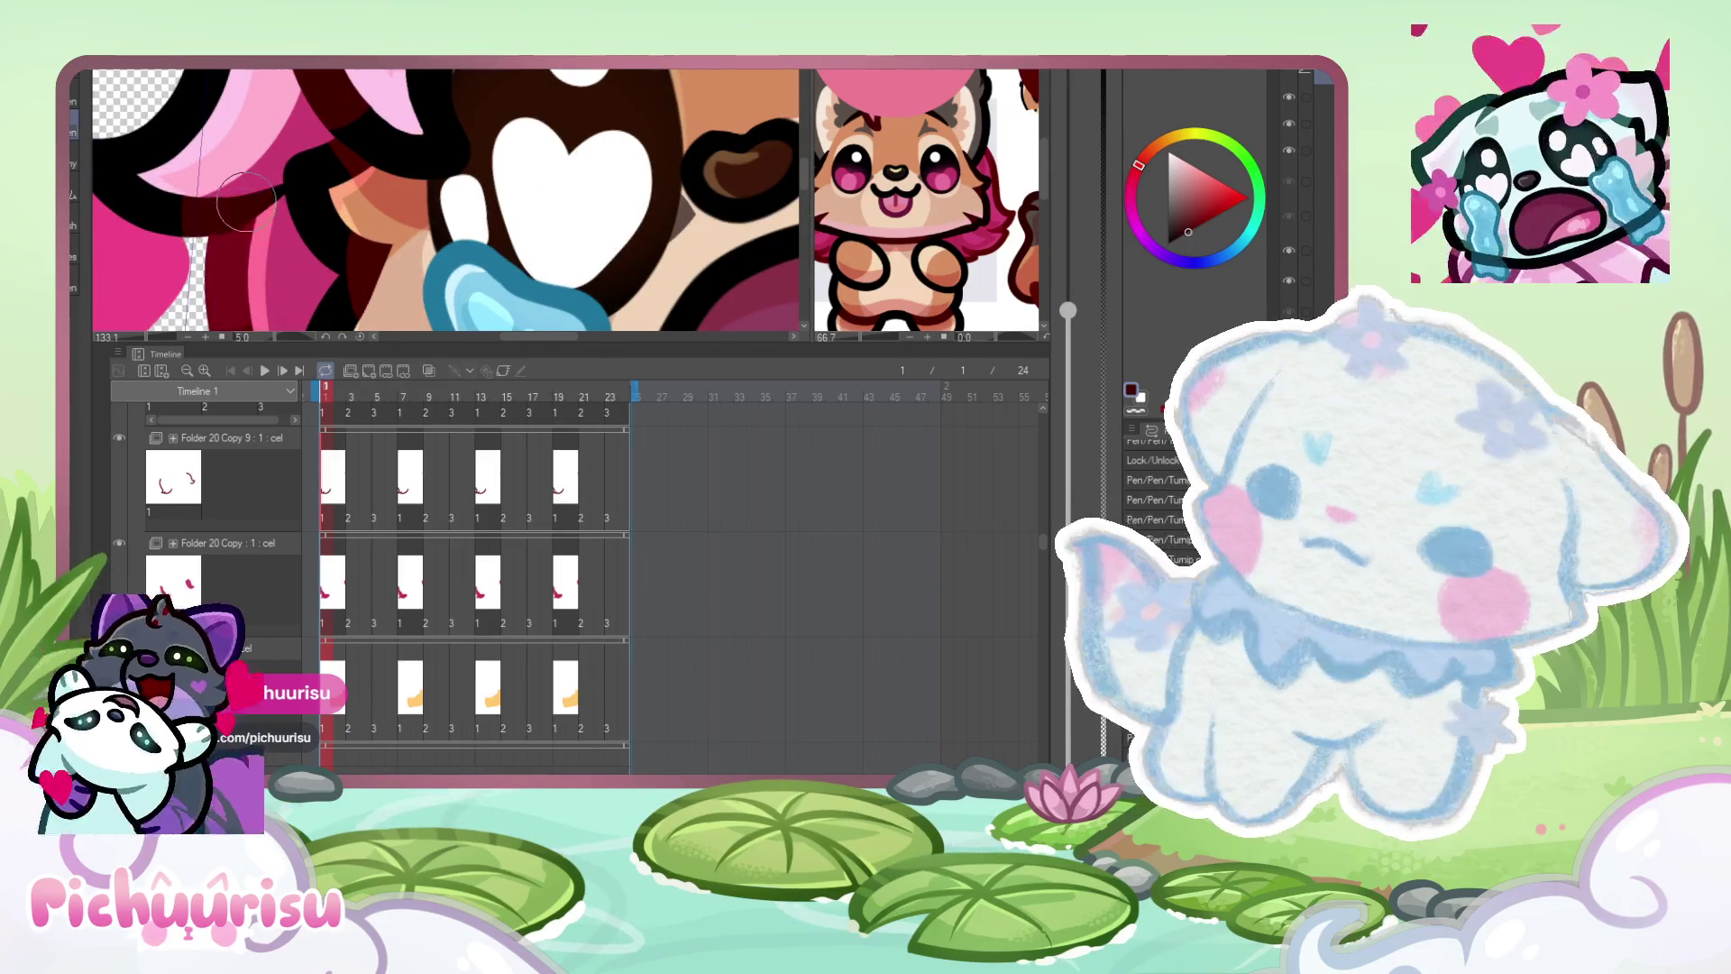
left_click(203, 217, "alt")
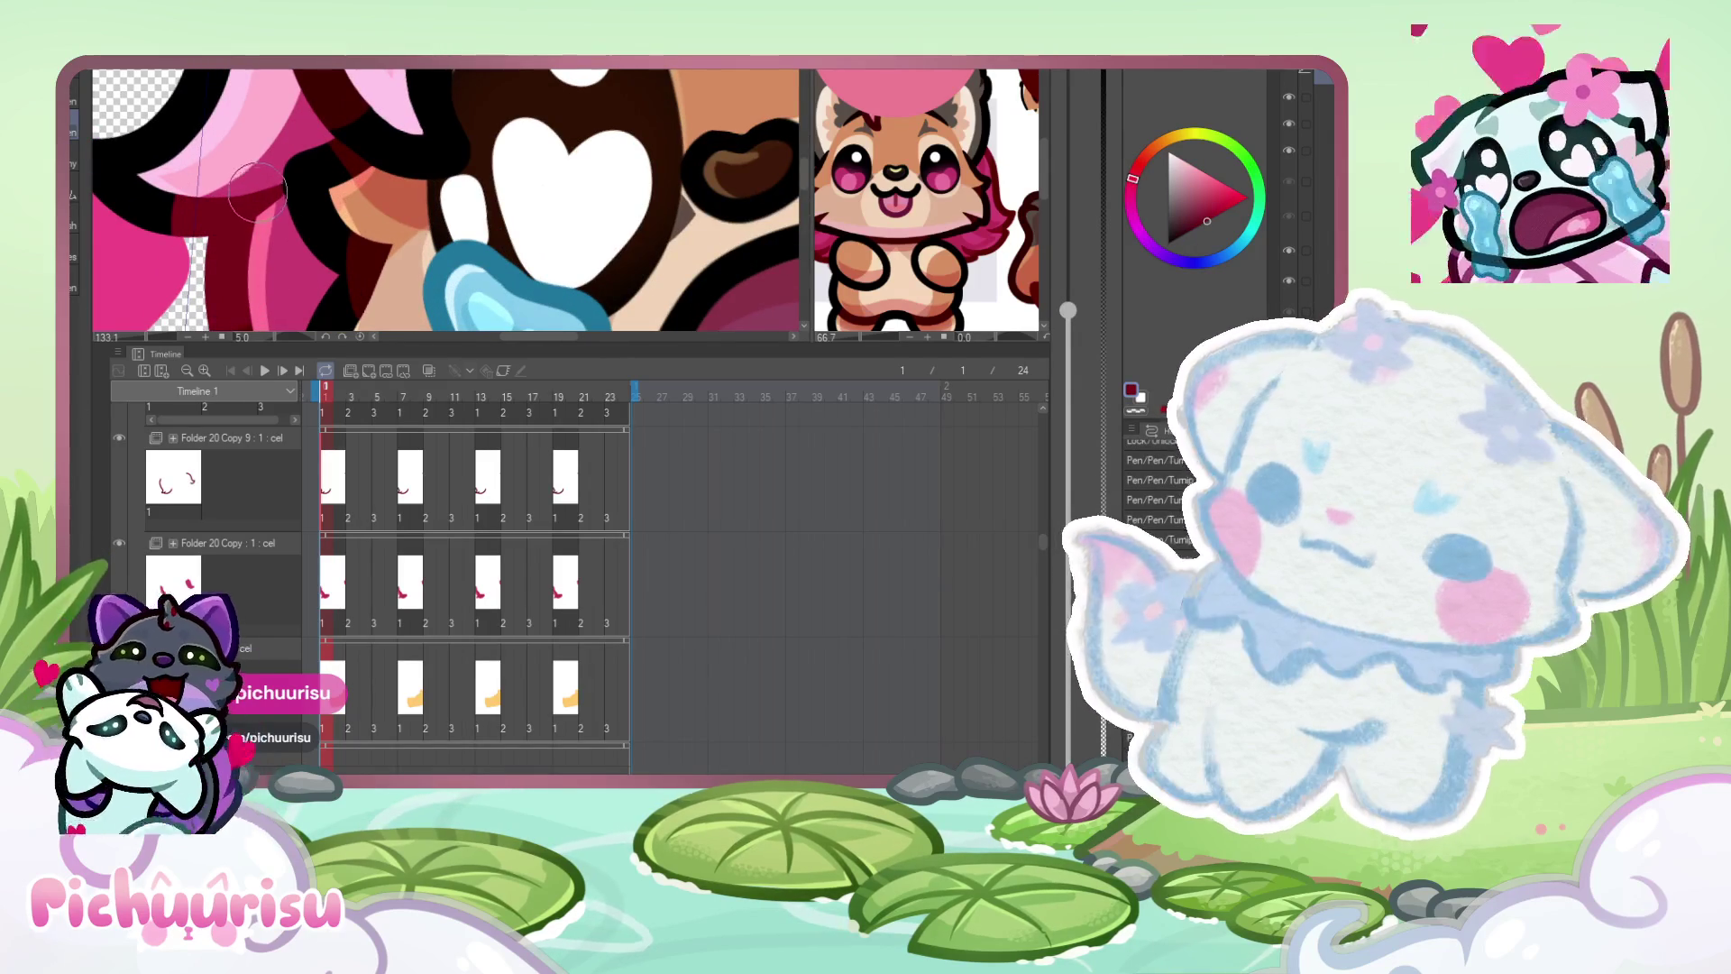
scroll(258, 190, "down", 4)
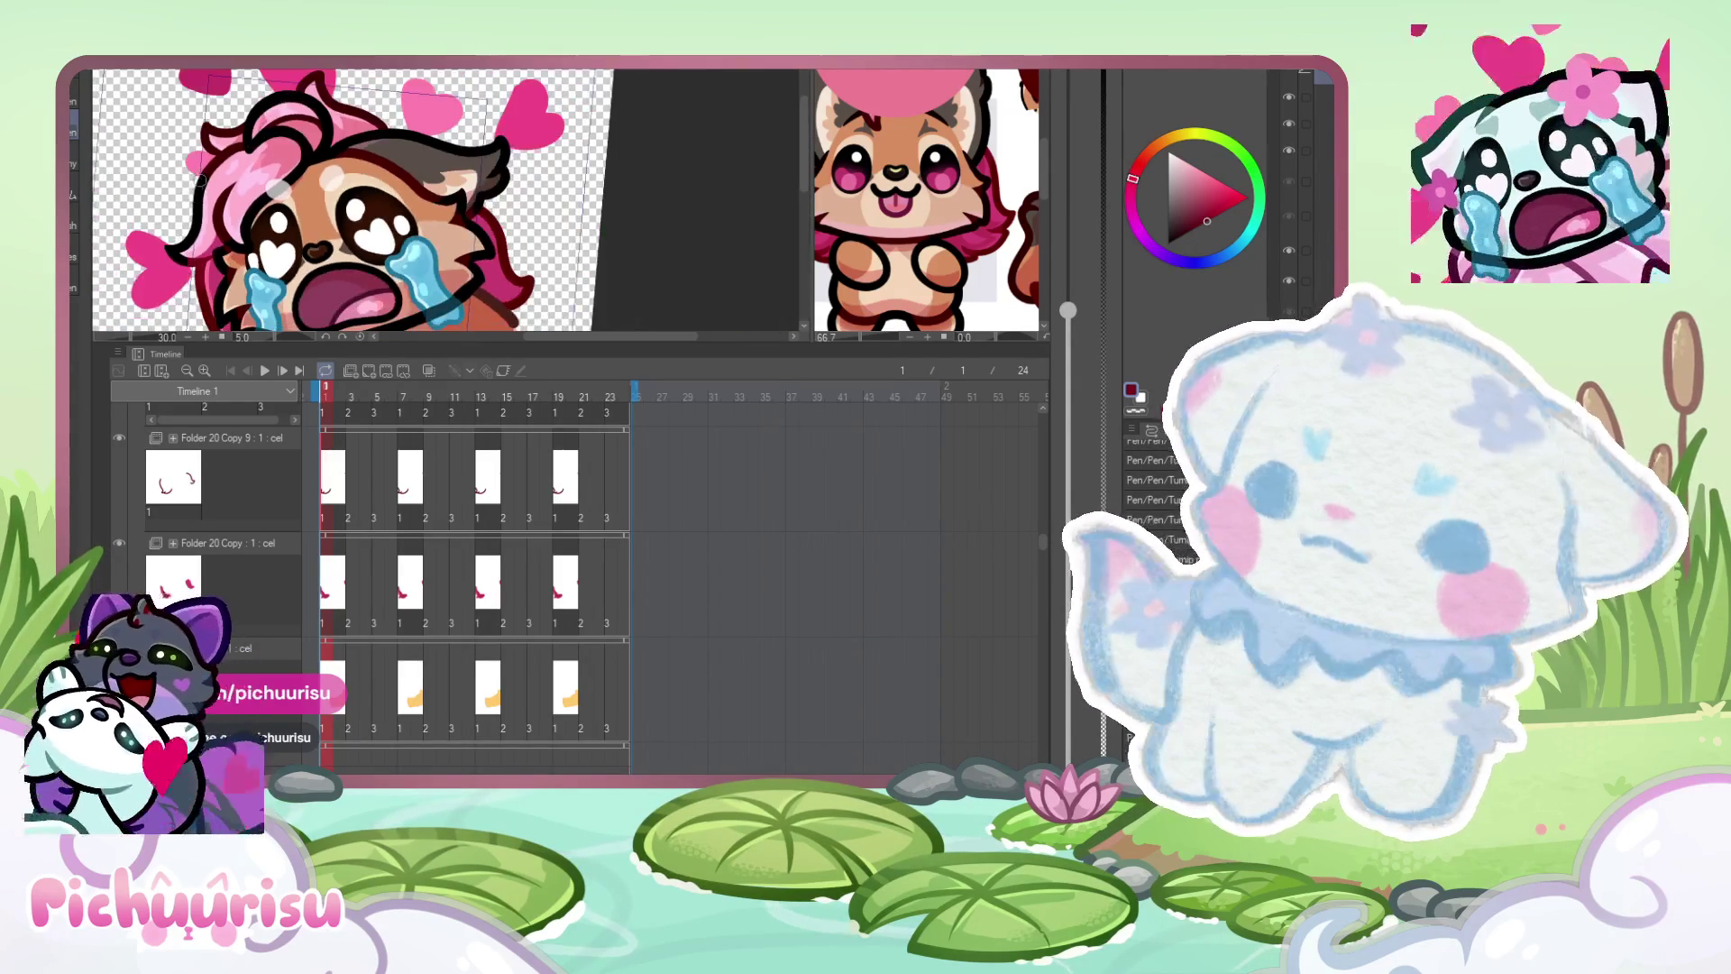
- Shrink the brush for finer lines and zoom in on the hair-face outline
scroll(240, 174, "up", 1)
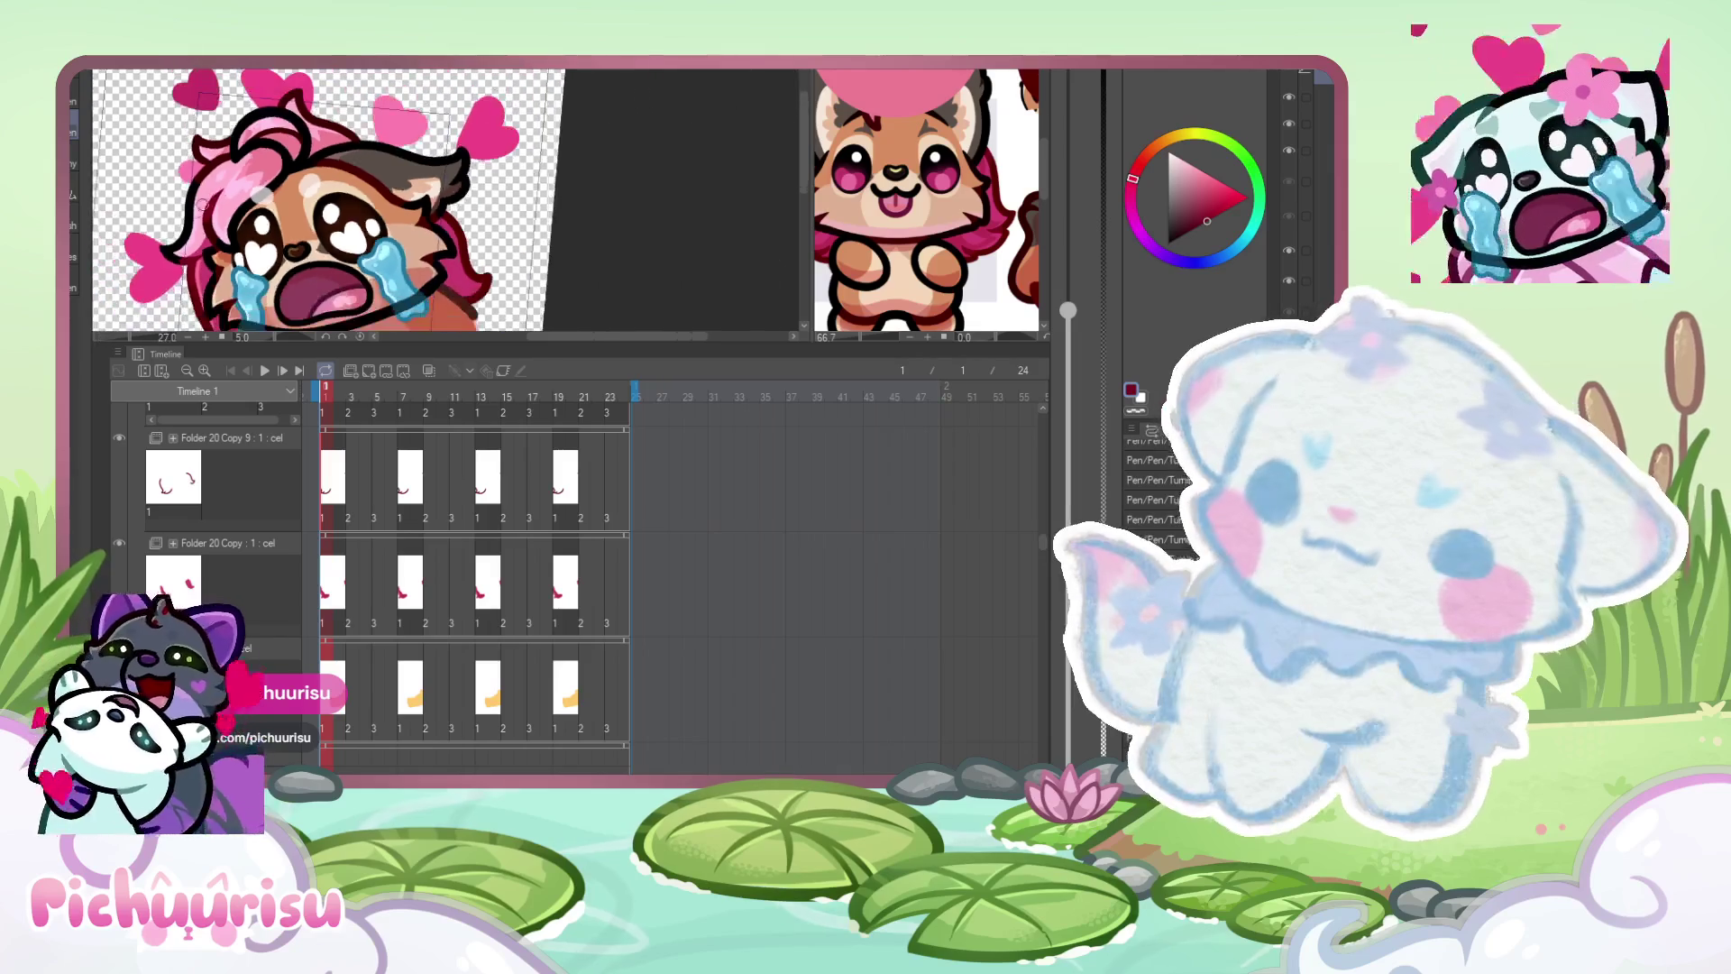
key("bracketleft")
key("bracketleft")
key("bracketleft")
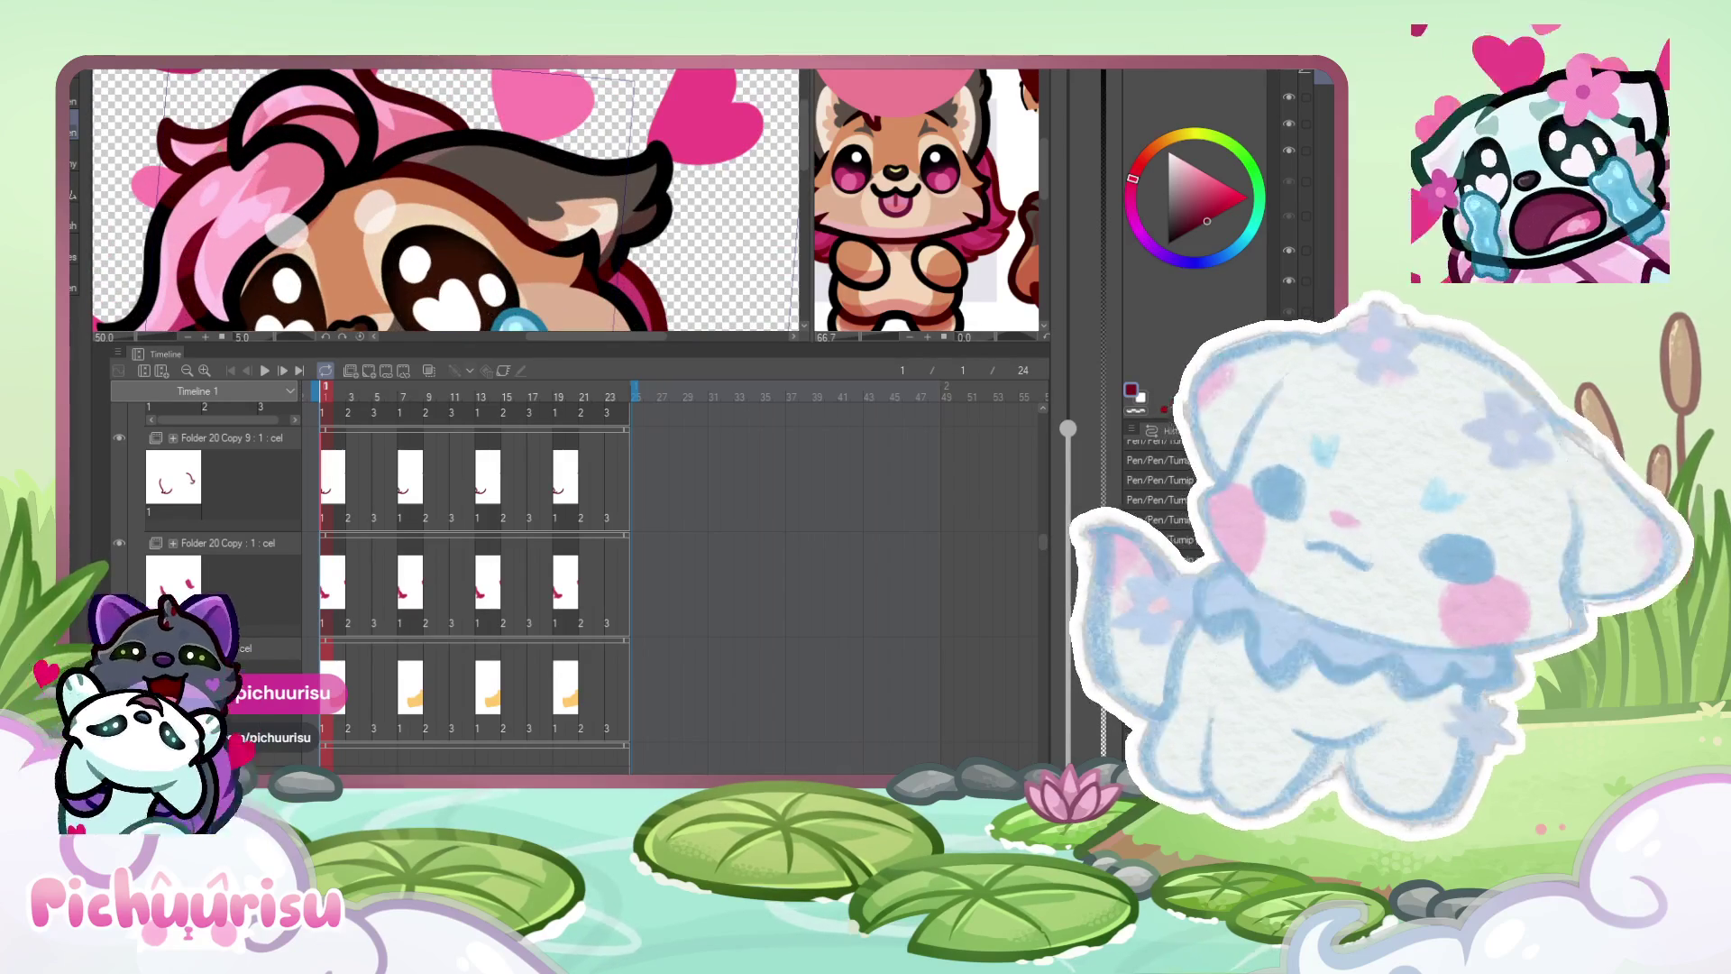
scroll(285, 230, "up", 4)
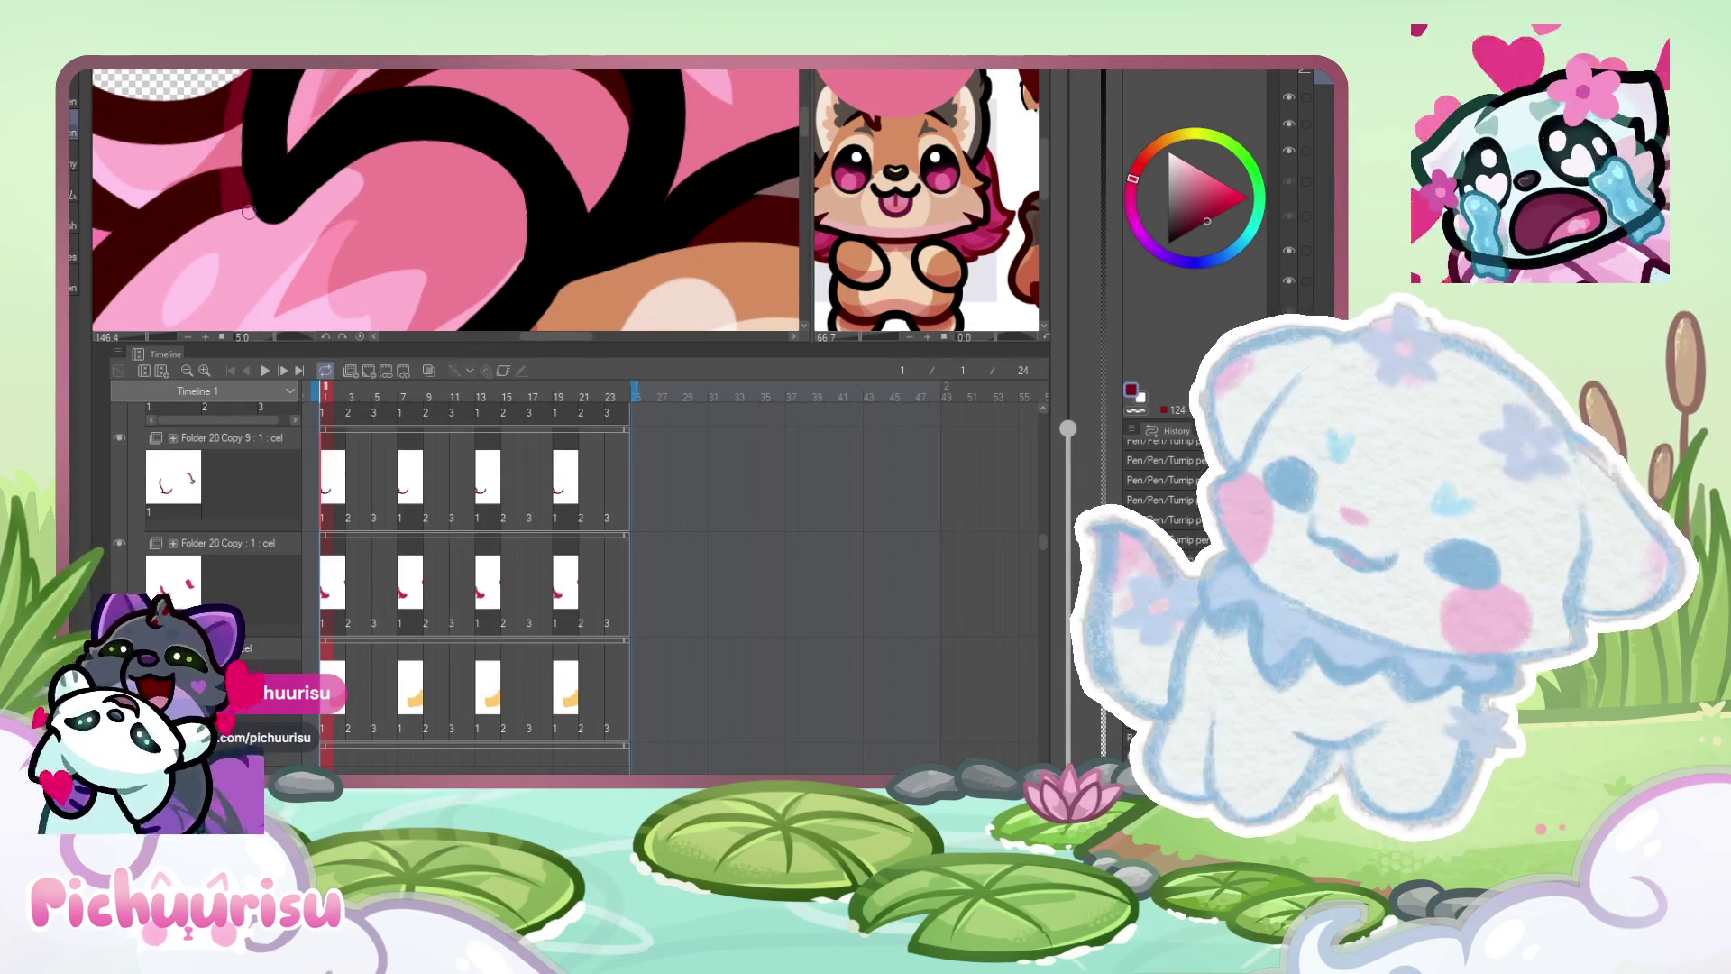
scroll(223, 132, "down", 5)
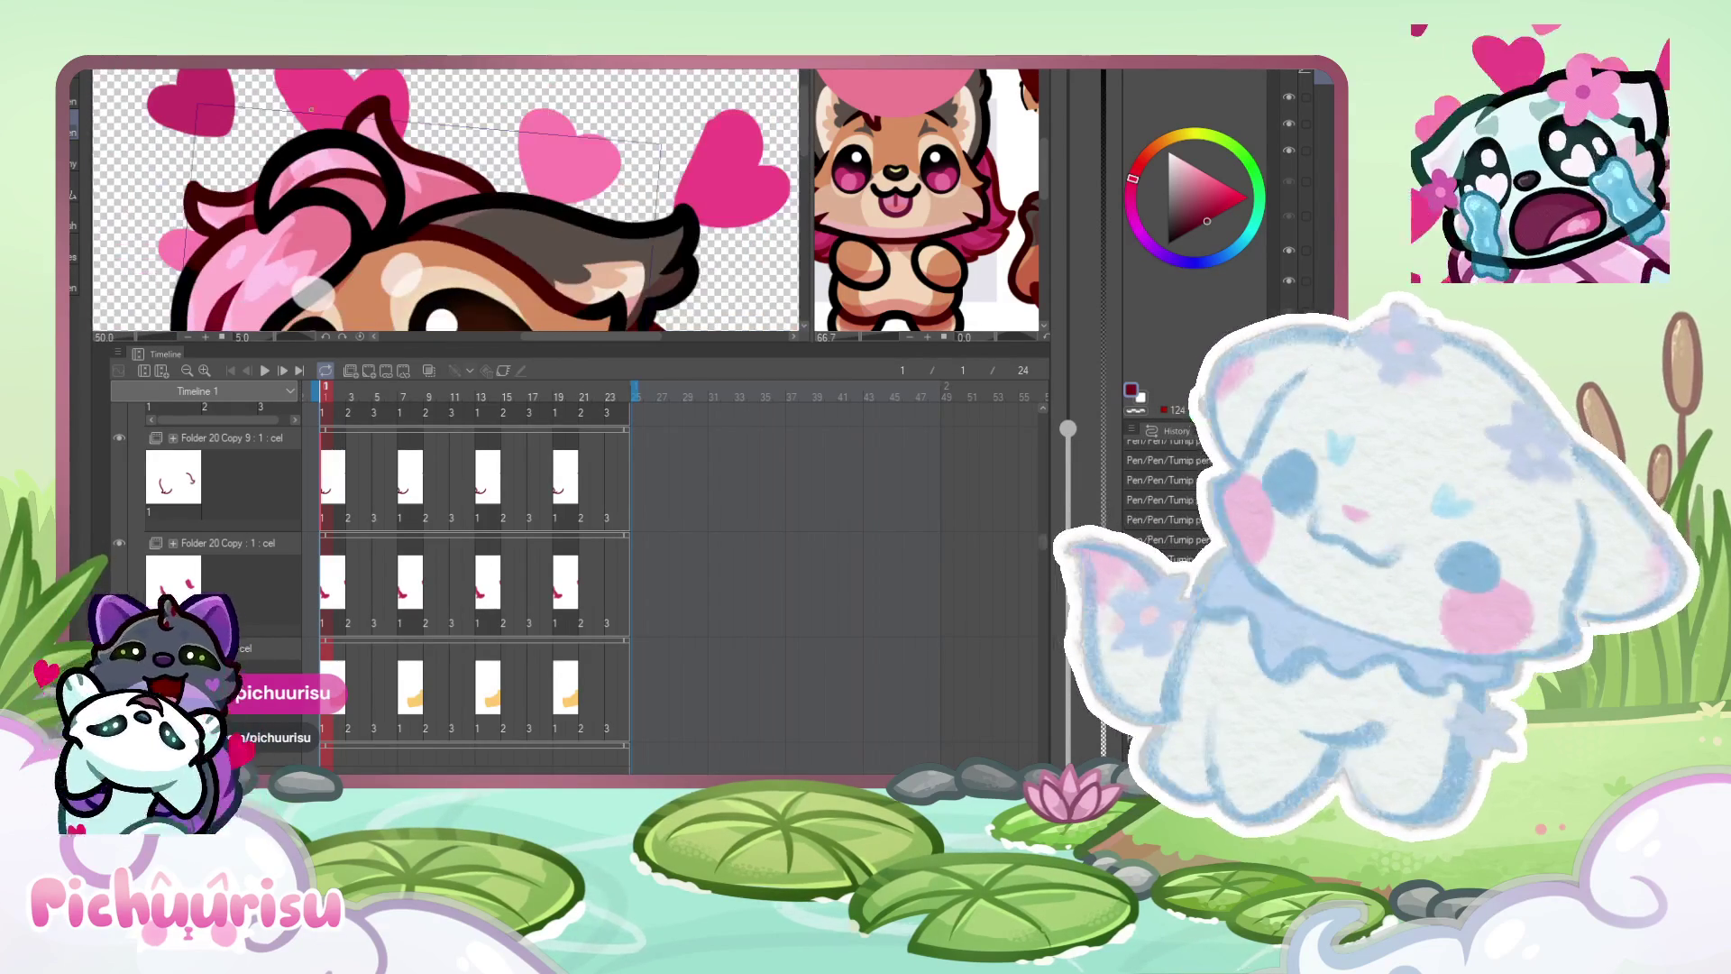
scroll(312, 155, "up", 6)
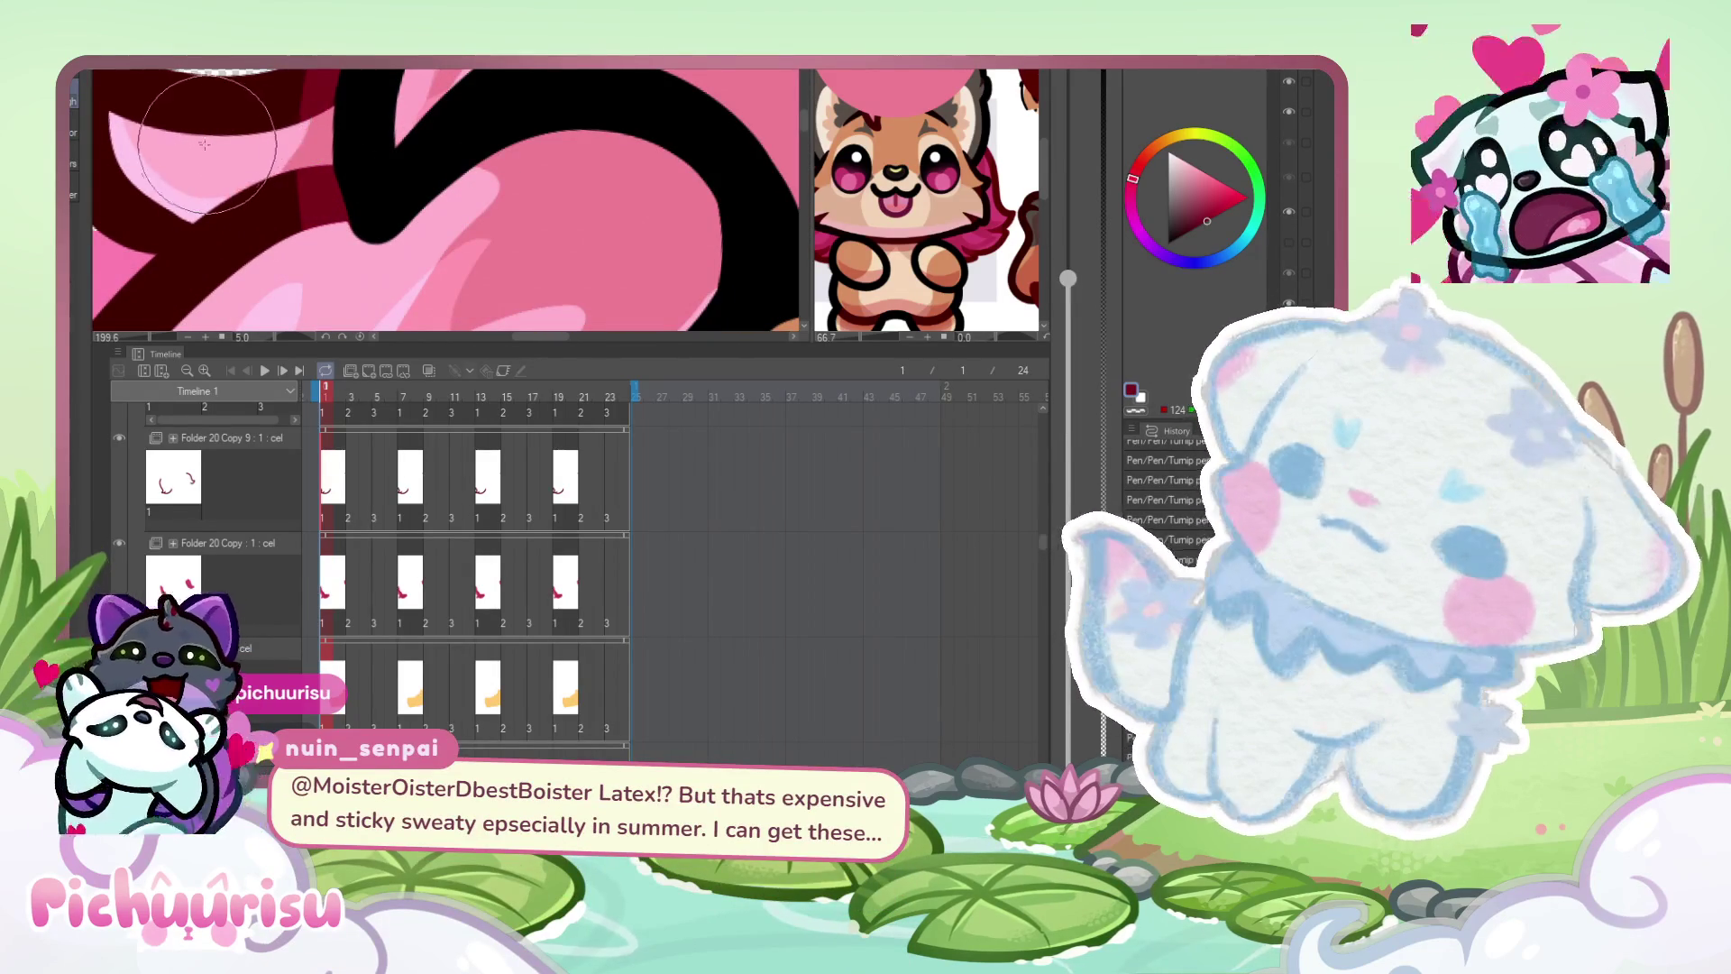
scroll(447, 200, "down", 3)
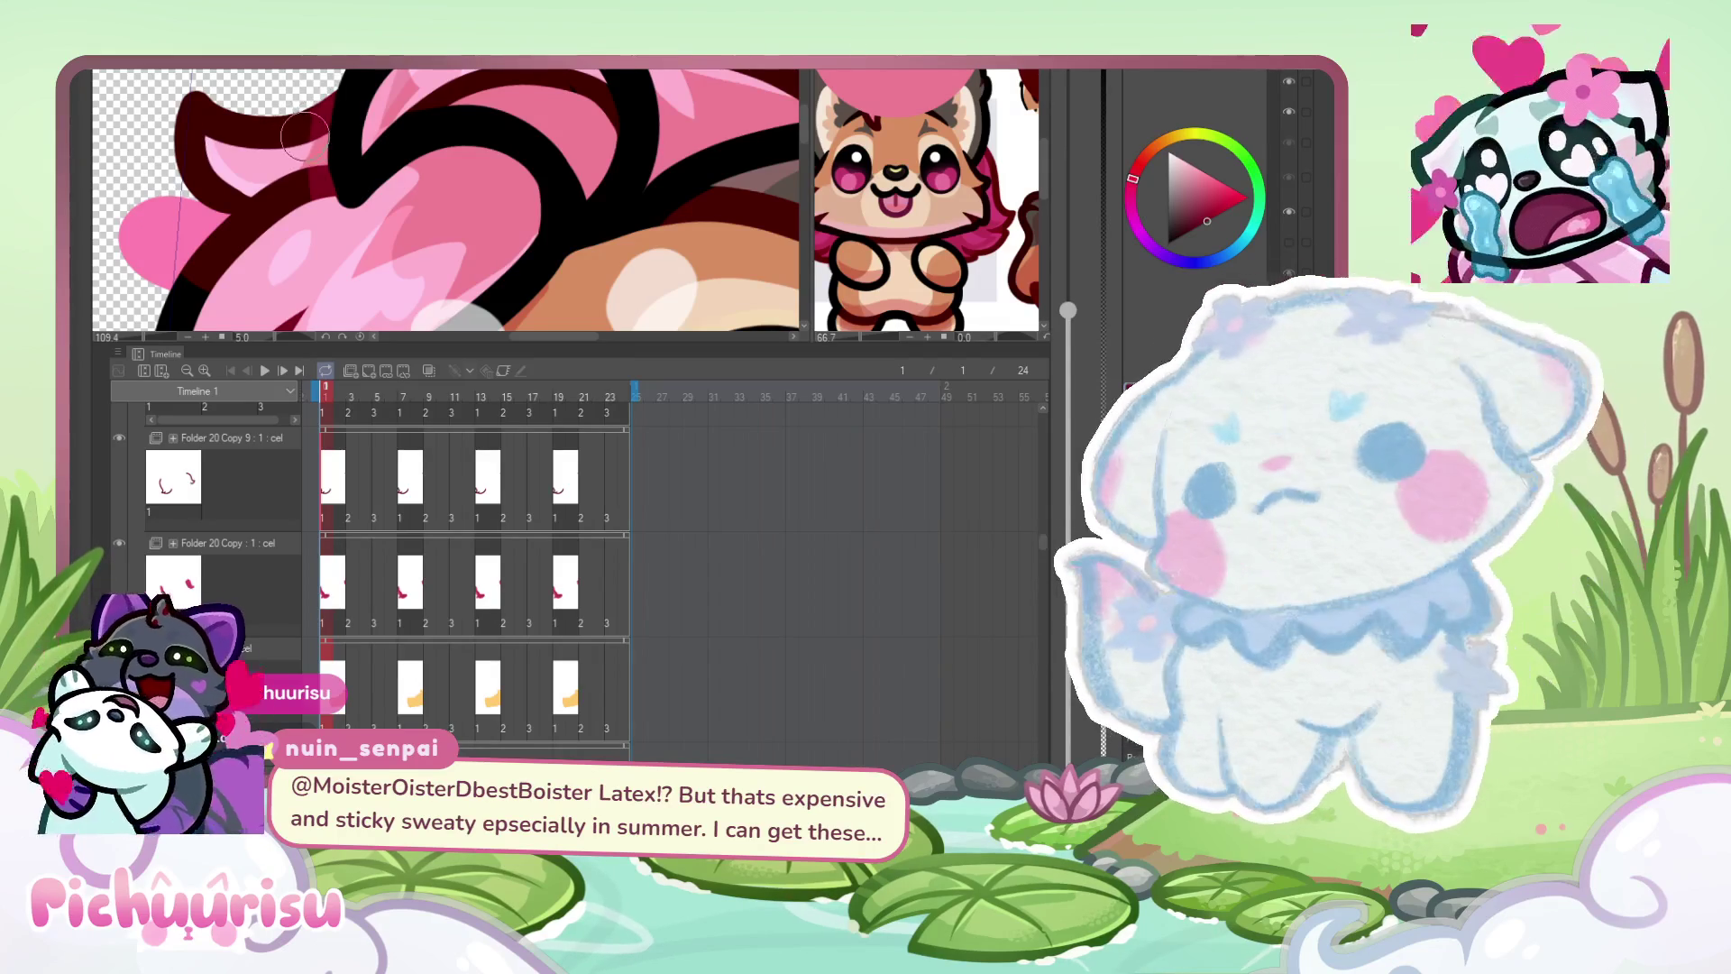
scroll(271, 182, "down", 5)
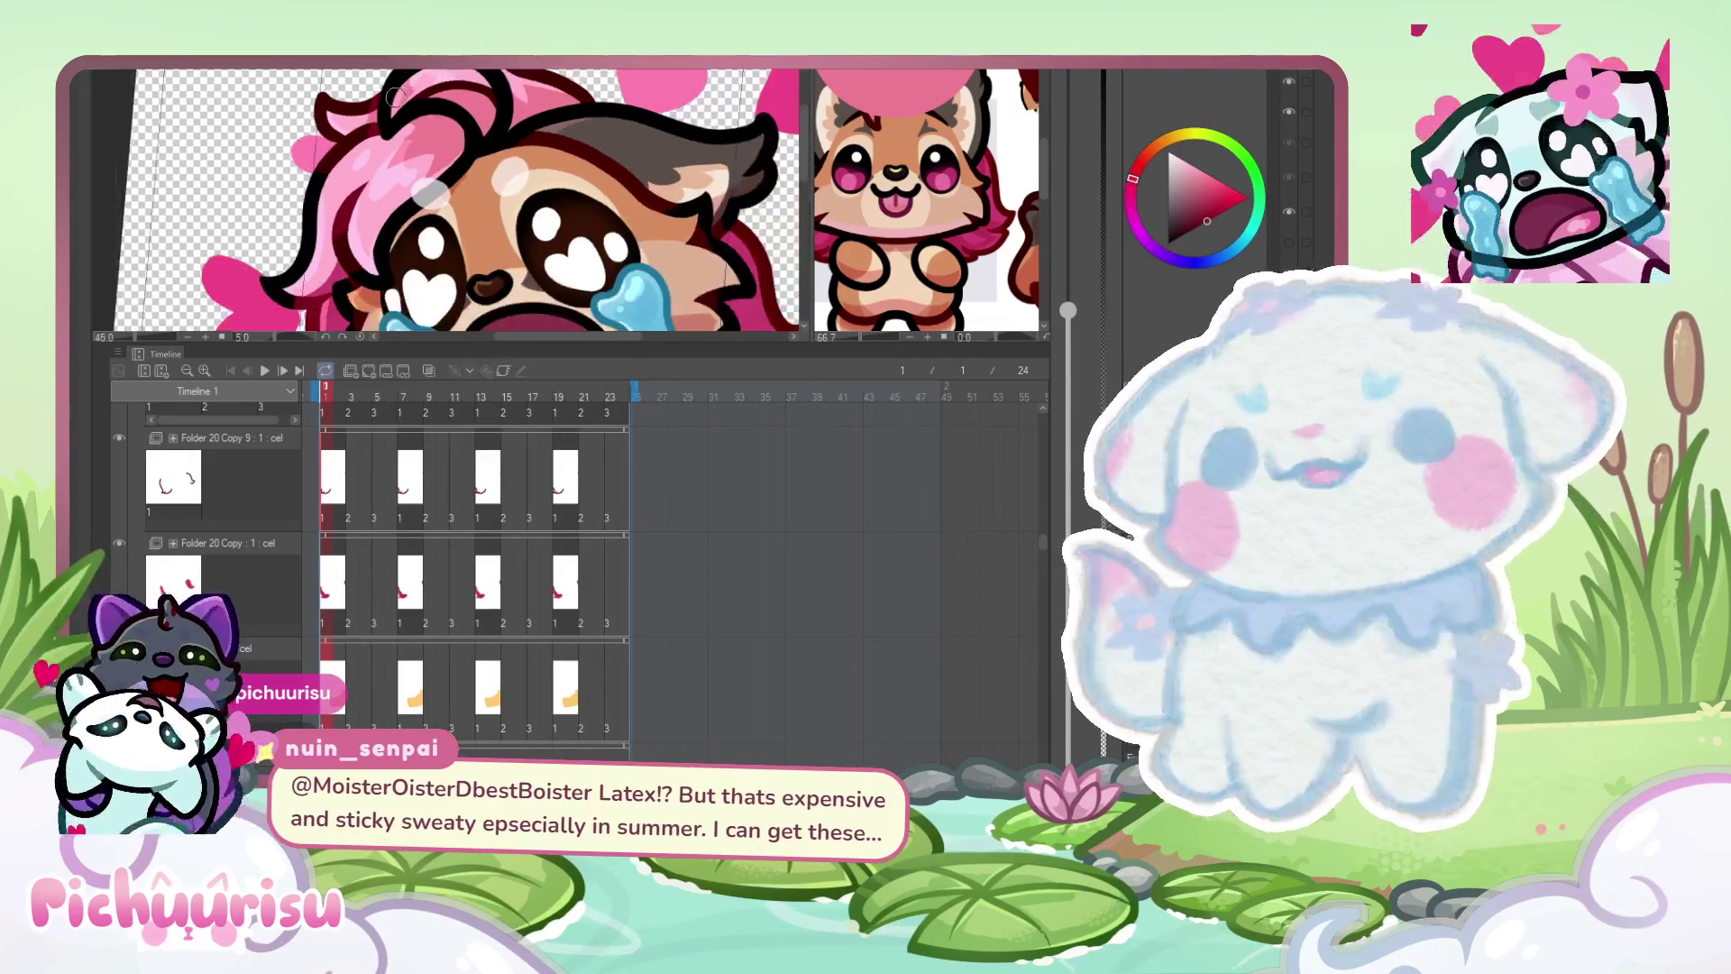
scroll(337, 83, "up", 2)
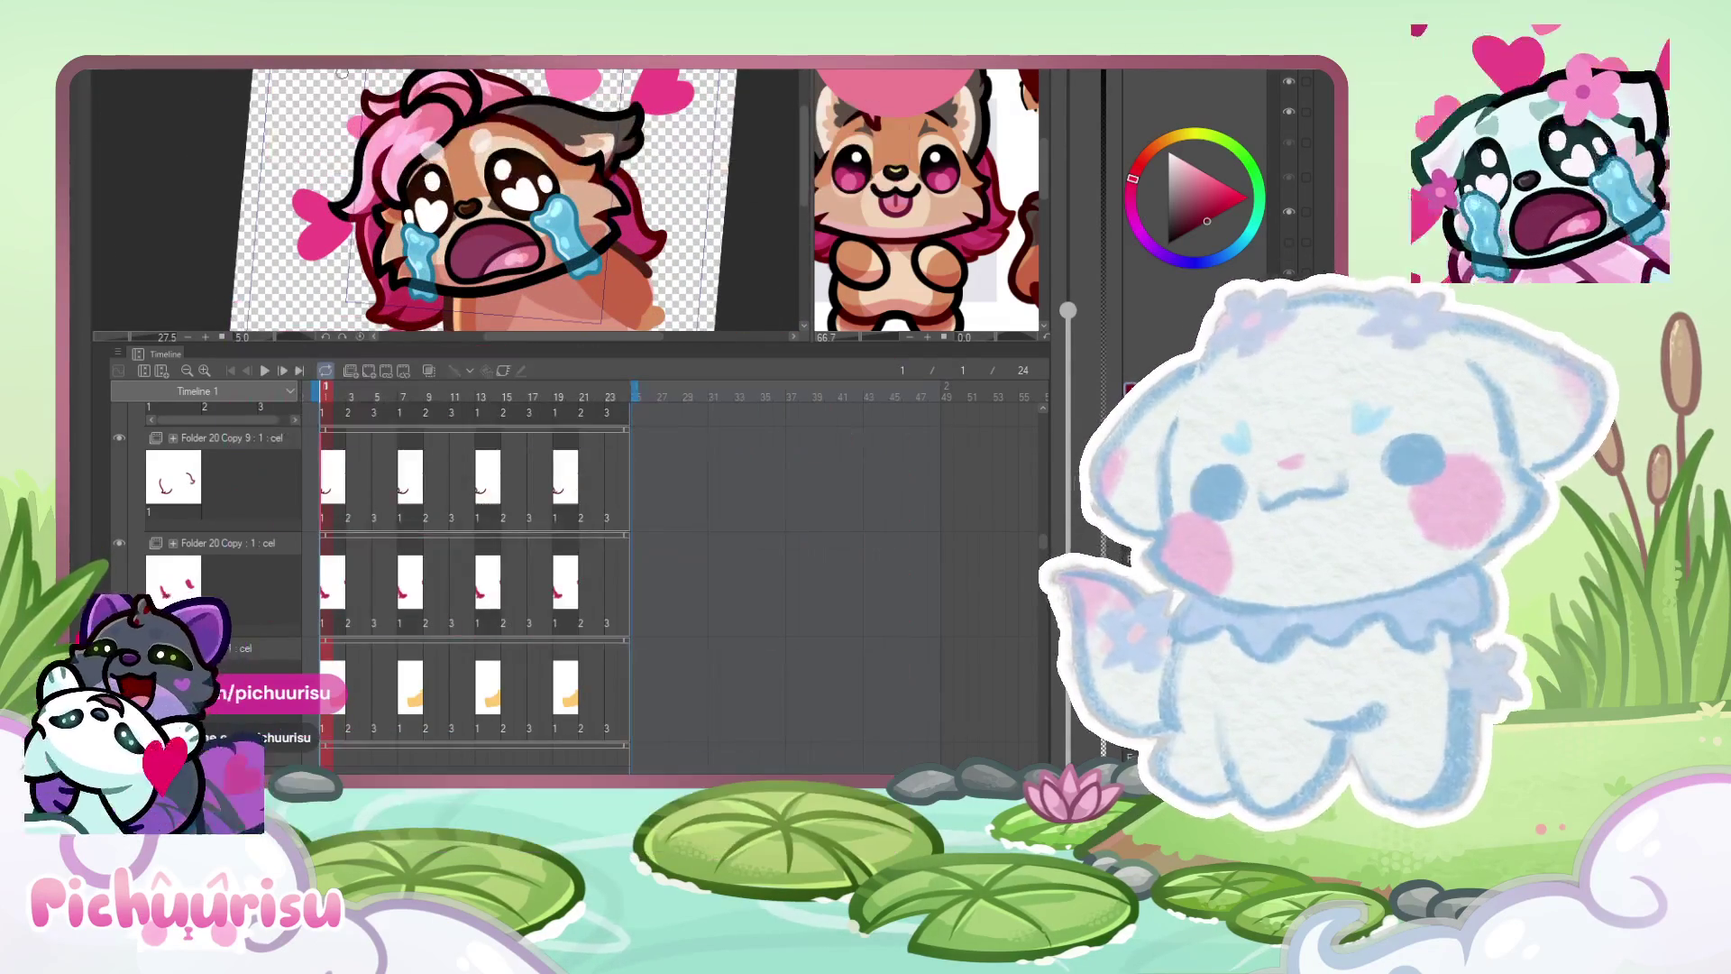
scroll(502, 108, "up", 3)
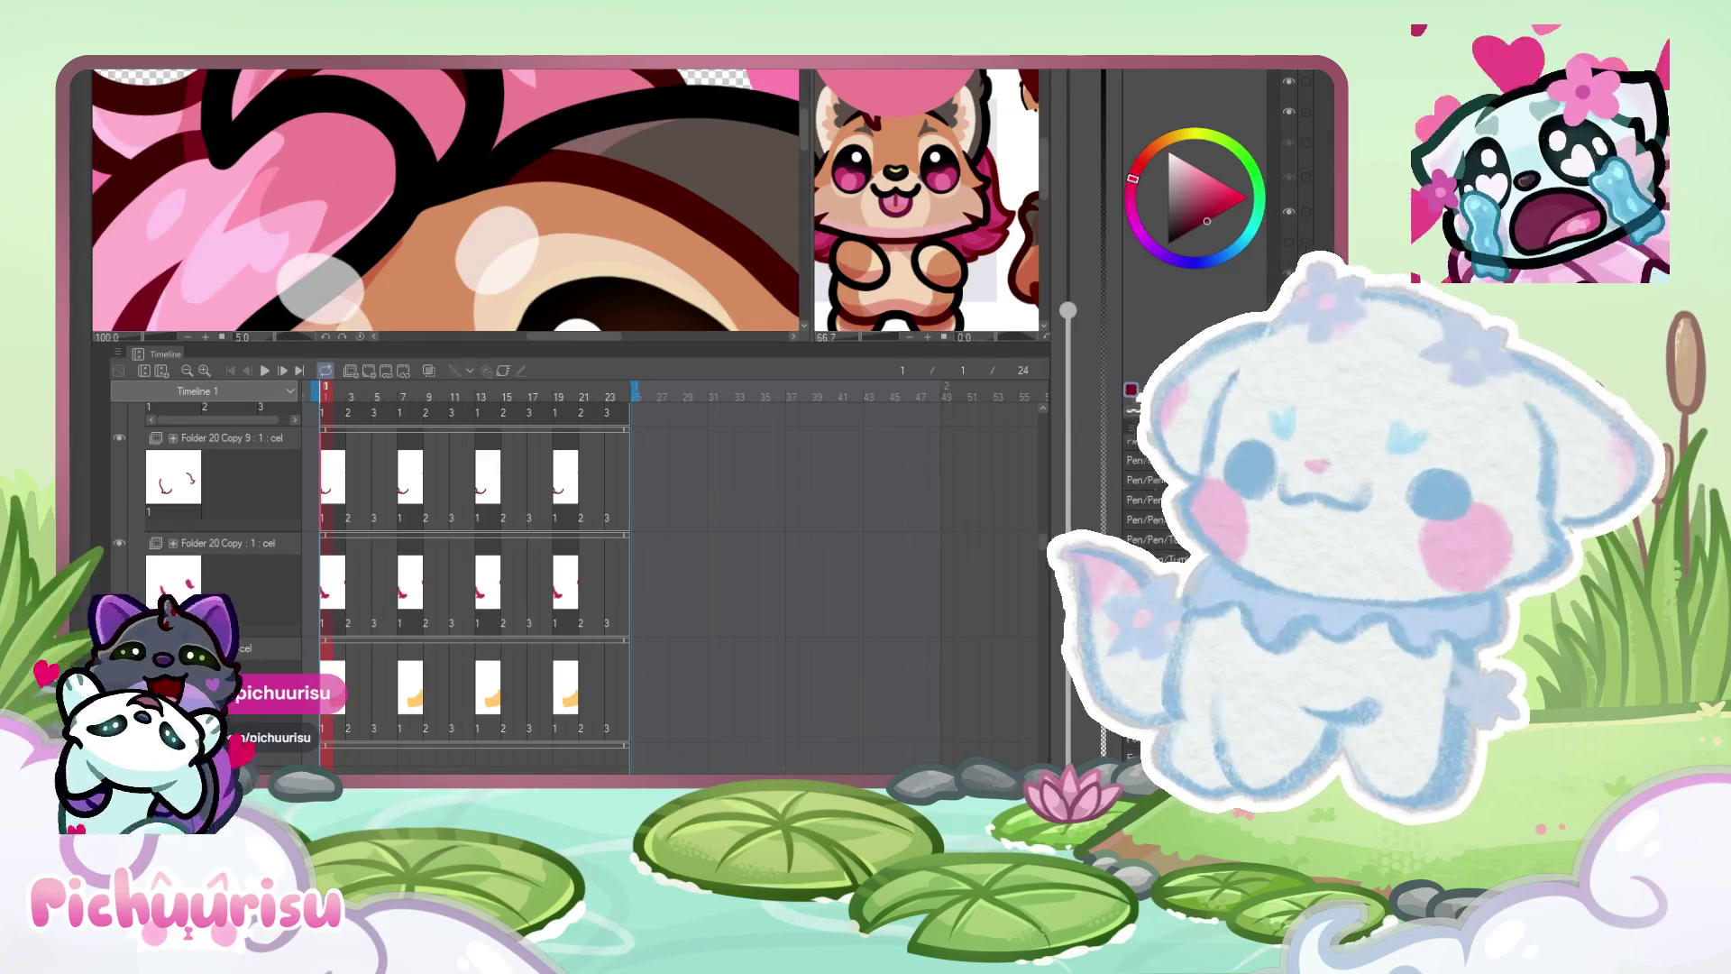
scroll(501, 153, "up", 1)
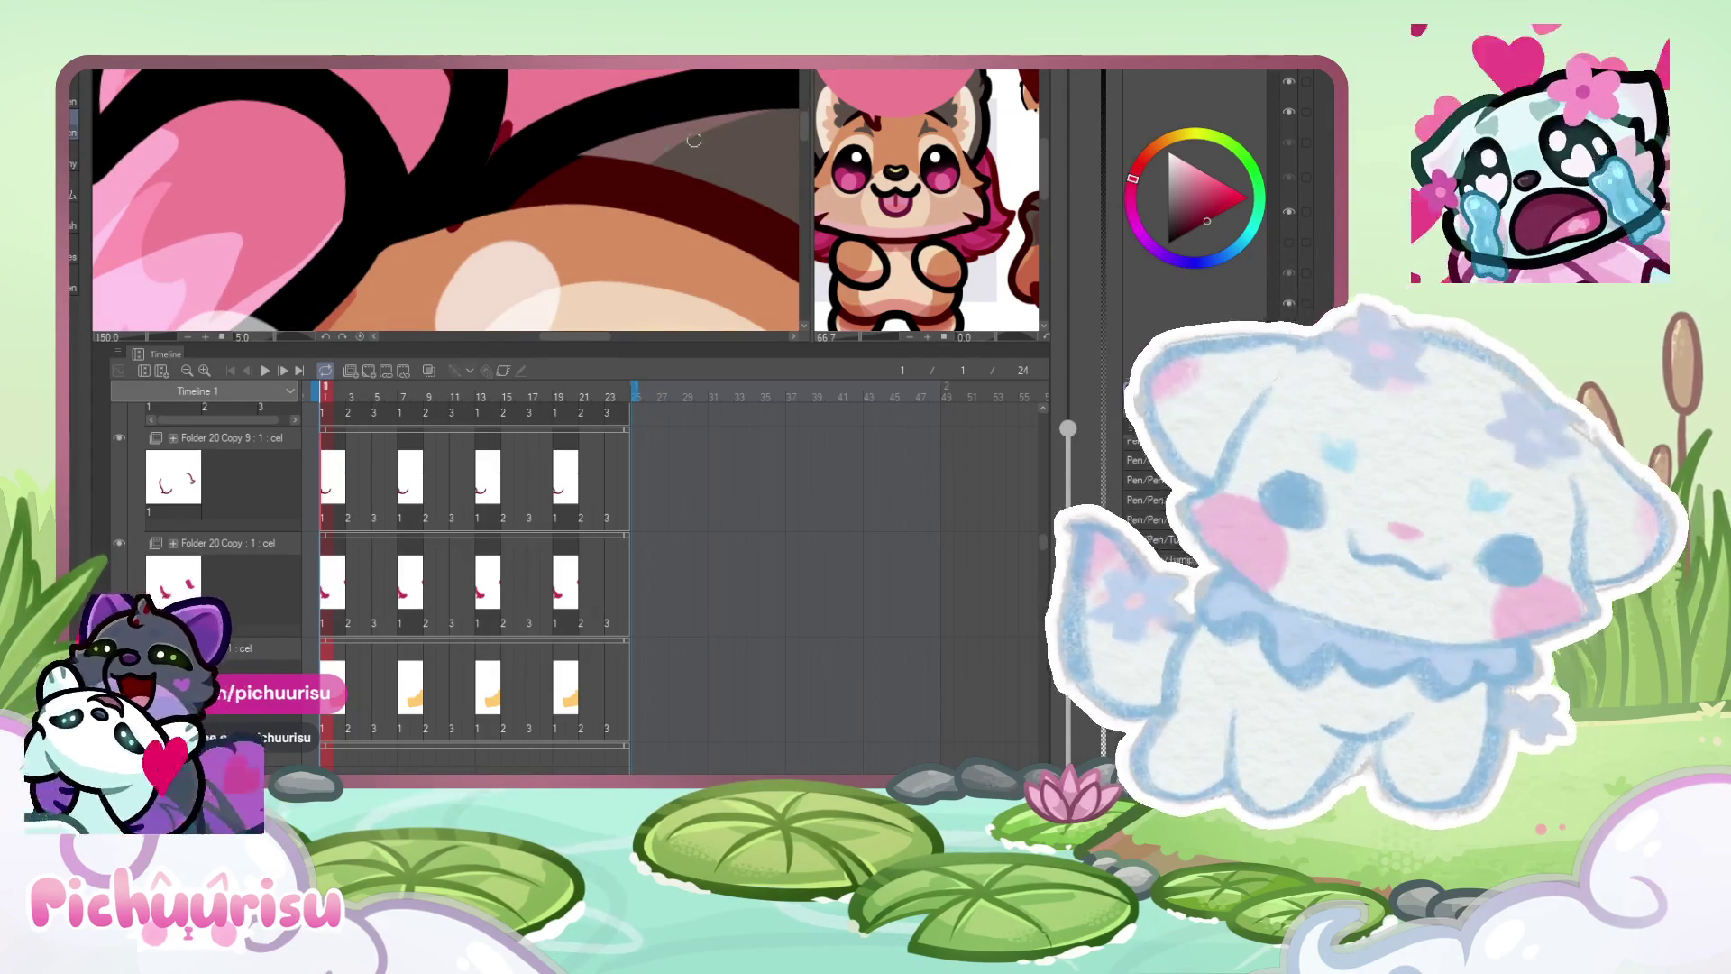
- Sample the dark red beside the outline and paint a thin dark red edge along it
left_click(487, 113, "alt")
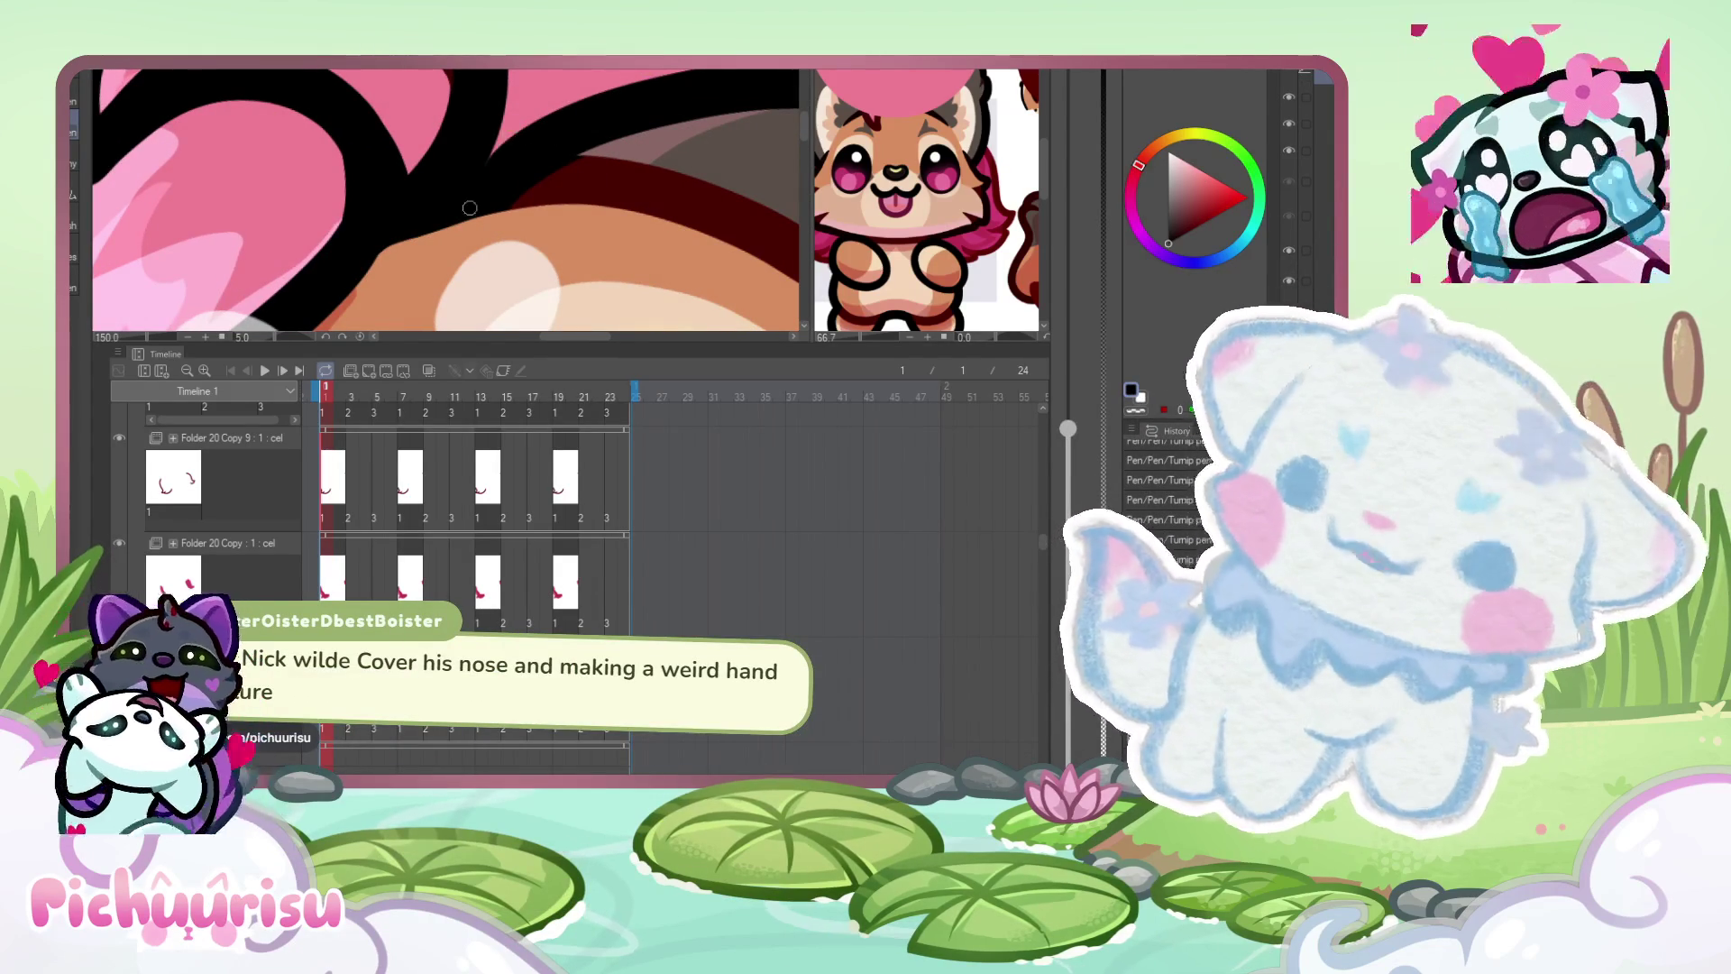
left_click(574, 169, "alt")
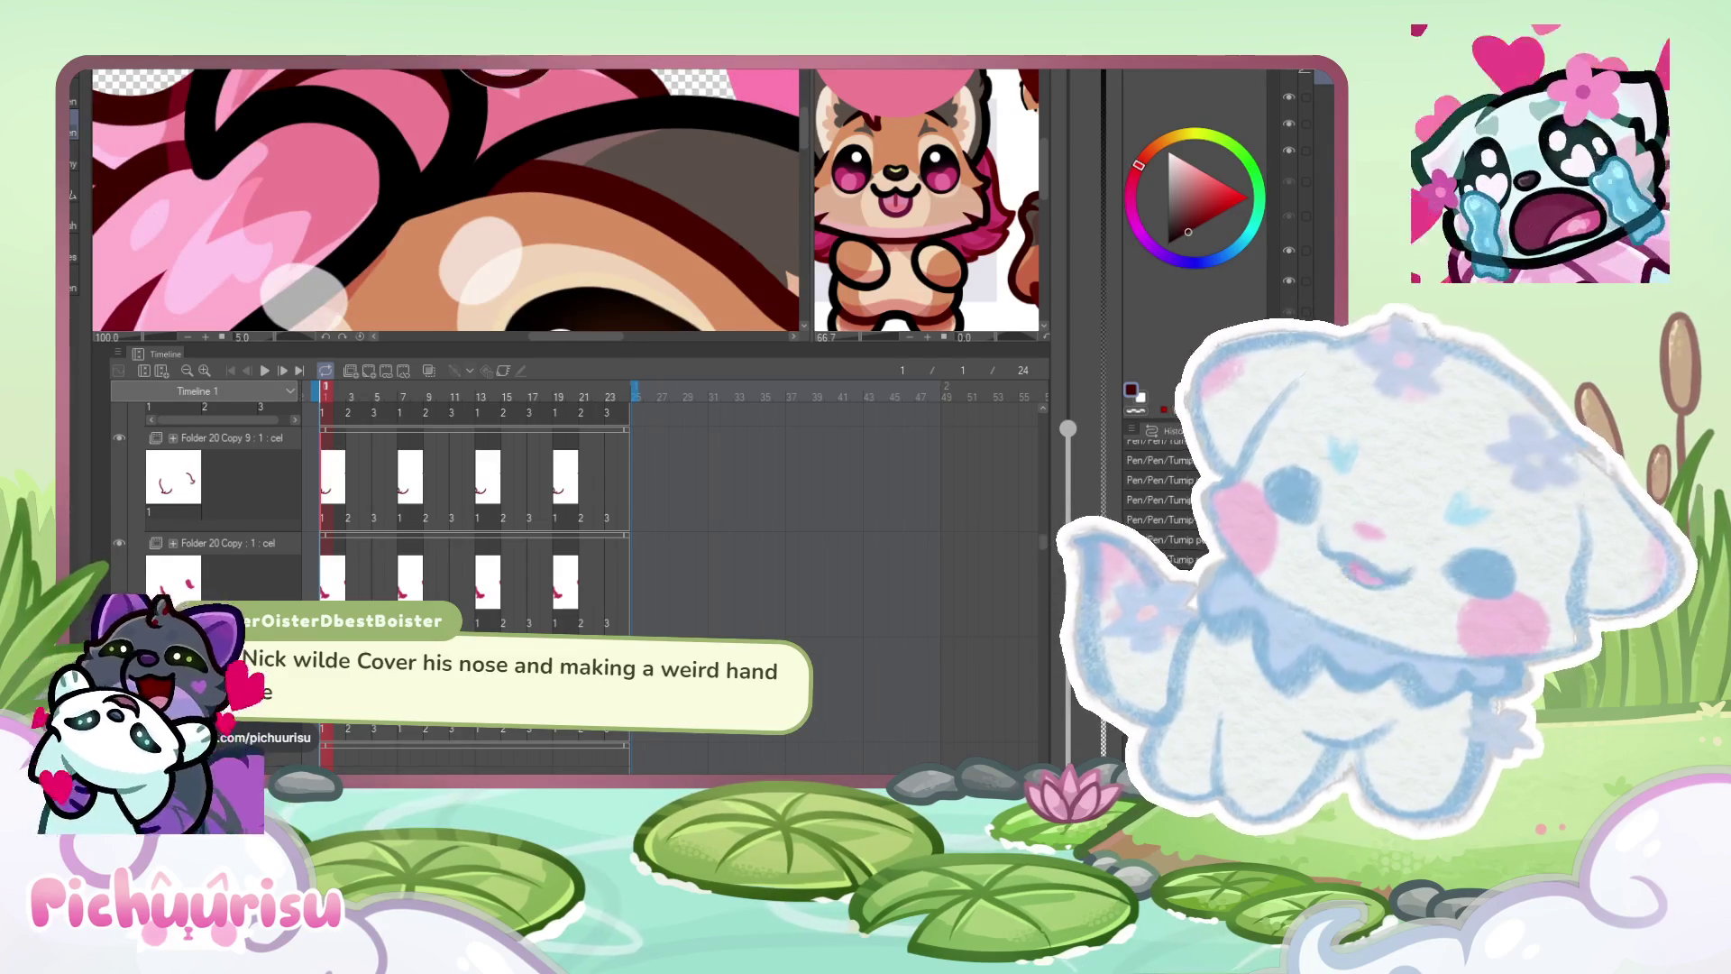
mouse_move(436, 225)
left_mouse_down()
mouse_move(500, 131)
mouse_move(447, 215)
left_mouse_up()
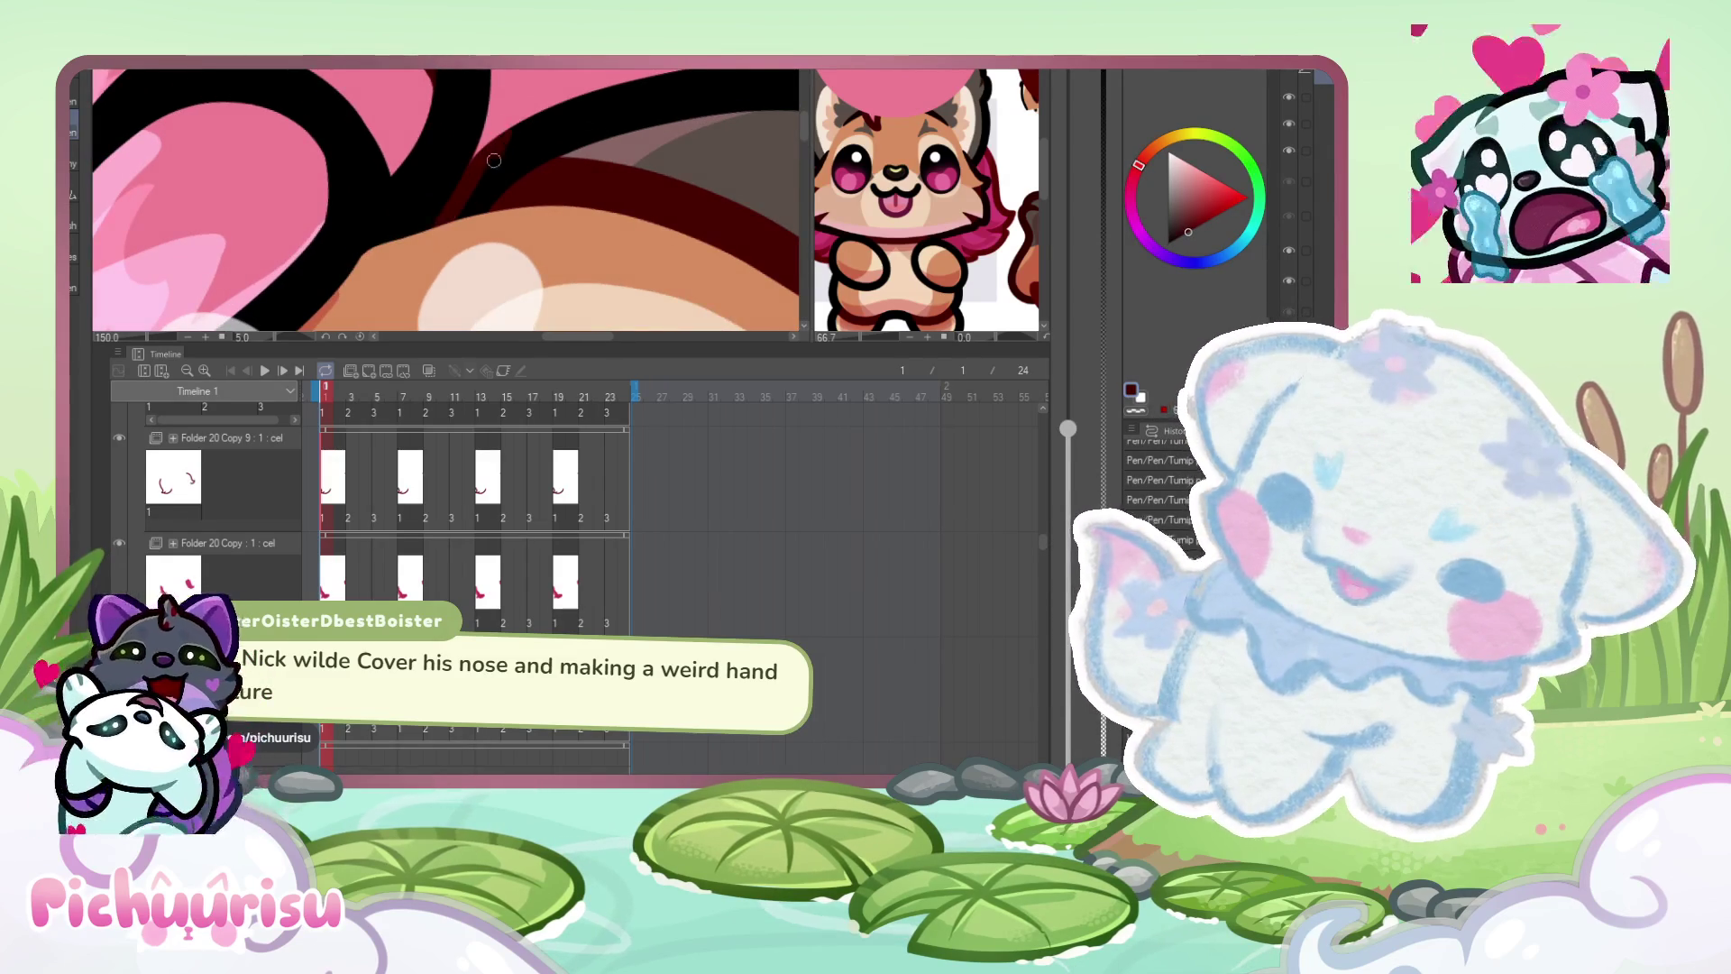
scroll(494, 160, "down", 5)
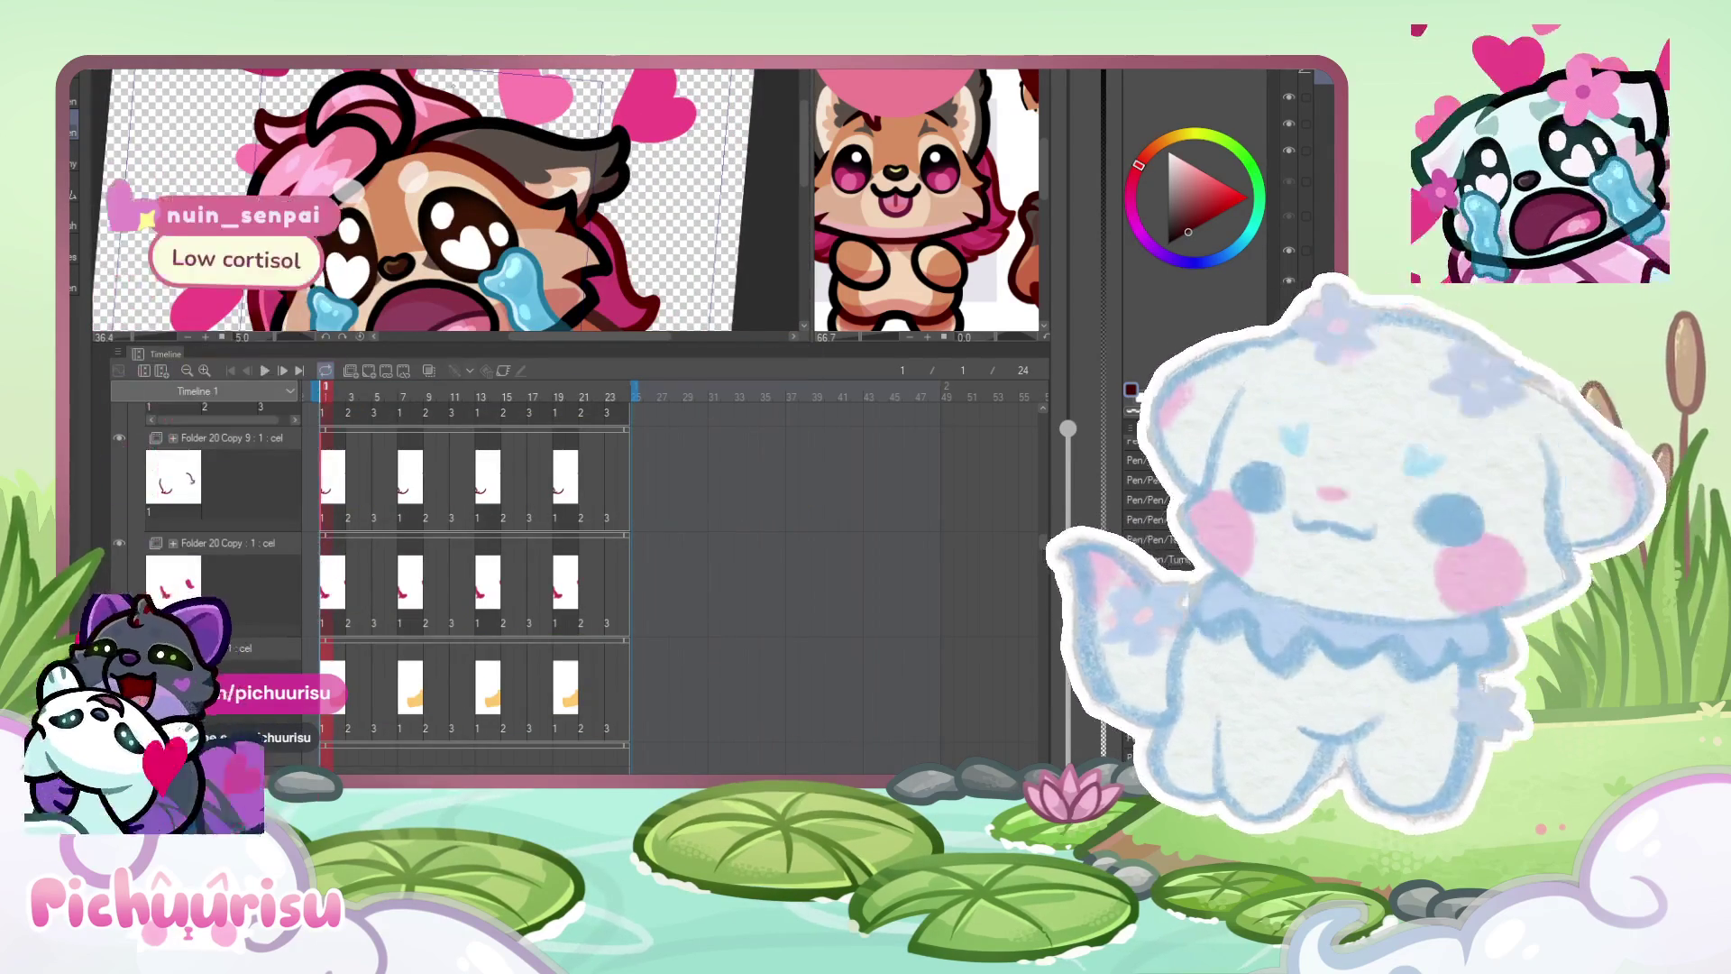
scroll(495, 161, "down", 2)
- Play the animation, stop to inspect frames 5 and 7, then play it again
scroll(494, 161, "down", 2)
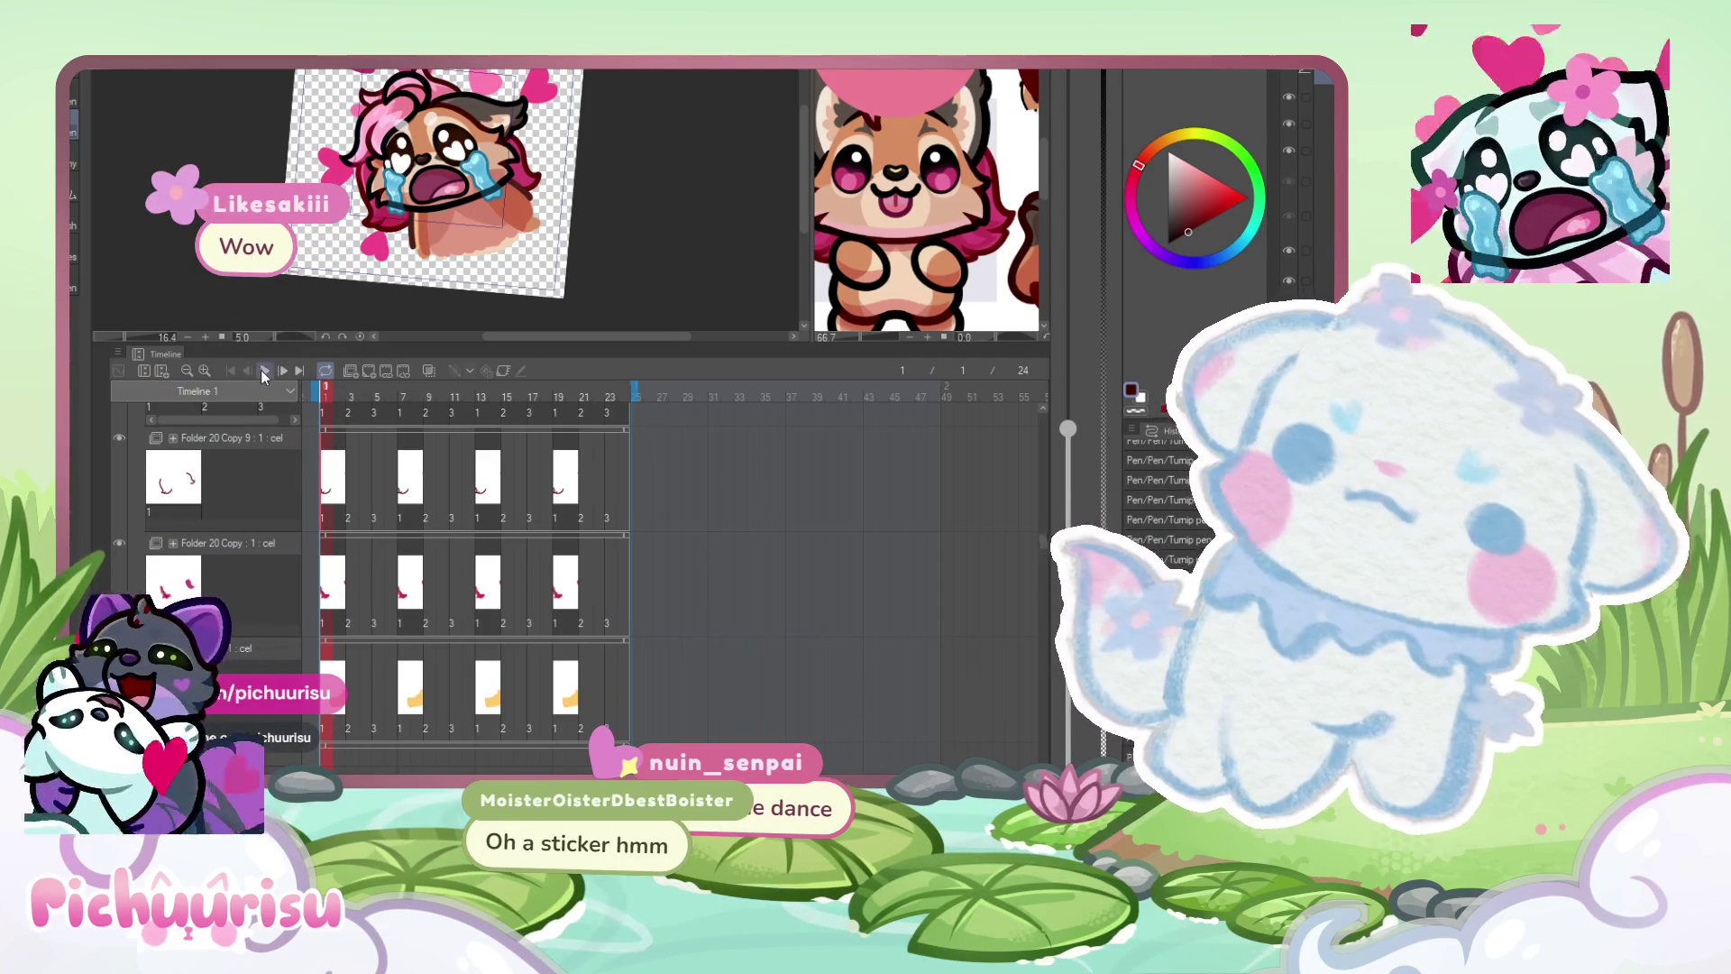
left_click(263, 372)
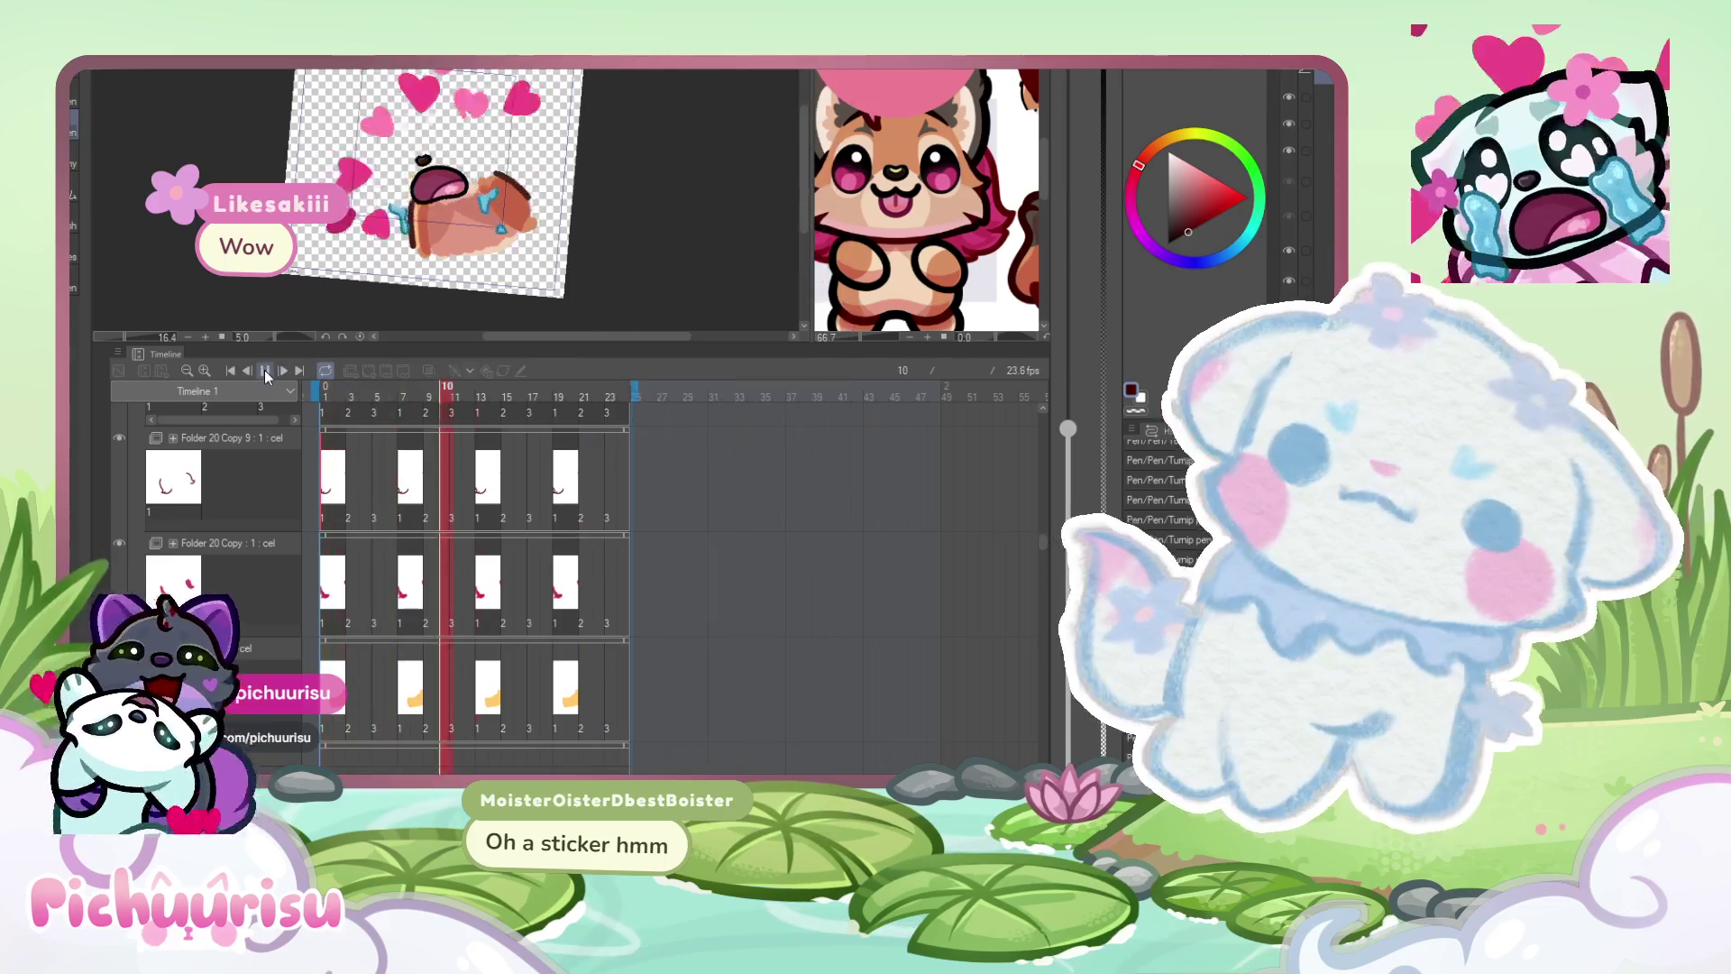
left_click(382, 402)
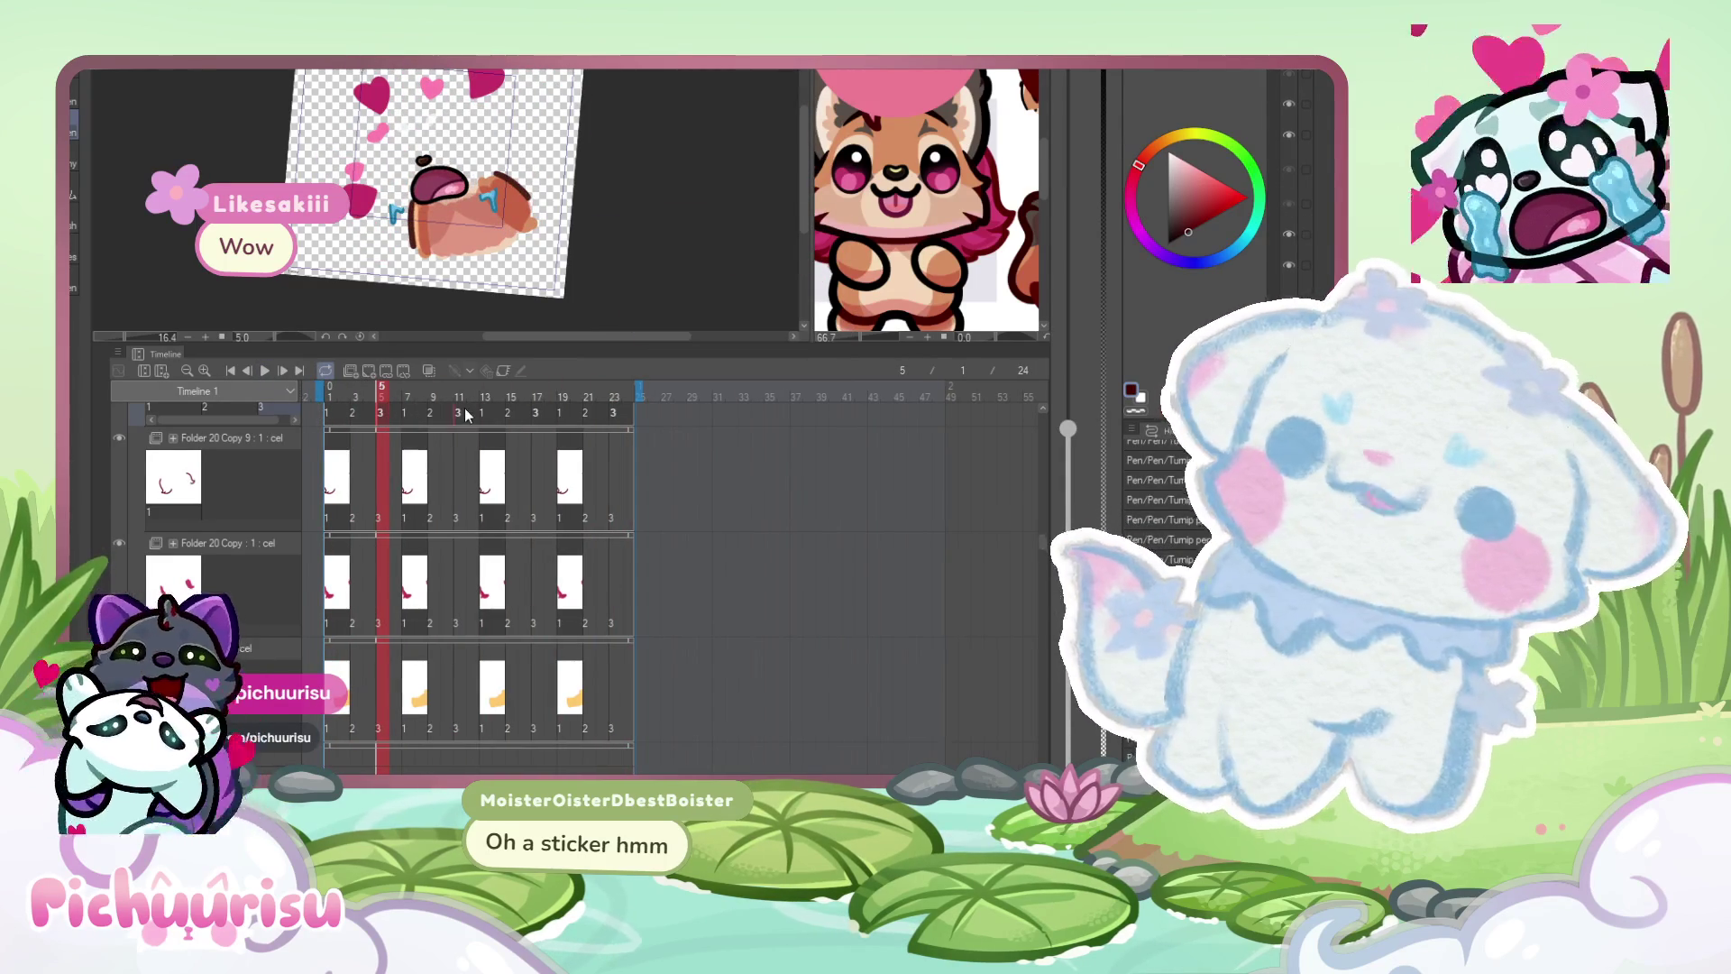
left_click(413, 415)
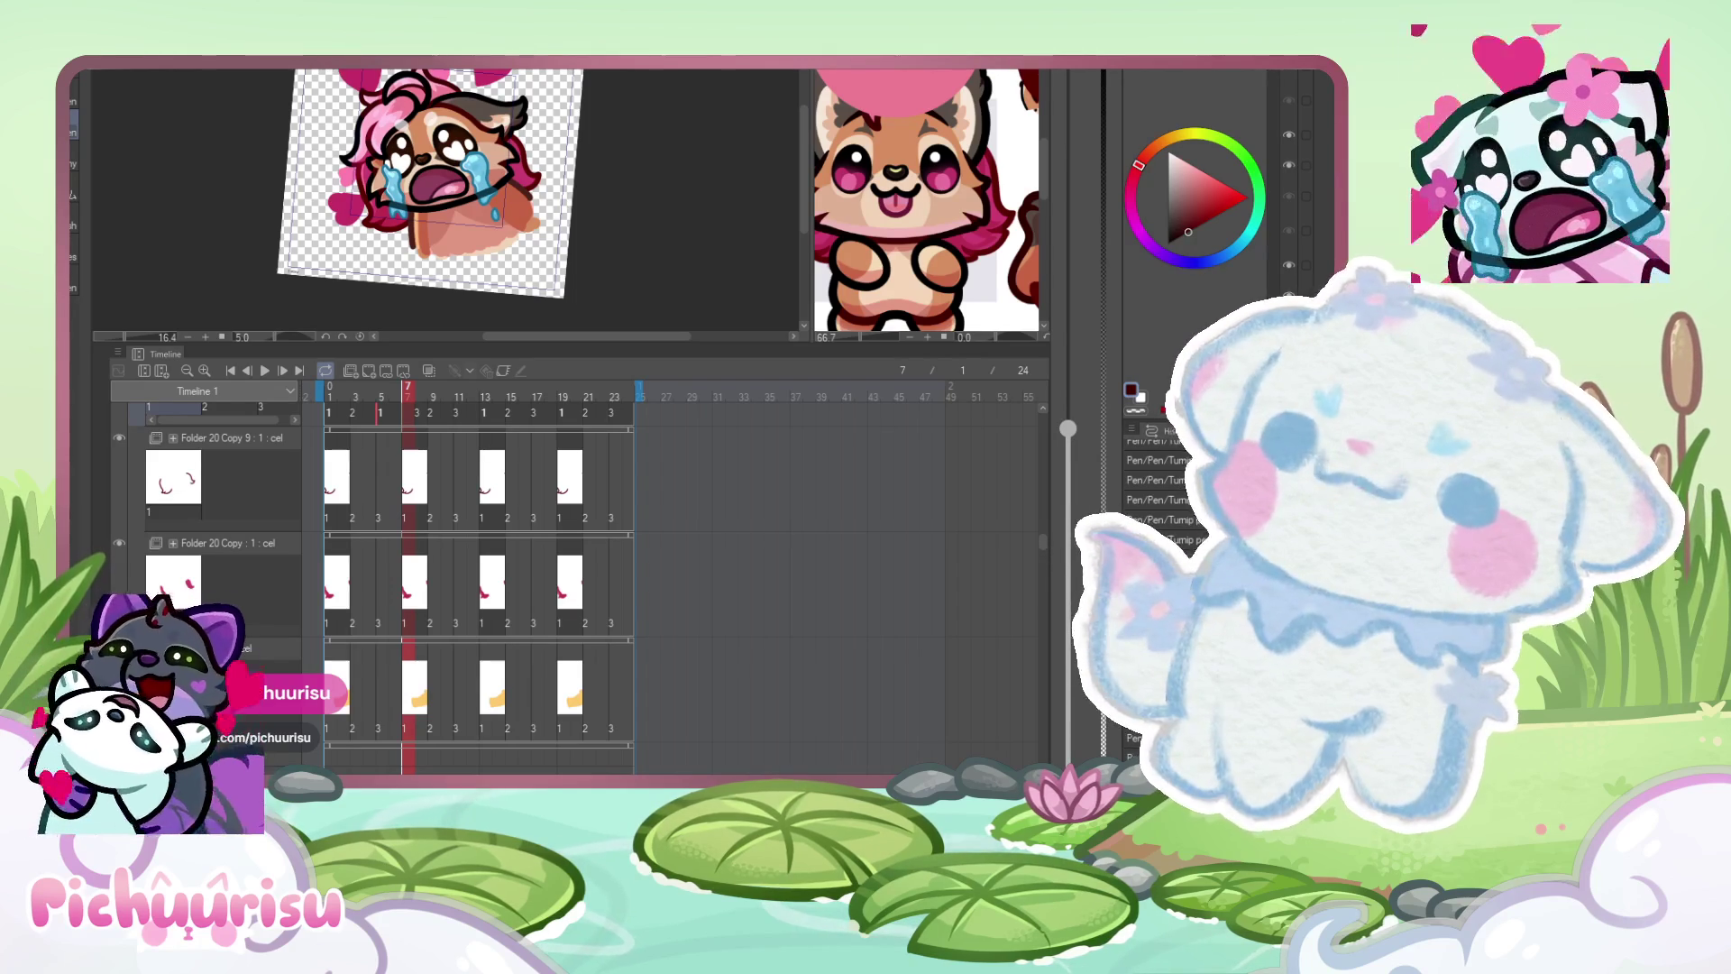
scroll(557, 137, "up", 2)
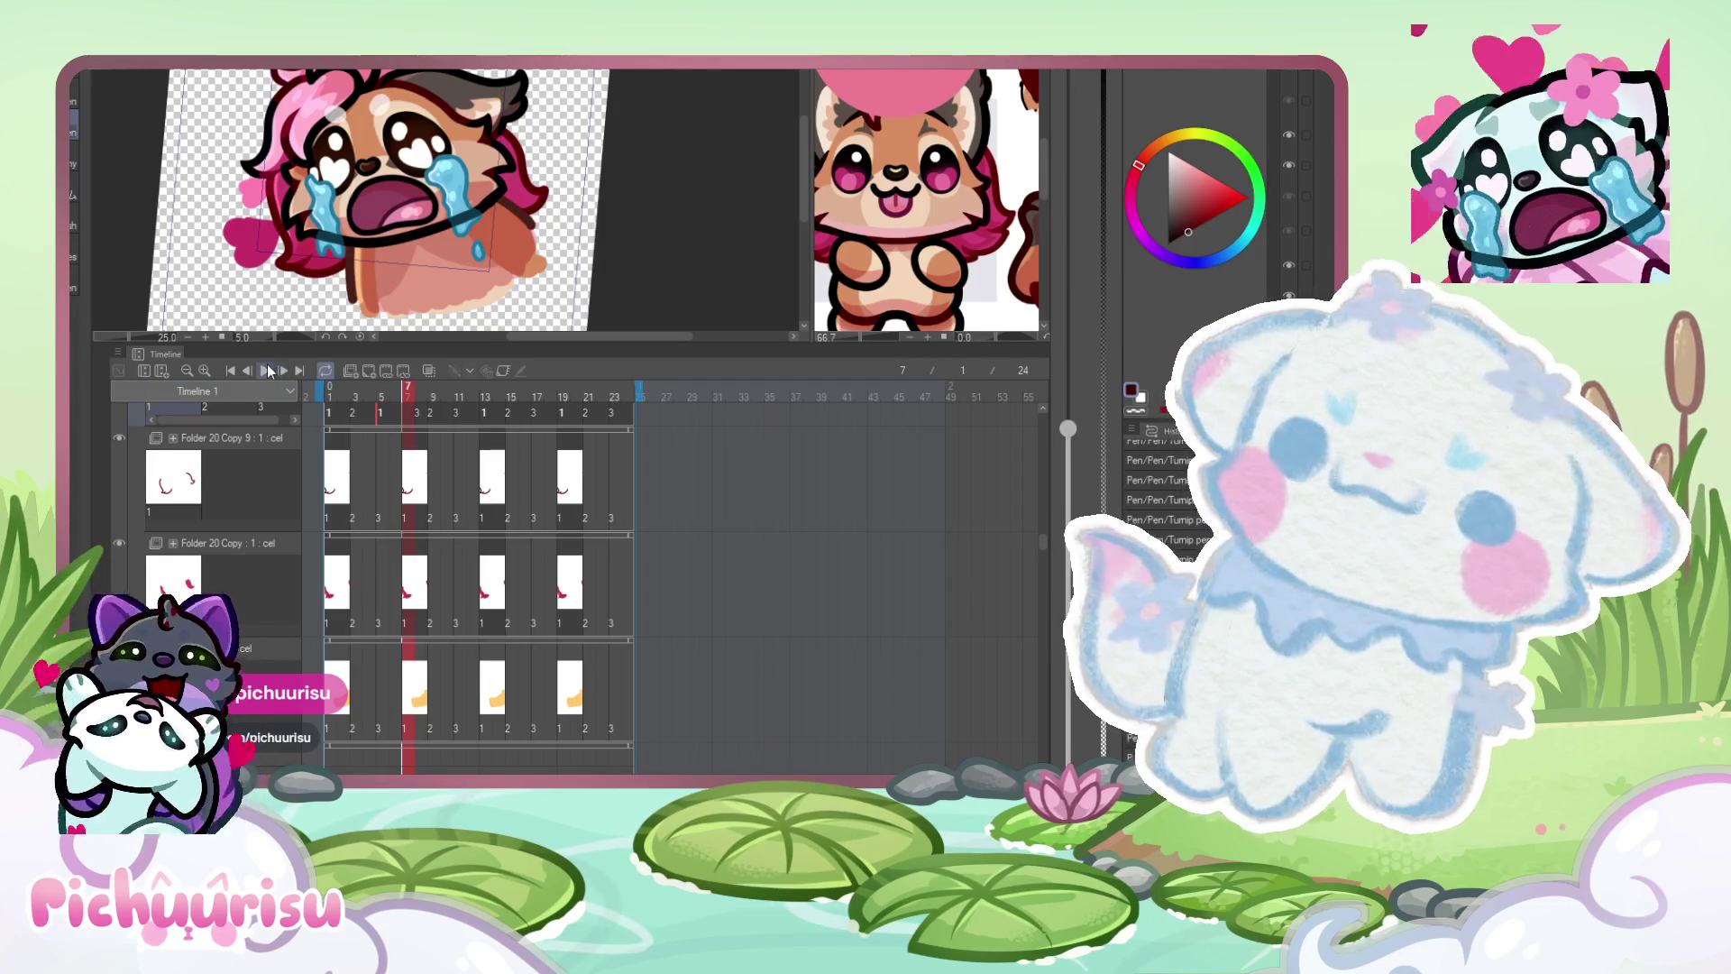
left_click(268, 370)
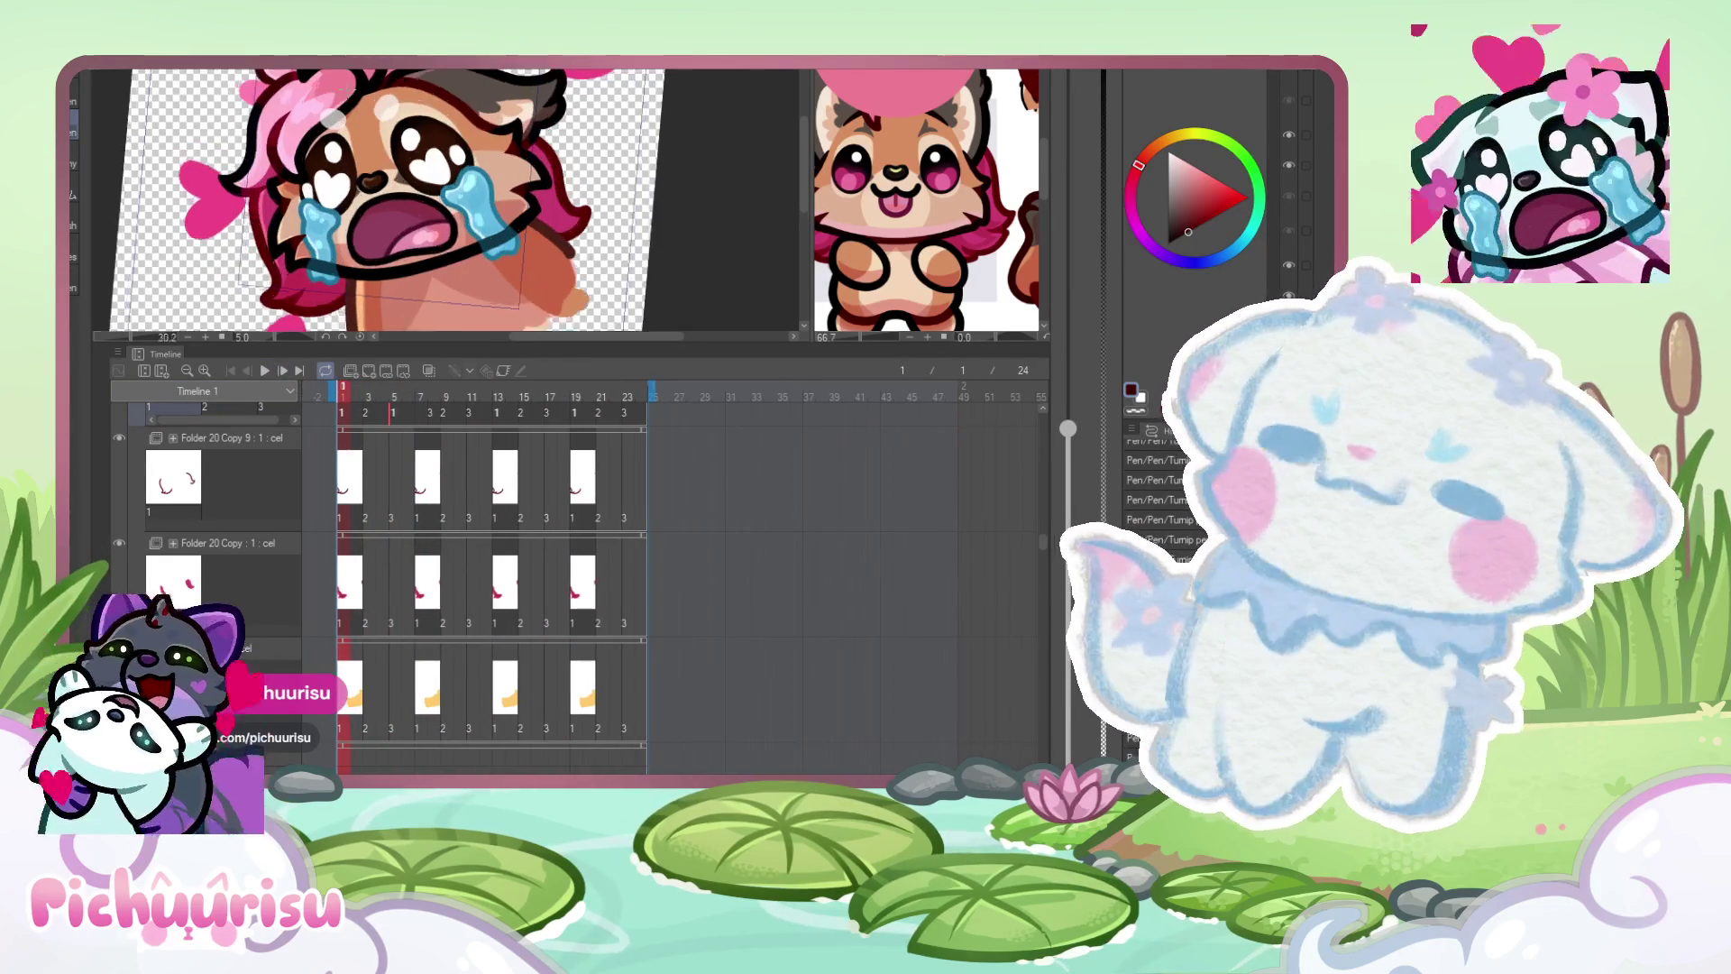
- Eyedrop the light peach fur colour as the drawing colour and return to the emote canvas
scroll(401, 110, "up", 3)
left_click(401, 110, "alt")
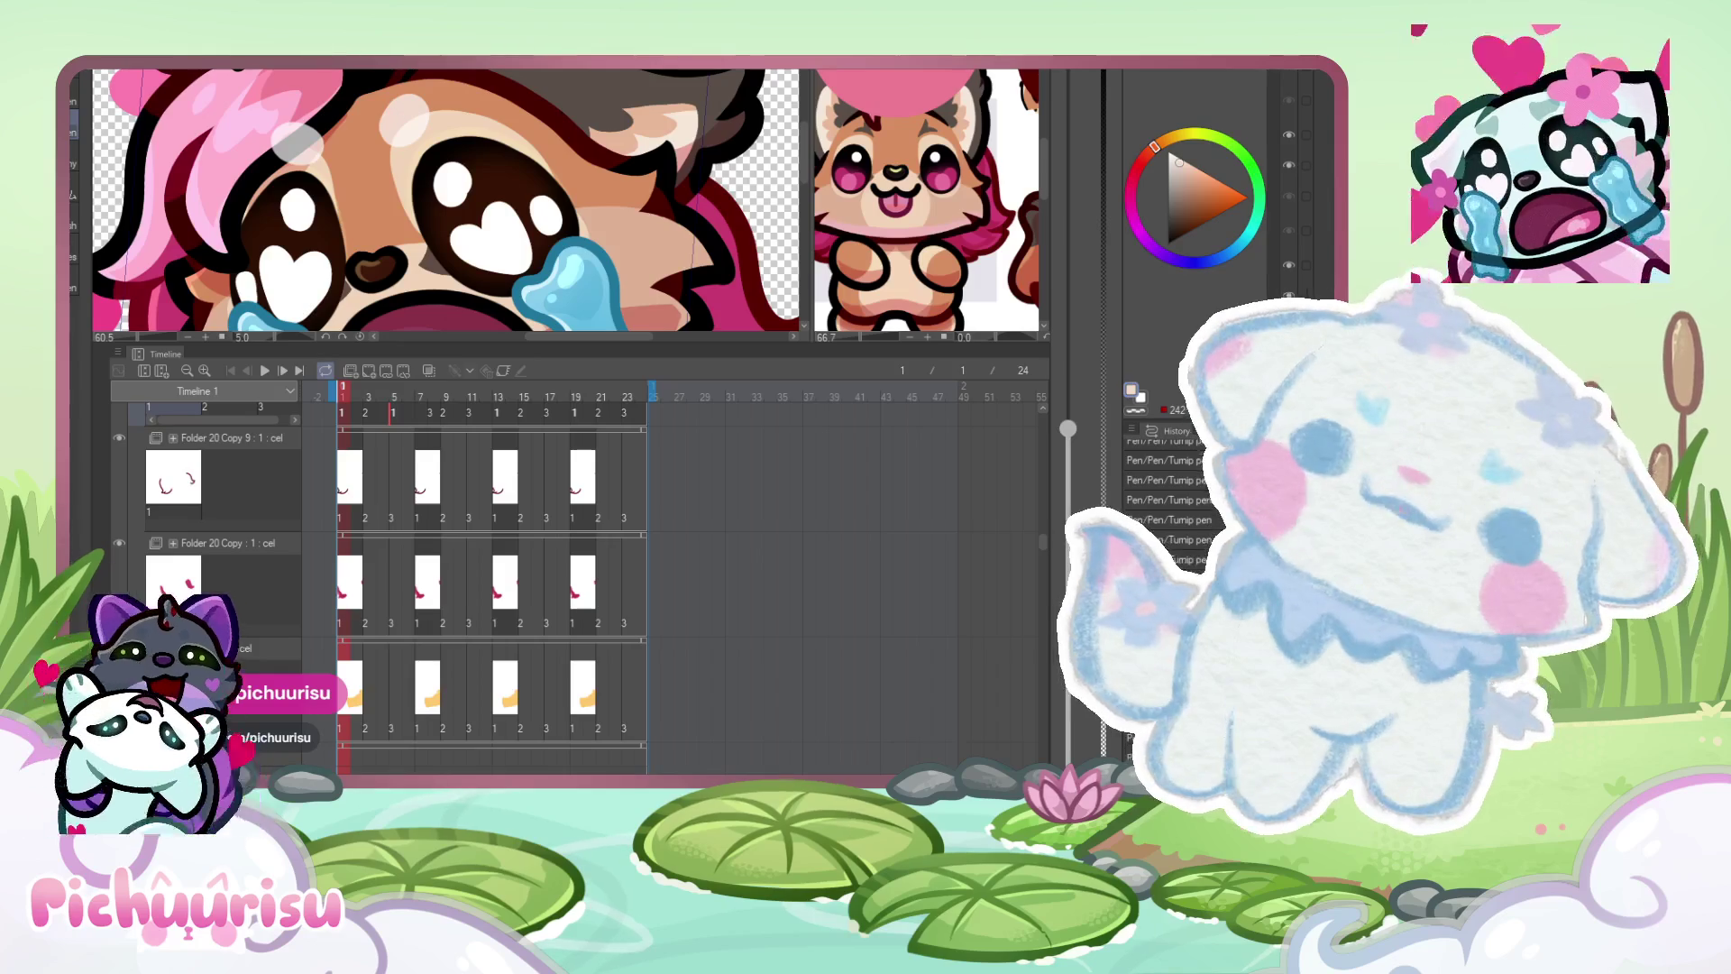
left_click(929, 127, "alt")
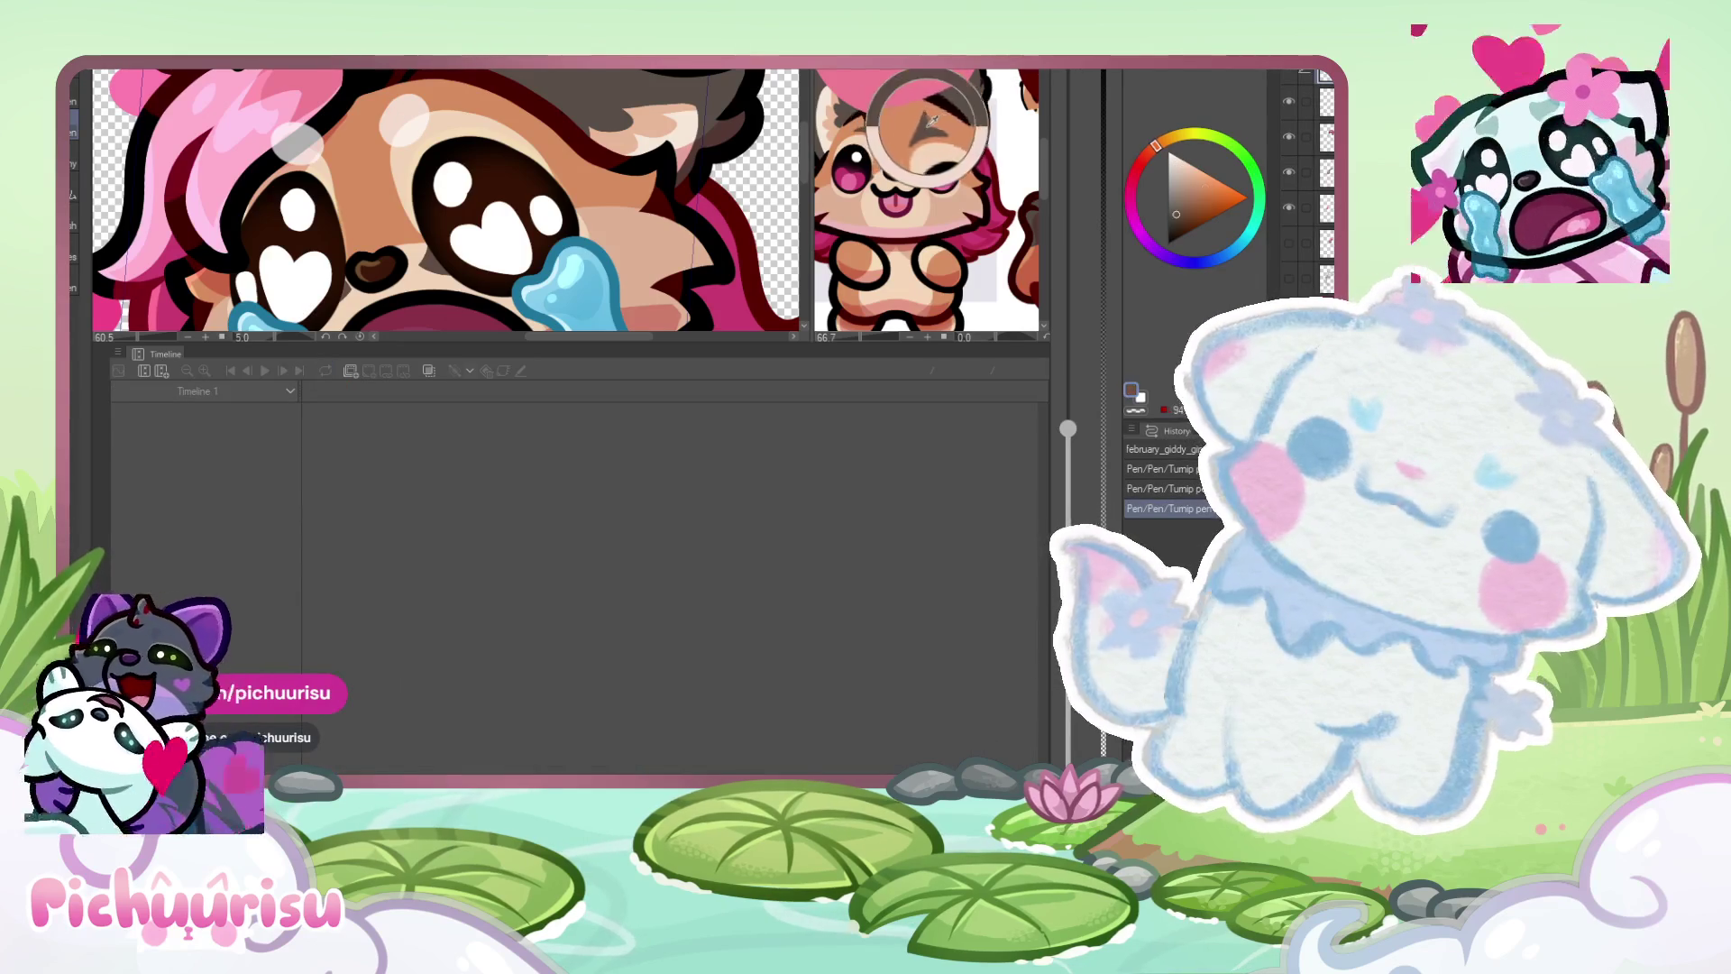
left_click(417, 99)
scroll(397, 108, "up", 2)
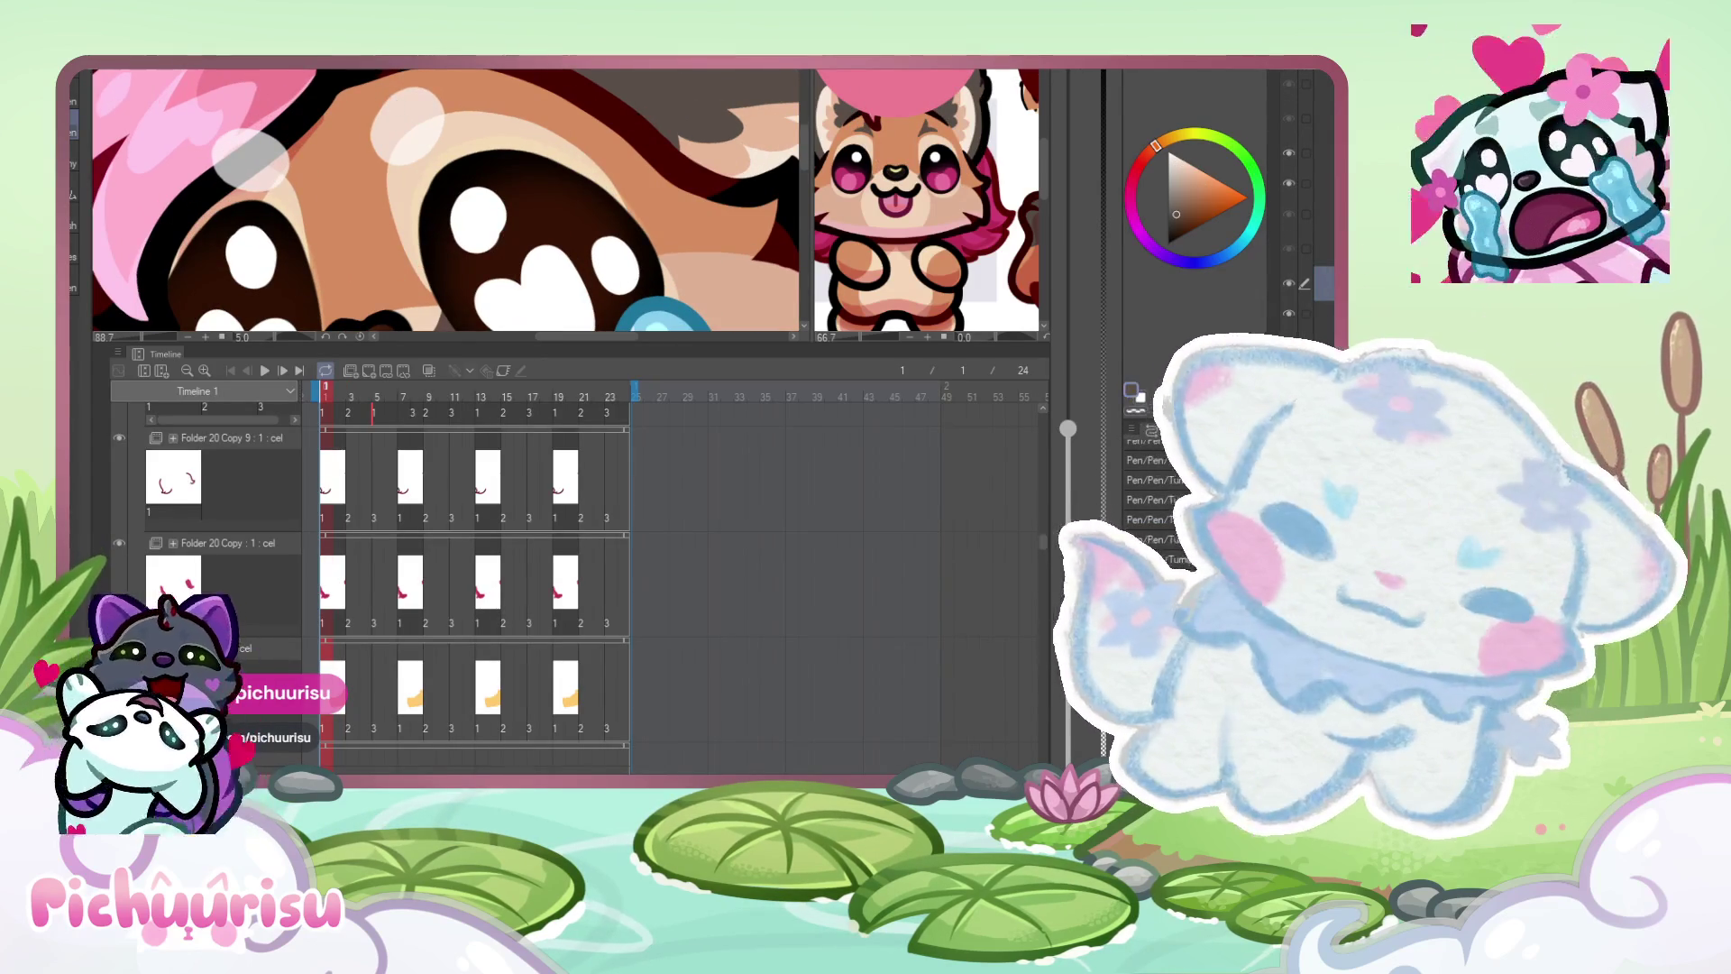
- Sketch and ink a brow marking above the eye, then move and skew it with Ctrl+T
scroll(469, 72, "up", 3)
mouse_move(291, 74)
left_mouse_down()
mouse_move(300, 220)
mouse_move(509, 136)
mouse_move(300, 161)
mouse_move(311, 136)
left_mouse_up()
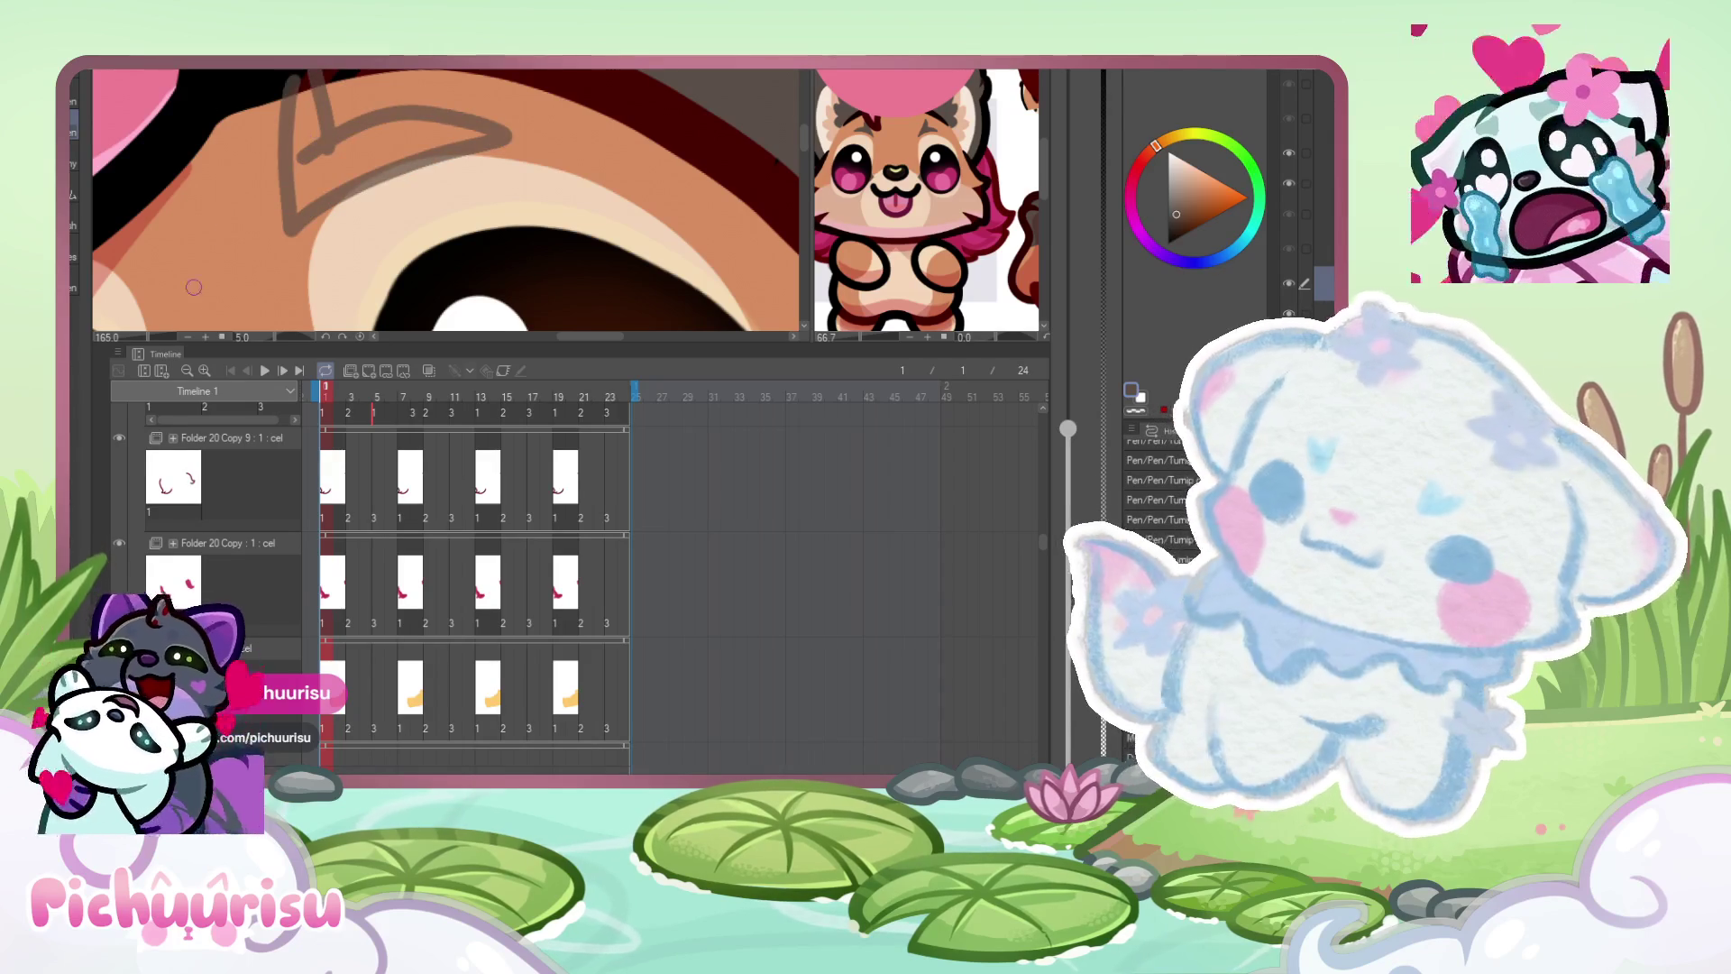
left_click(1304, 183)
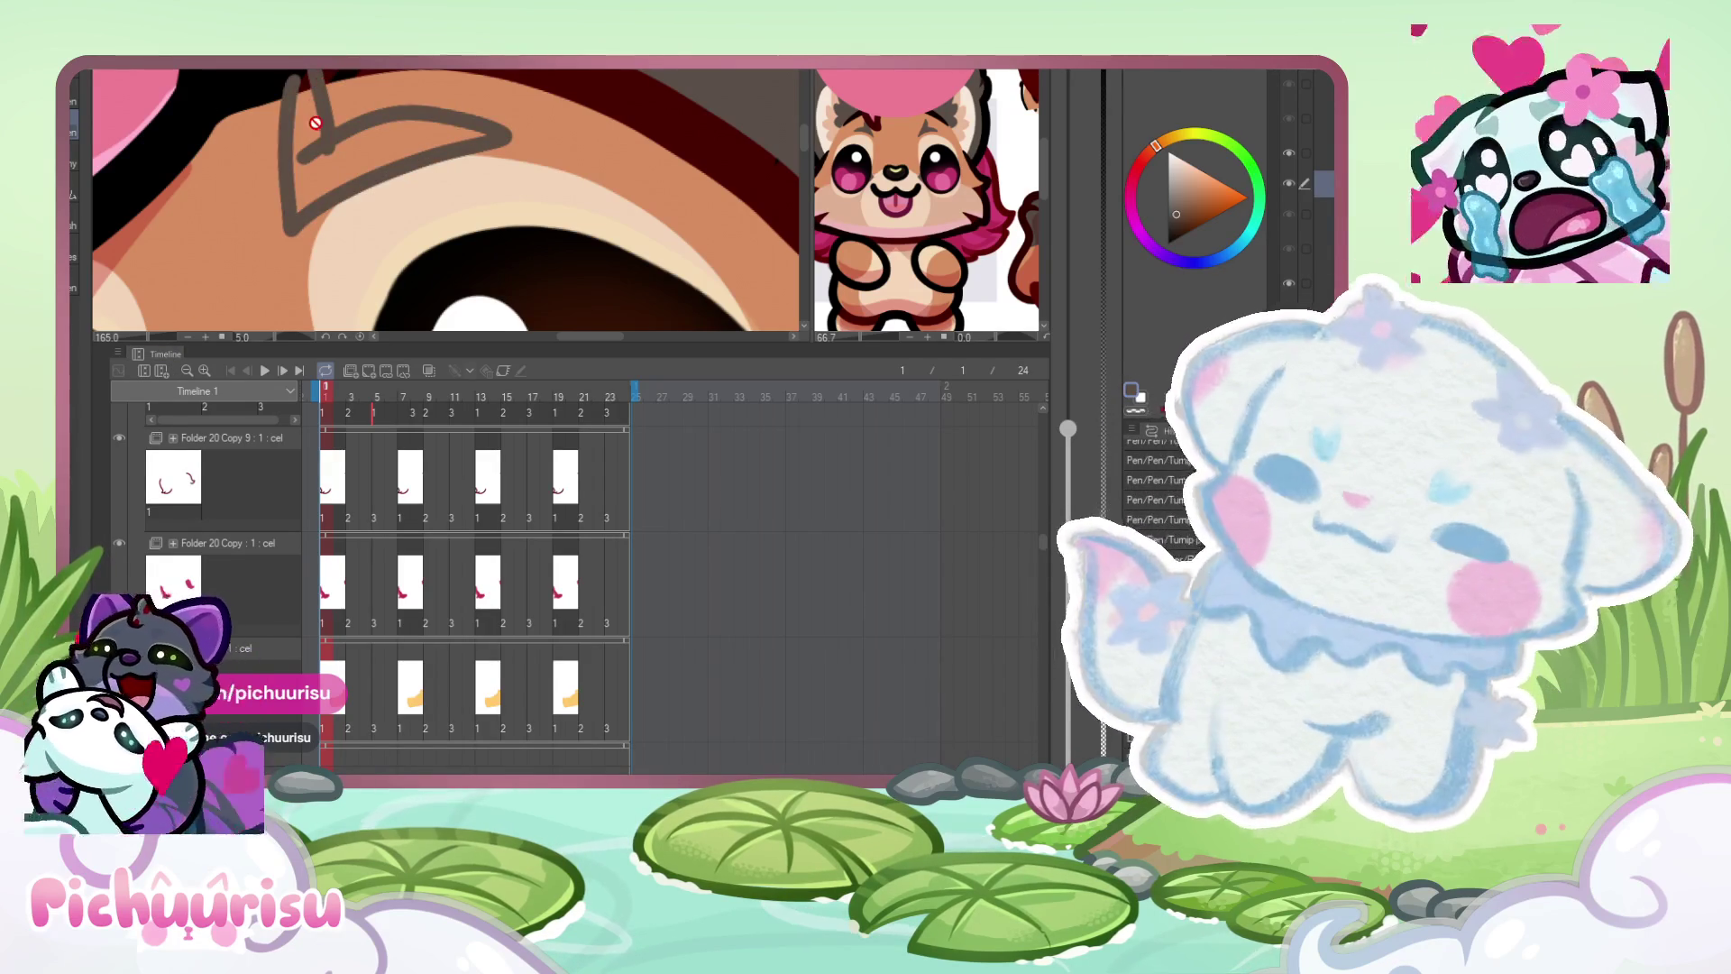
scroll(314, 71, "up", 1)
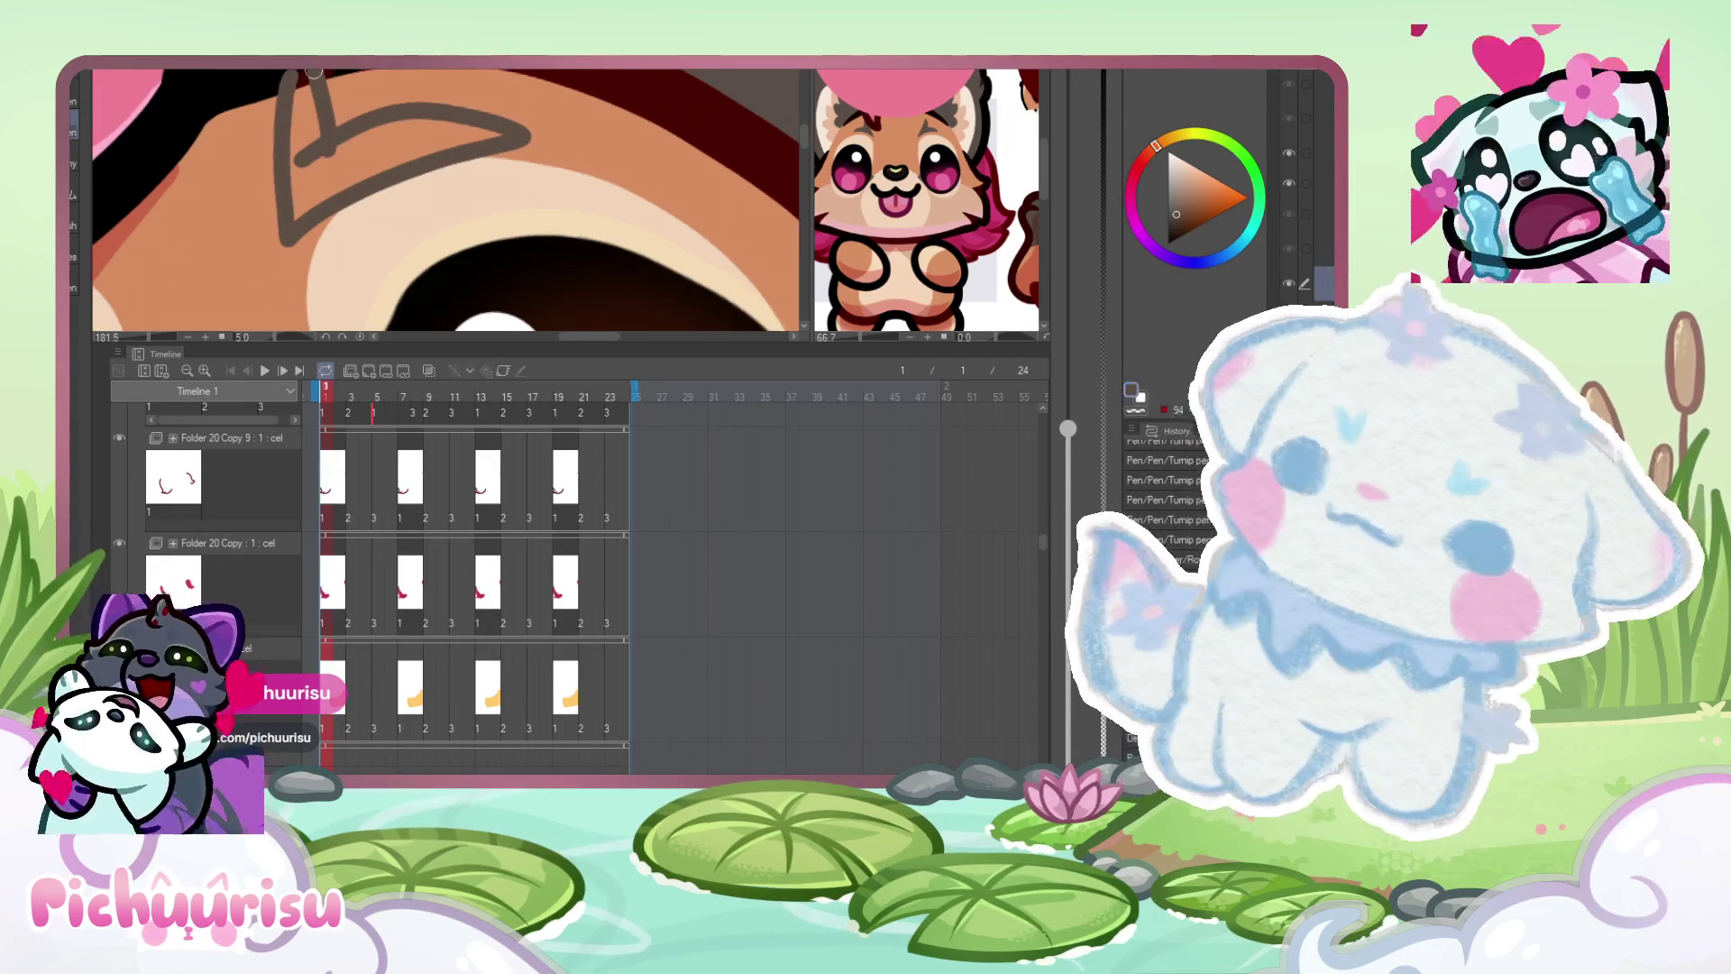
mouse_move(306, 80)
left_mouse_down()
mouse_move(303, 184)
mouse_move(370, 104)
mouse_move(568, 131)
mouse_move(300, 212)
mouse_move(505, 126)
mouse_move(361, 149)
mouse_move(379, 167)
mouse_move(332, 171)
left_mouse_up()
scroll(304, 166, "up", 2)
scroll(344, 152, "down", 2)
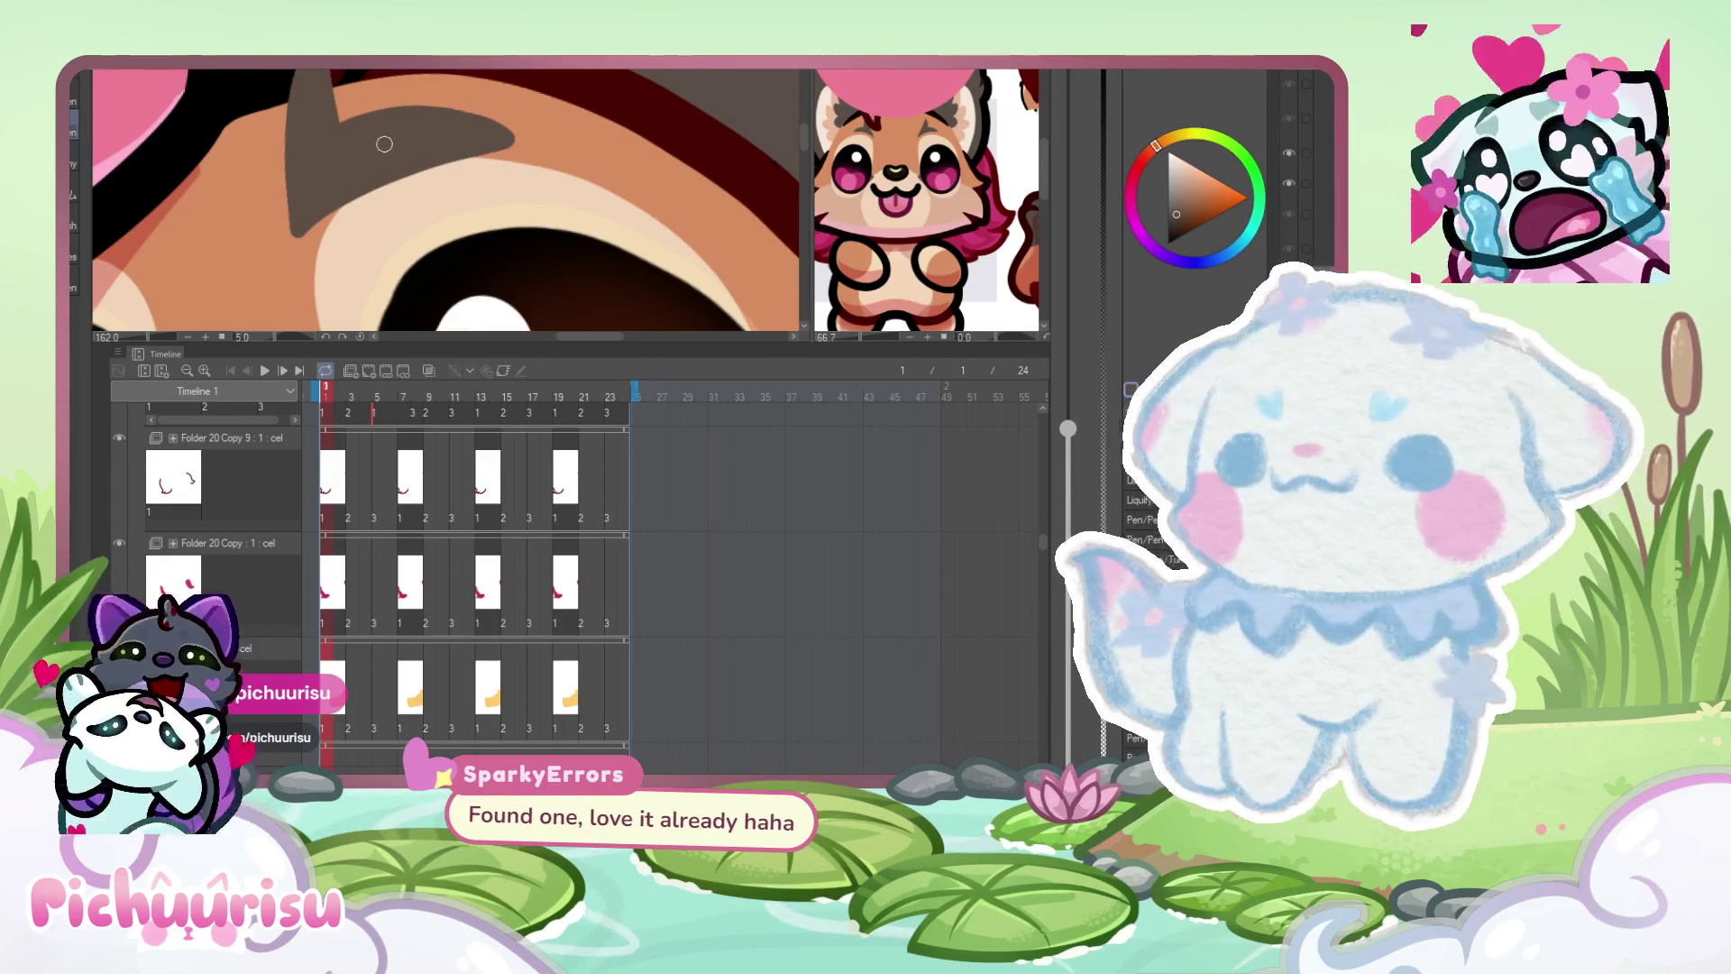
key("ctrl+t")
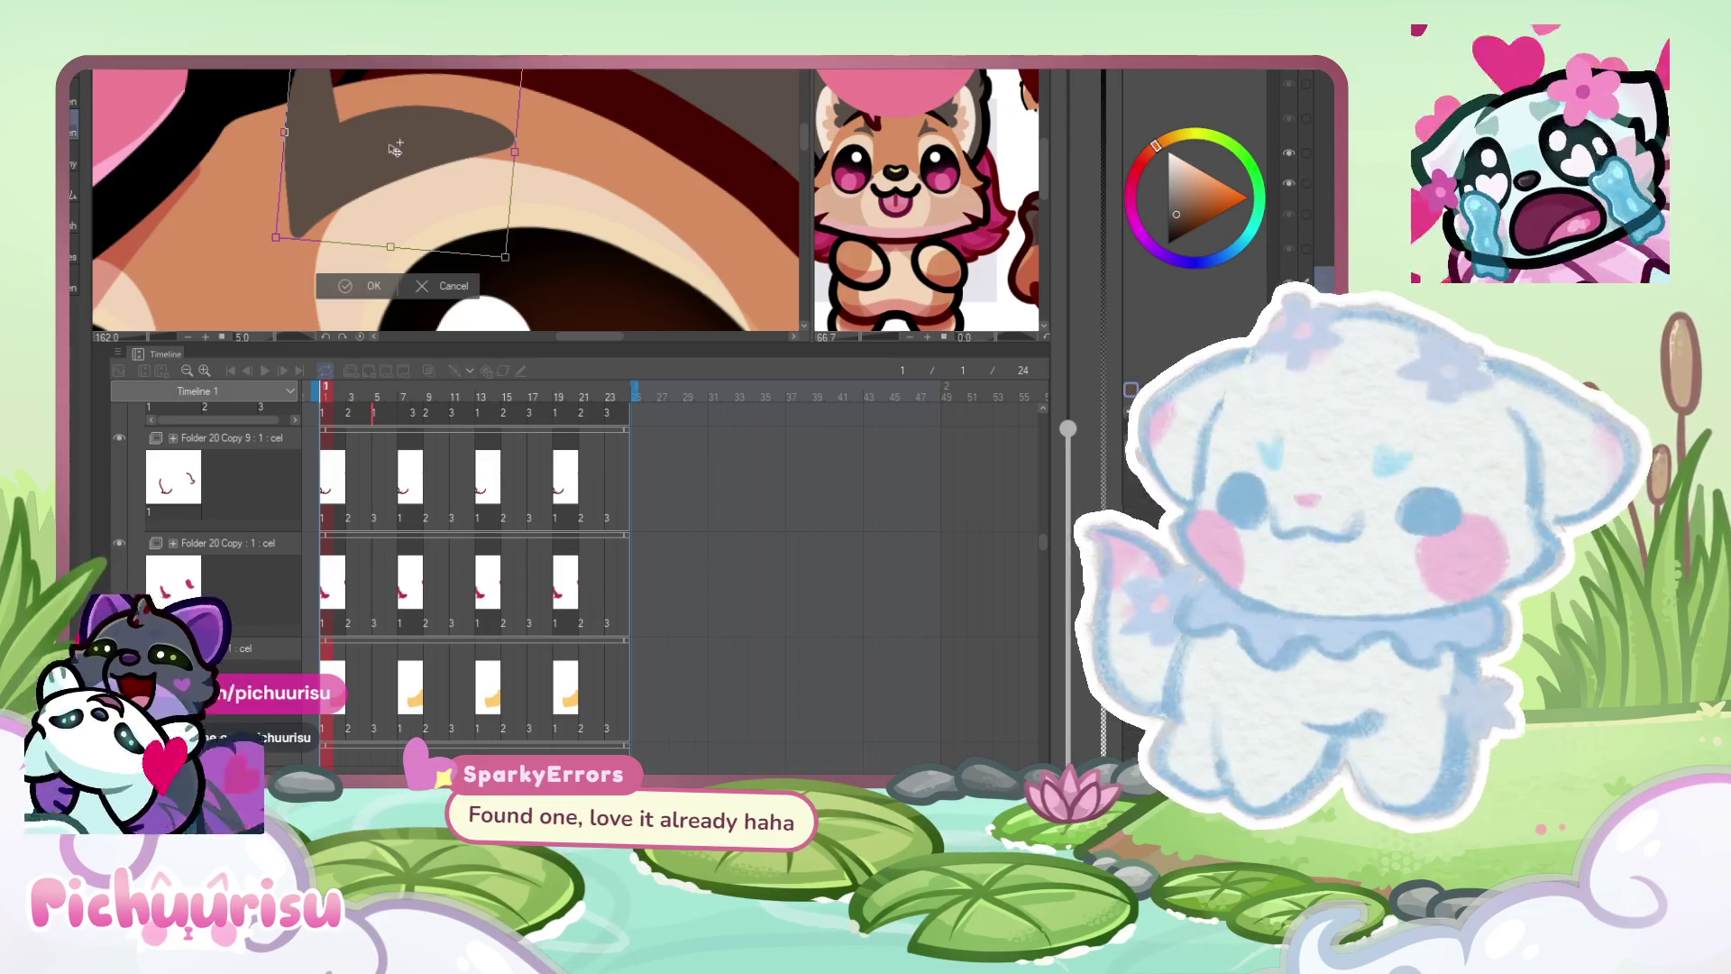
left_click_drag(389, 144, 375, 136)
key("Return")
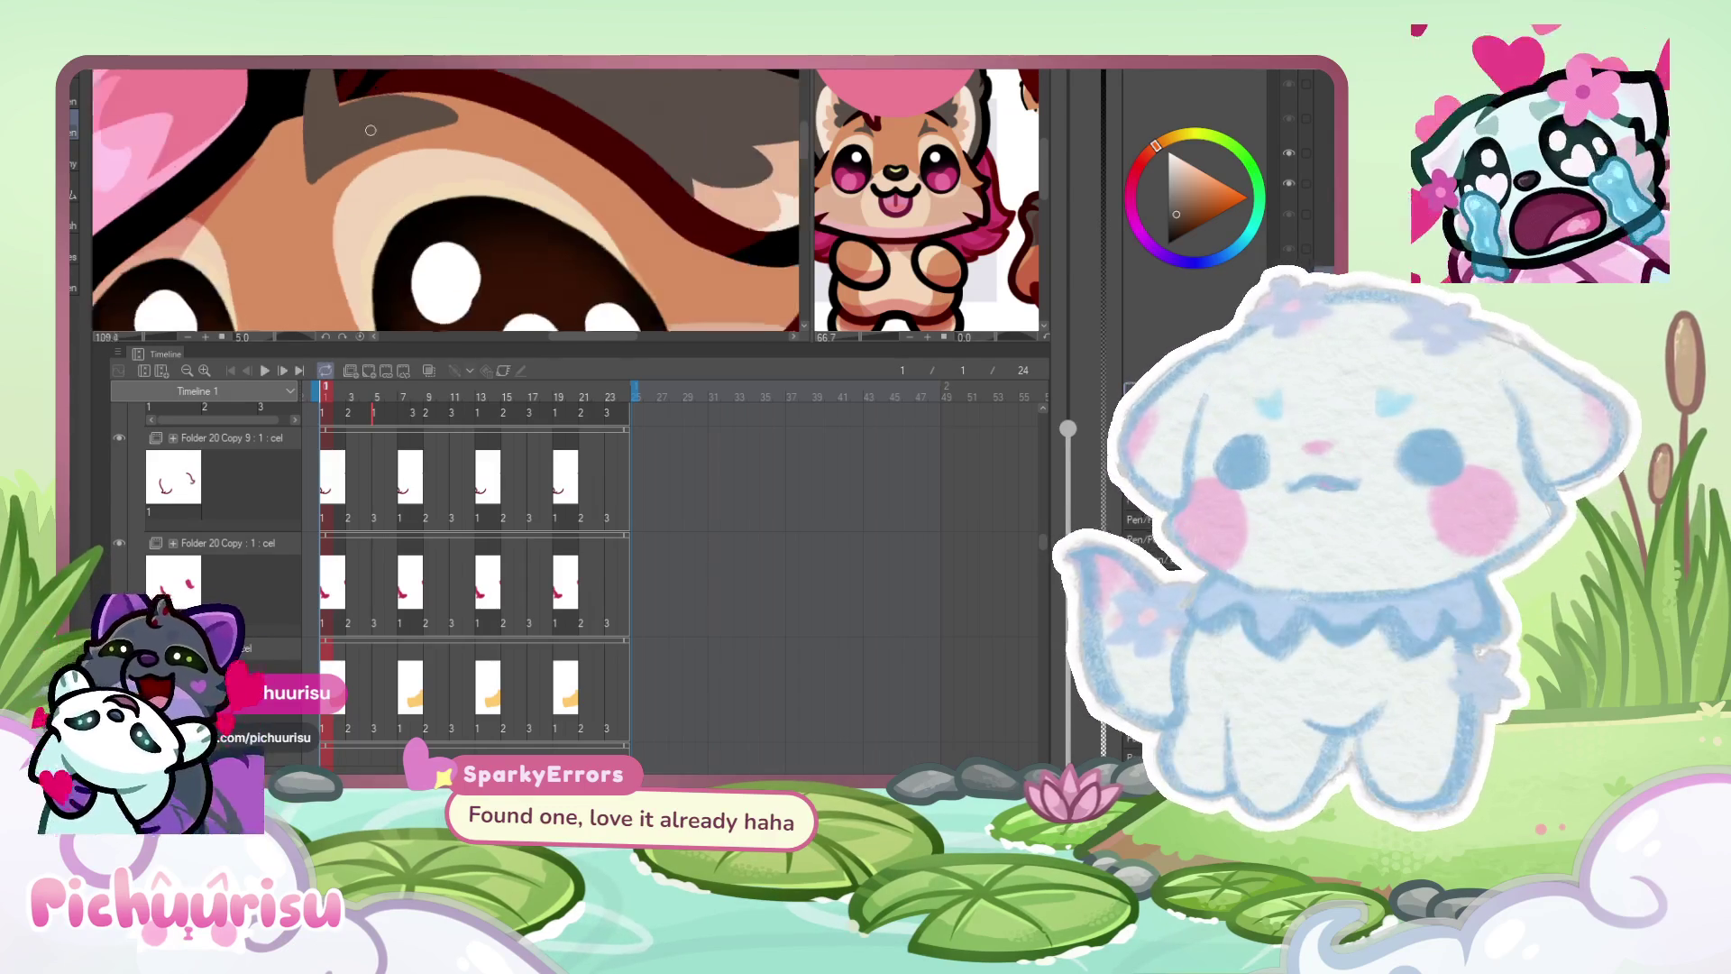
- Extend the eyebrow and fill its dark gap with brown pen strokes
scroll(375, 135, "up", 2)
scroll(273, 296, "up", 2)
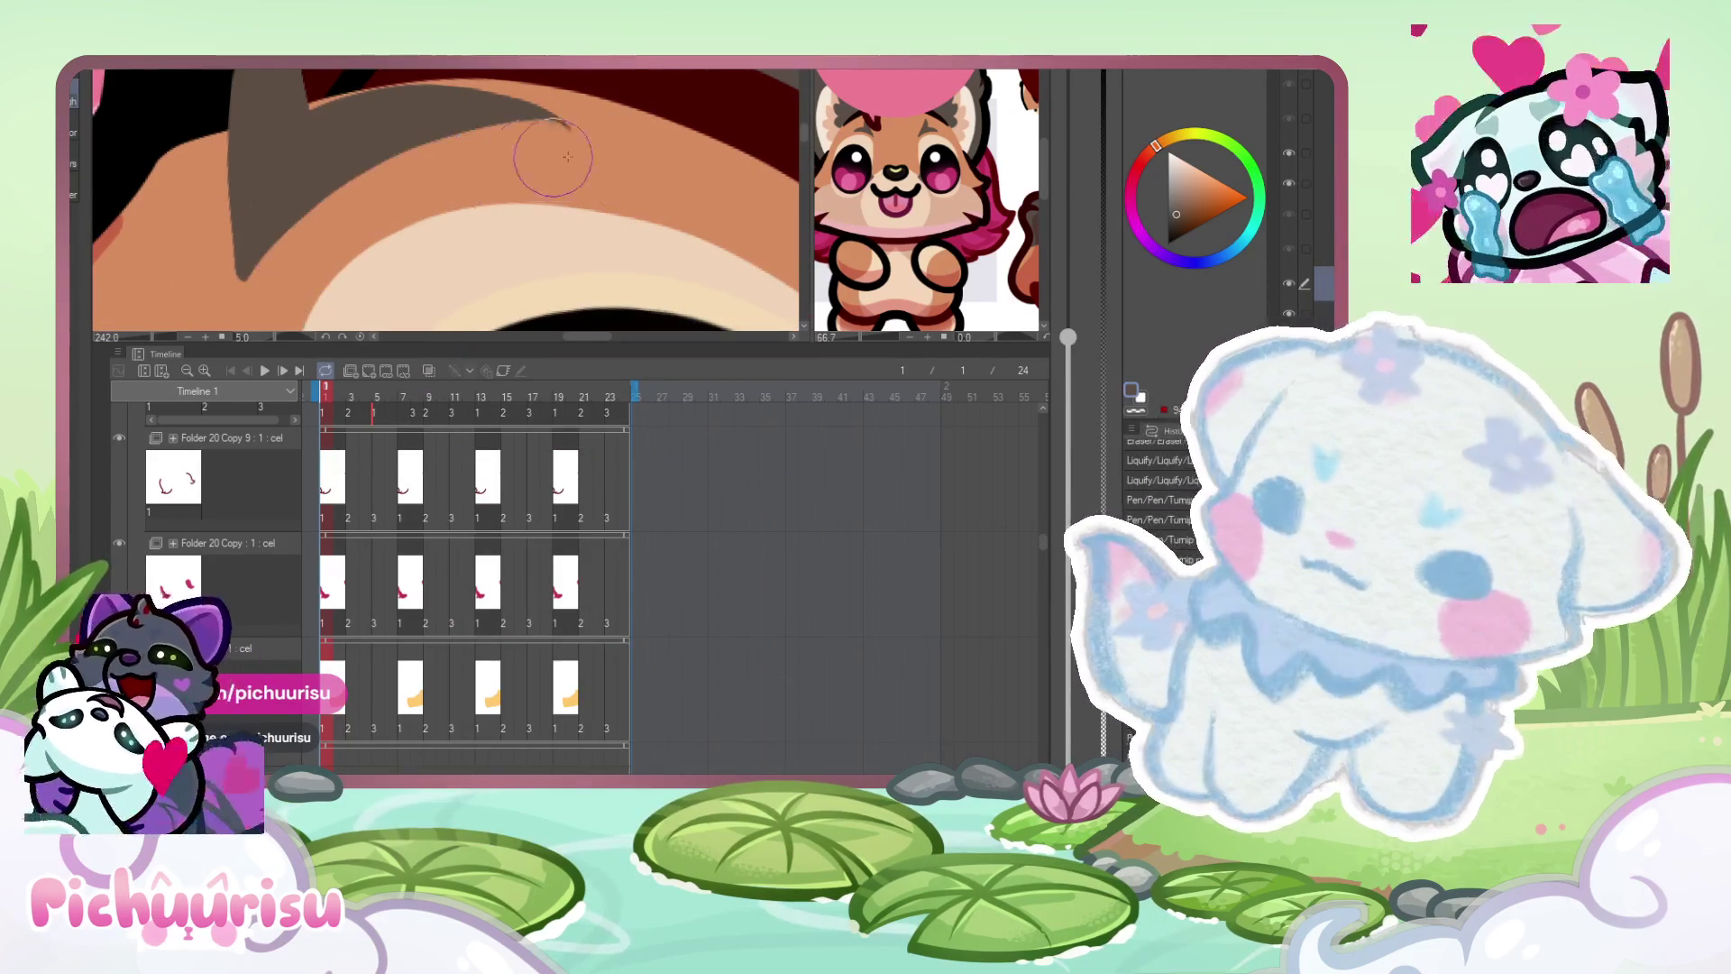
scroll(315, 285, "down", 4)
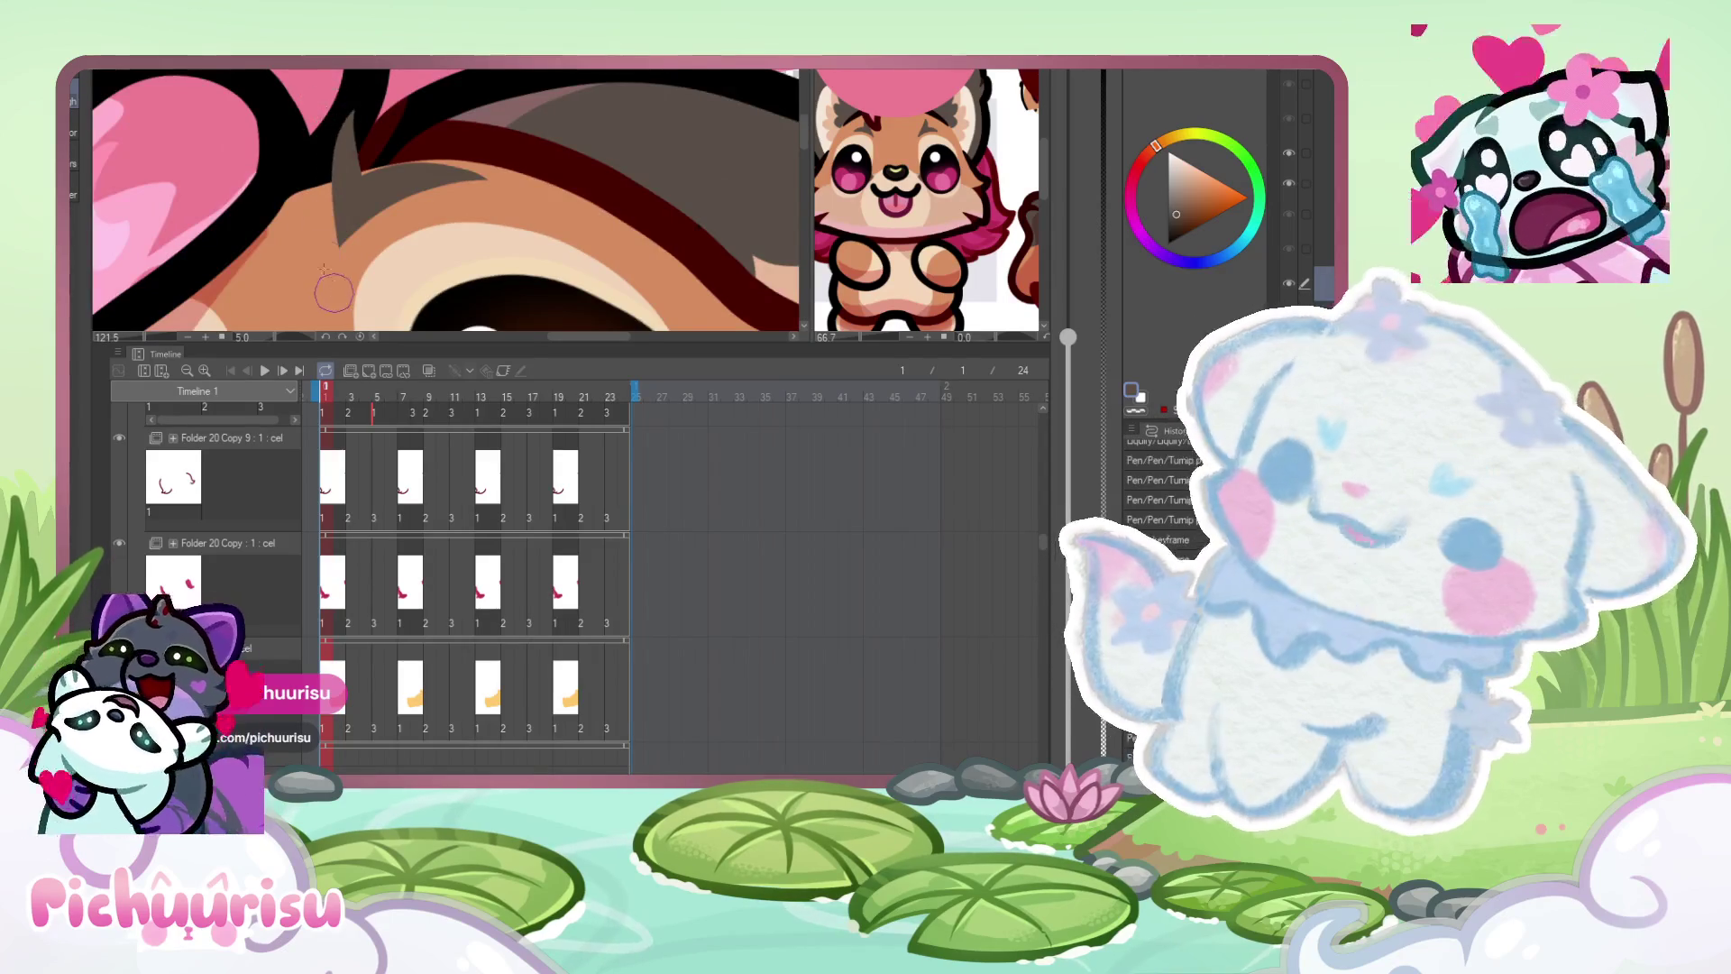
scroll(325, 243, "down", 4)
scroll(351, 137, "up", 7)
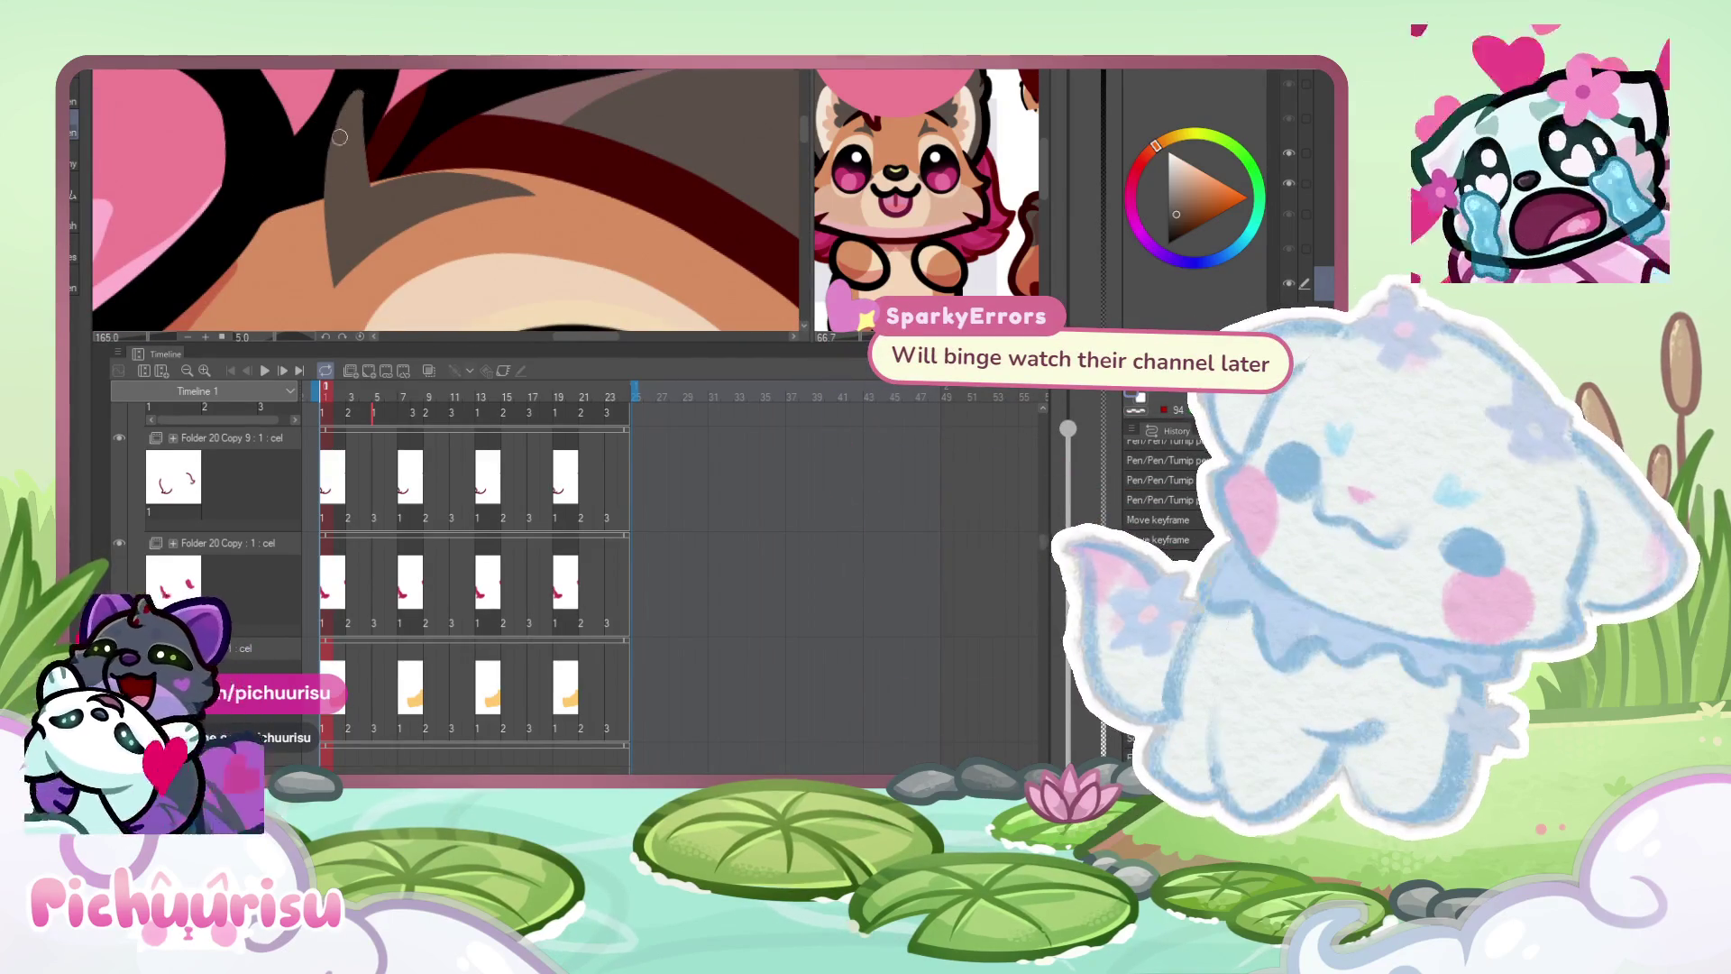
scroll(358, 96, "up", 2)
left_click_drag(374, 167, 607, 182)
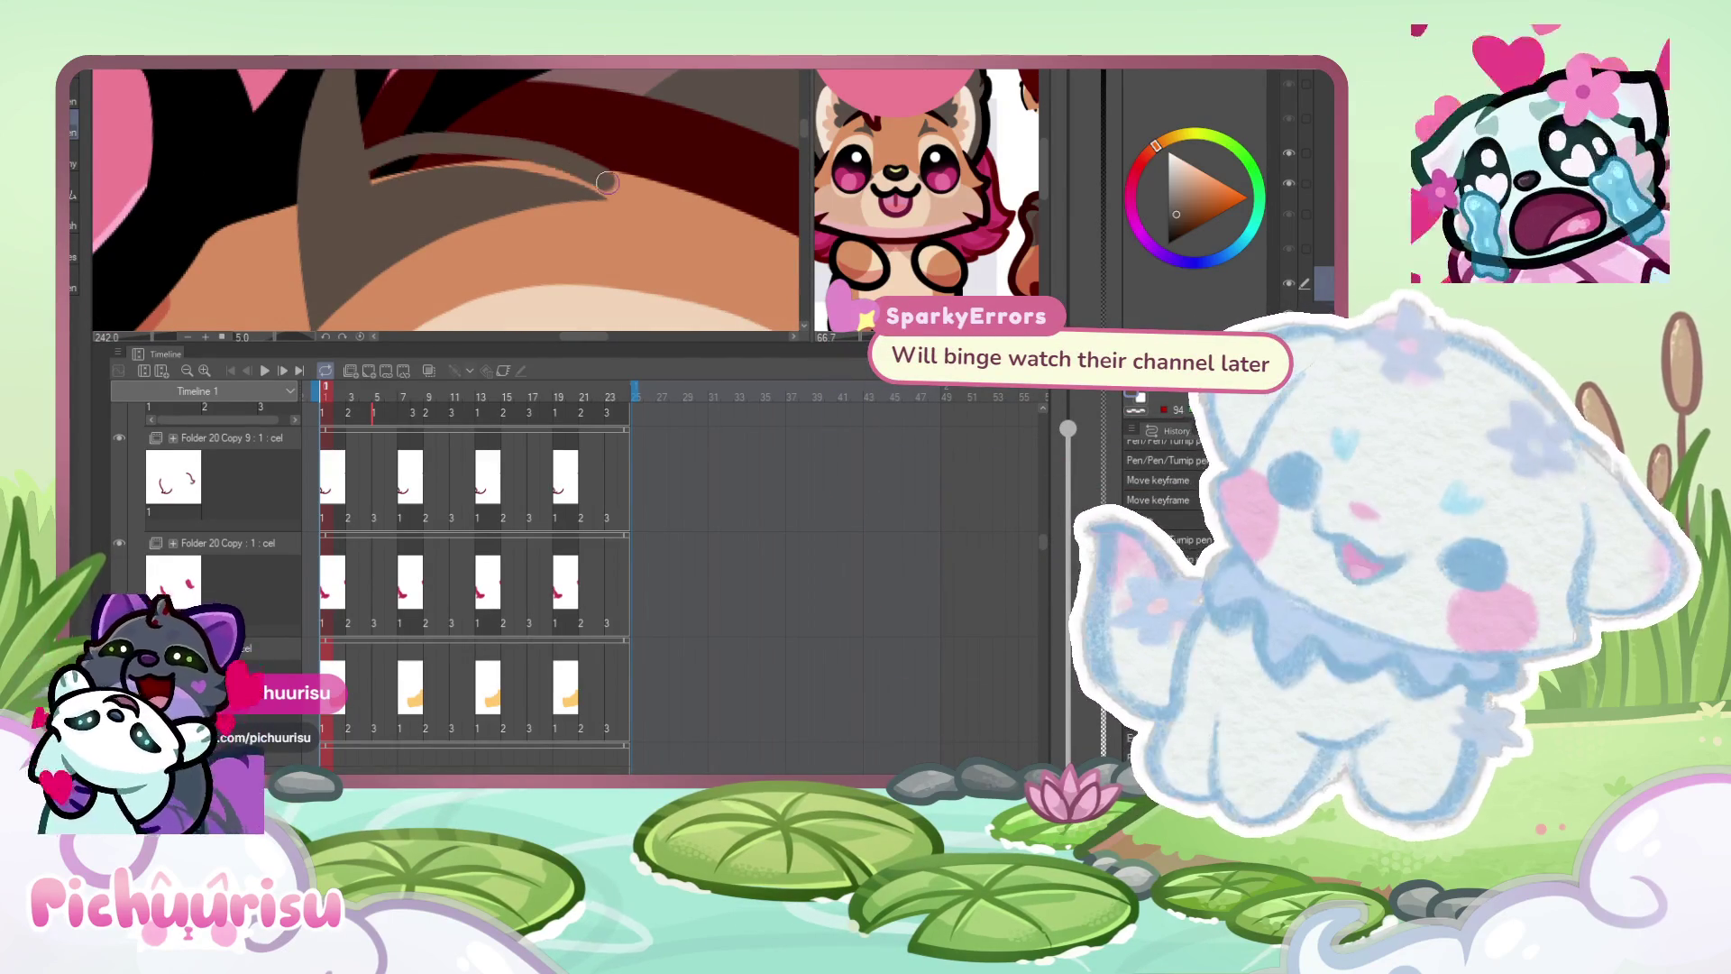
left_click_drag(379, 180, 565, 172)
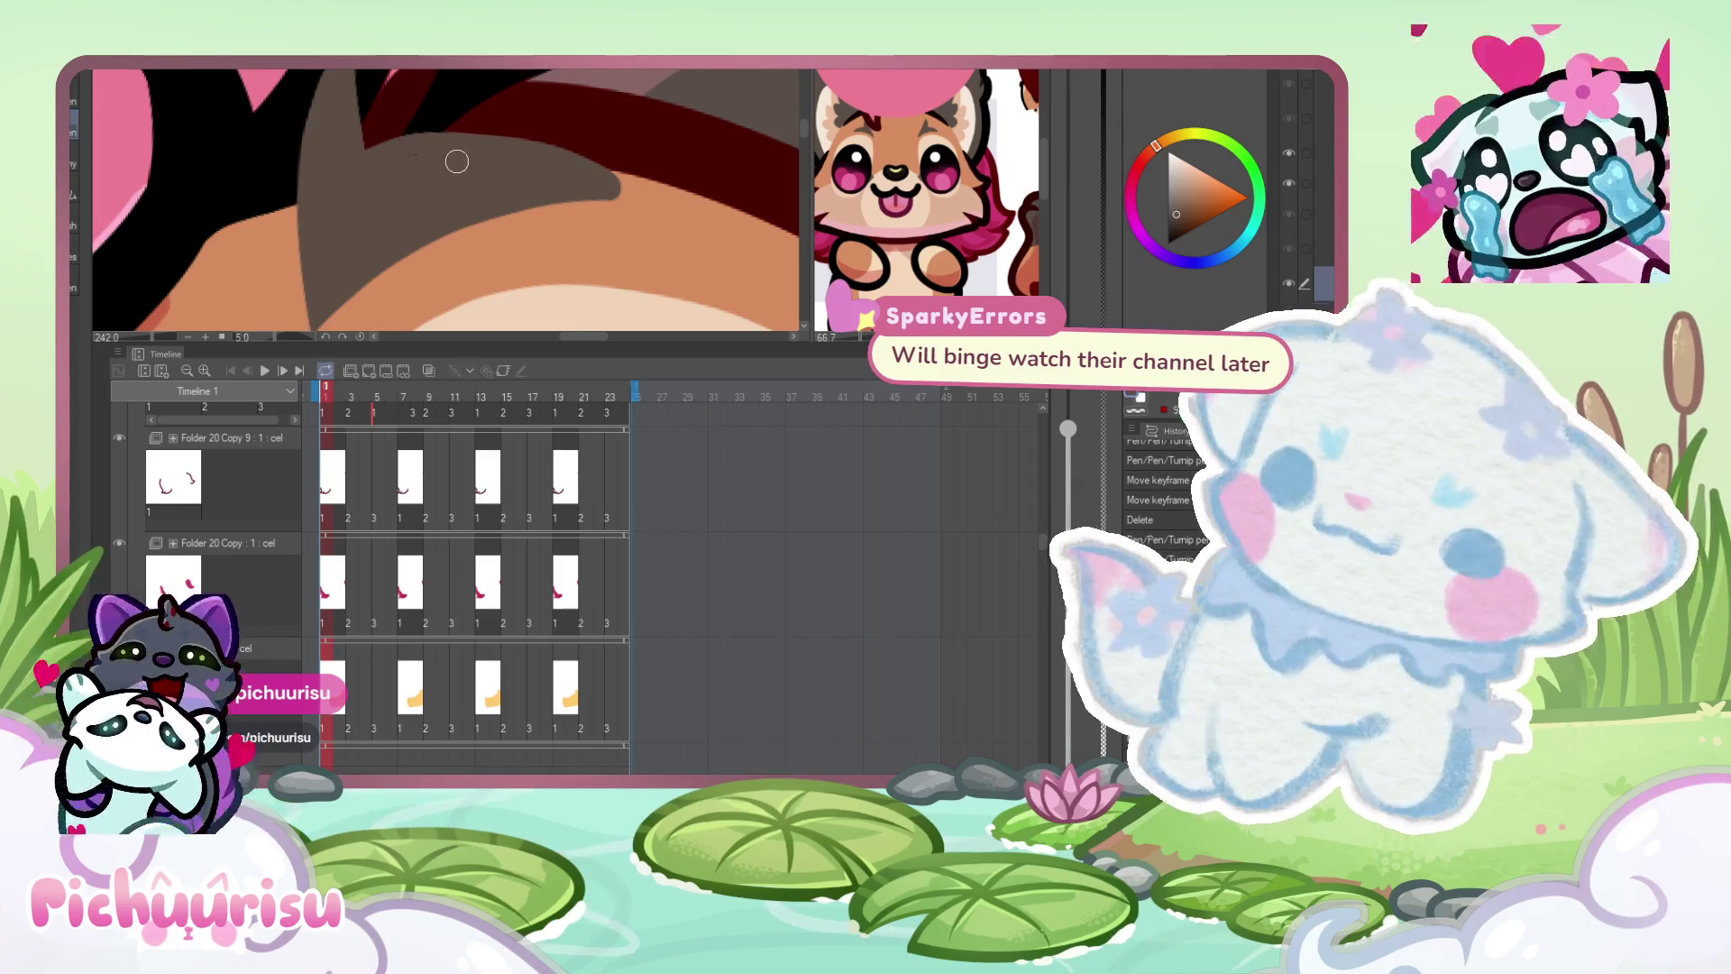
scroll(398, 146, "down", 4)
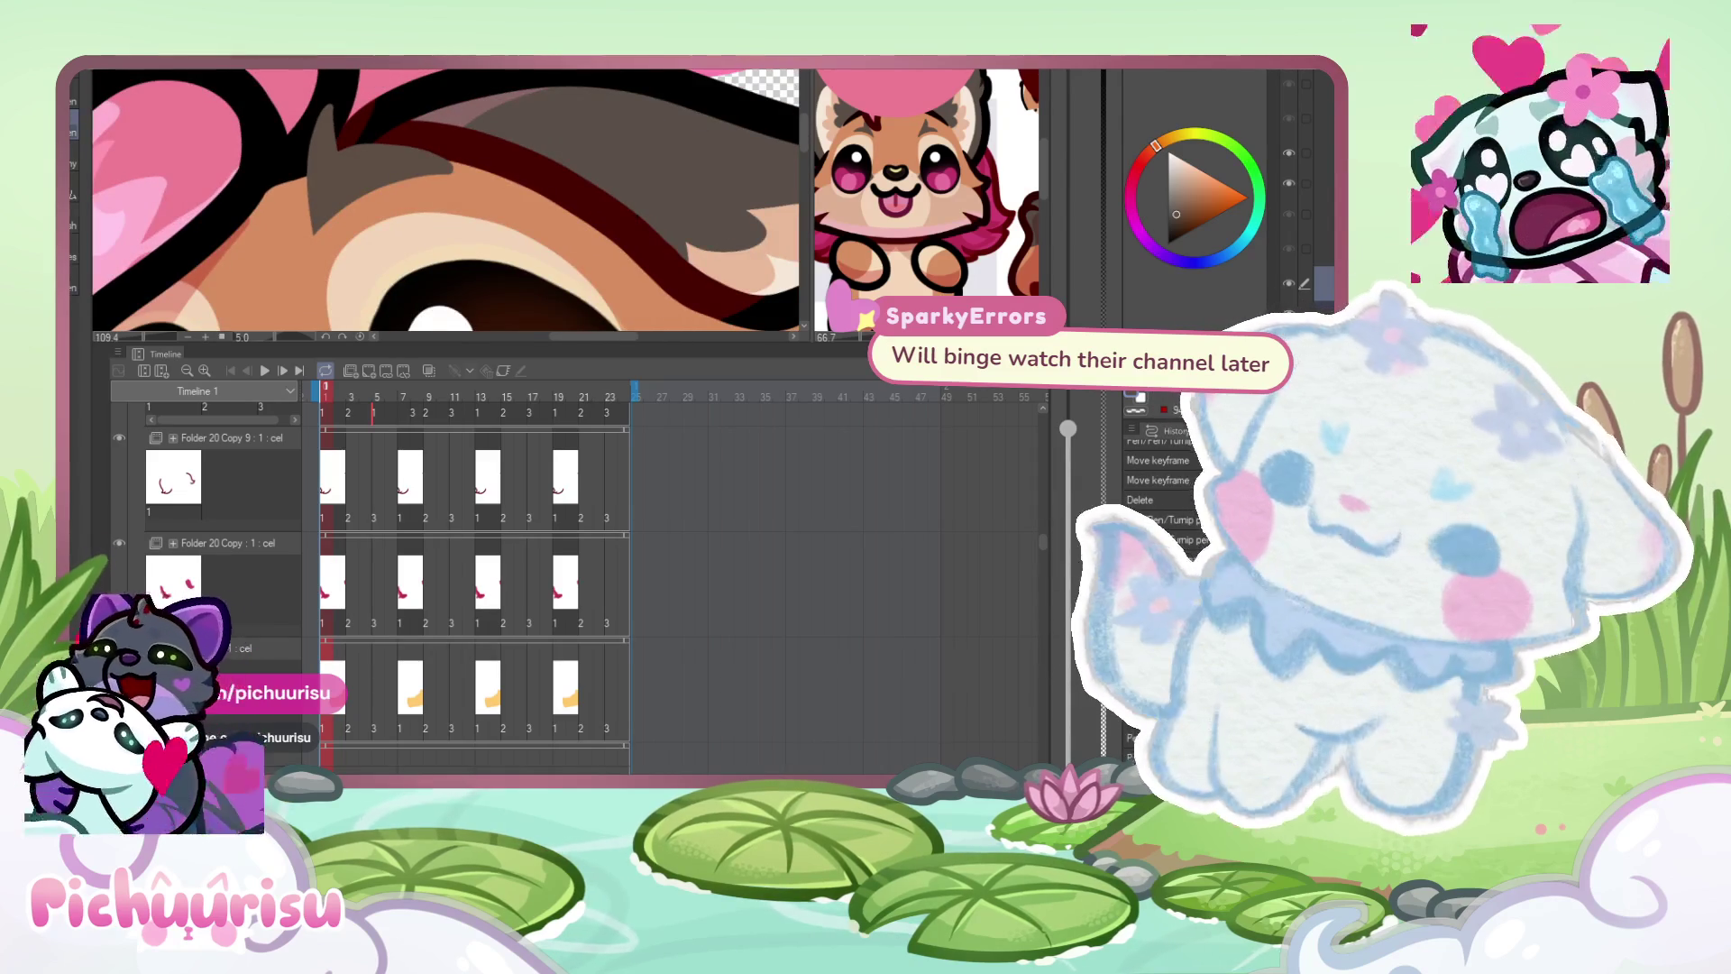
scroll(546, 165, "up", 2)
scroll(546, 165, "down", 5)
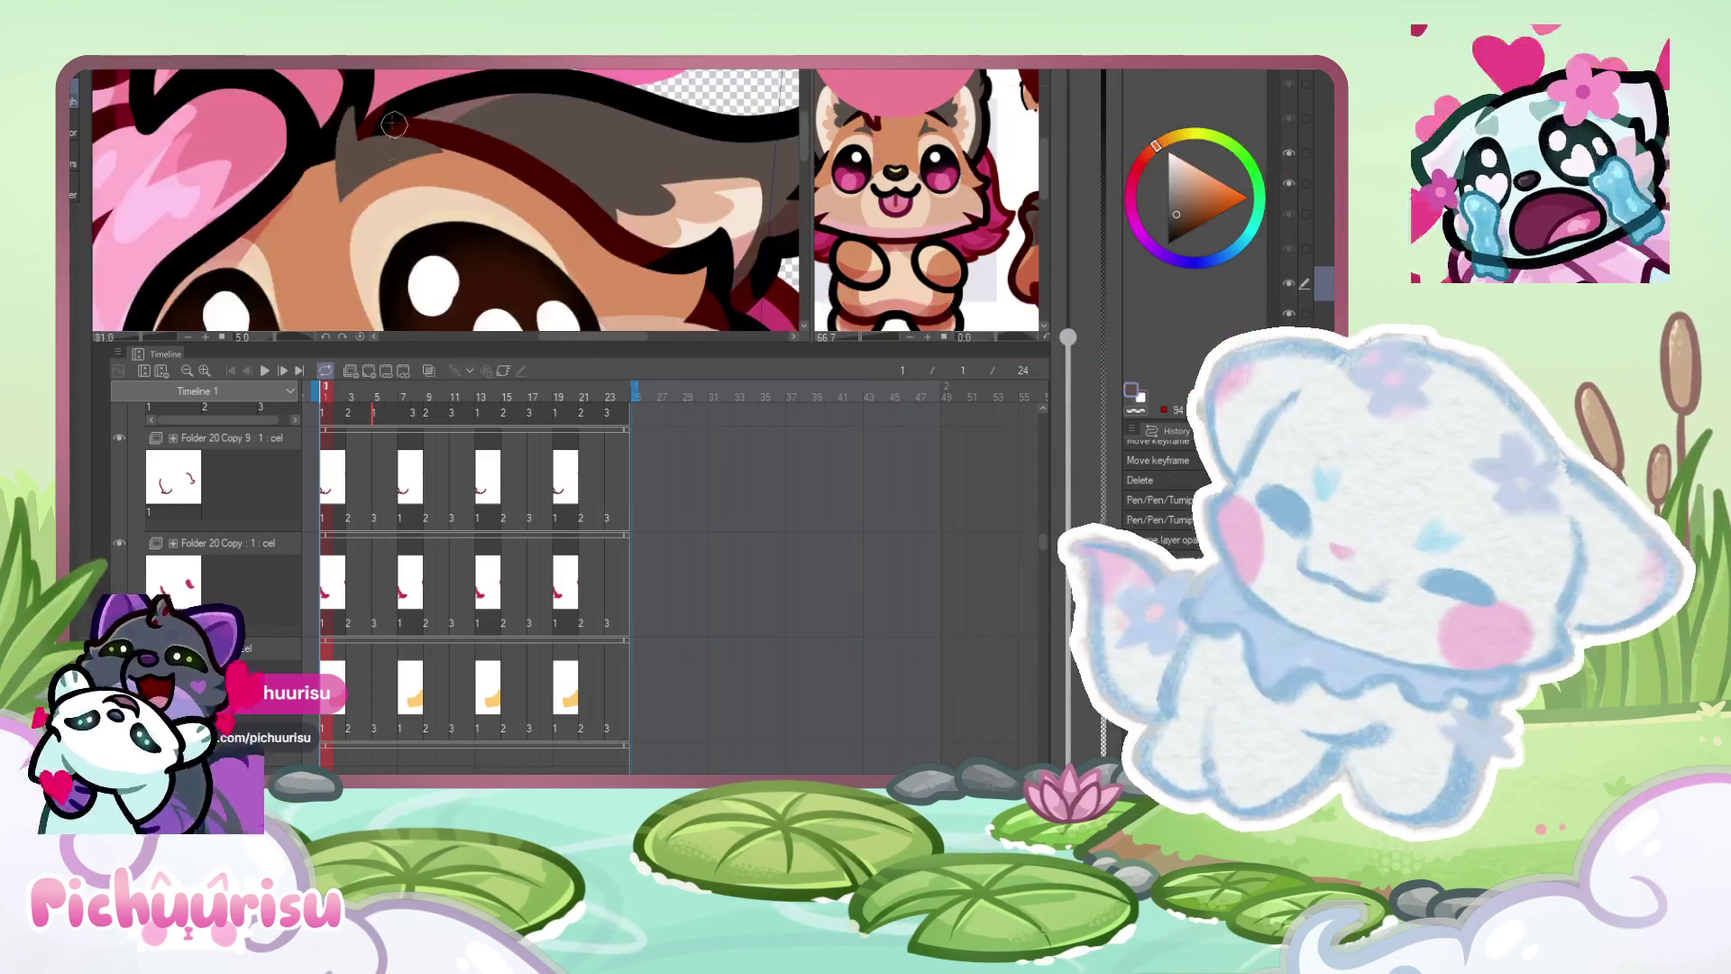
- Draw a dark stroke near the hair edge, then outline and fill the second brow marking dark brown
scroll(352, 183, "up", 4)
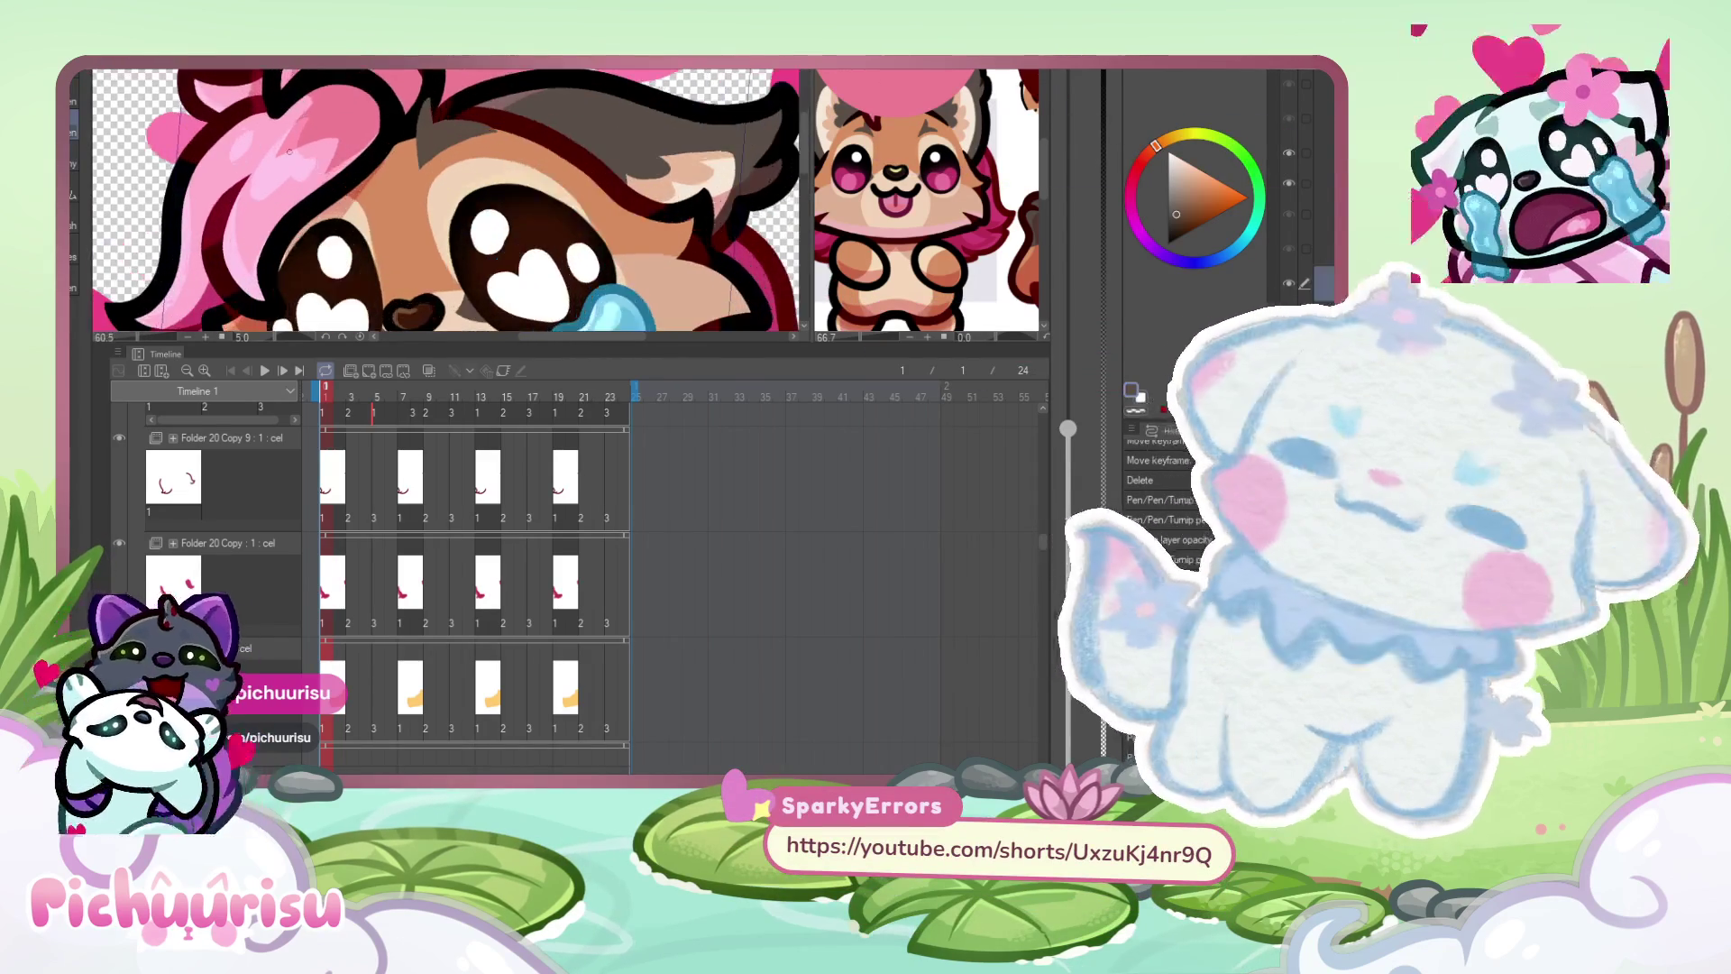
left_click_drag(279, 113, 298, 170)
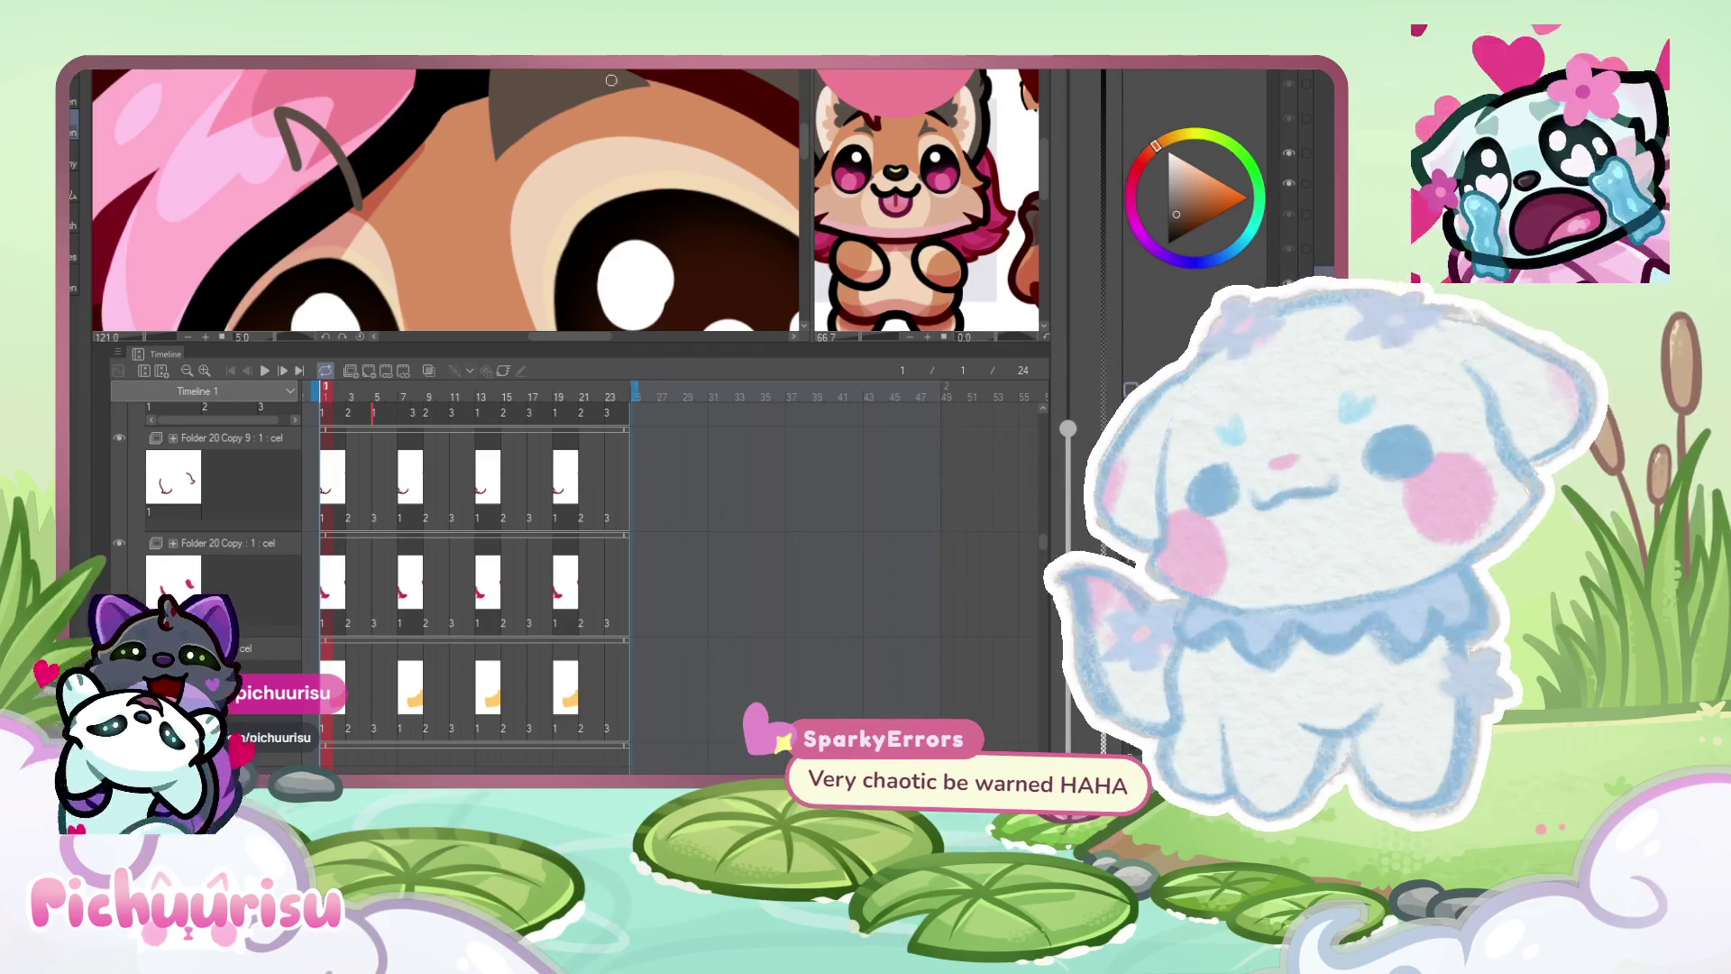
scroll(285, 162, "up", 2)
mouse_move(302, 168)
left_mouse_down()
mouse_move(205, 189)
mouse_move(190, 250)
mouse_move(387, 239)
left_mouse_up()
scroll(387, 232, "down", 1)
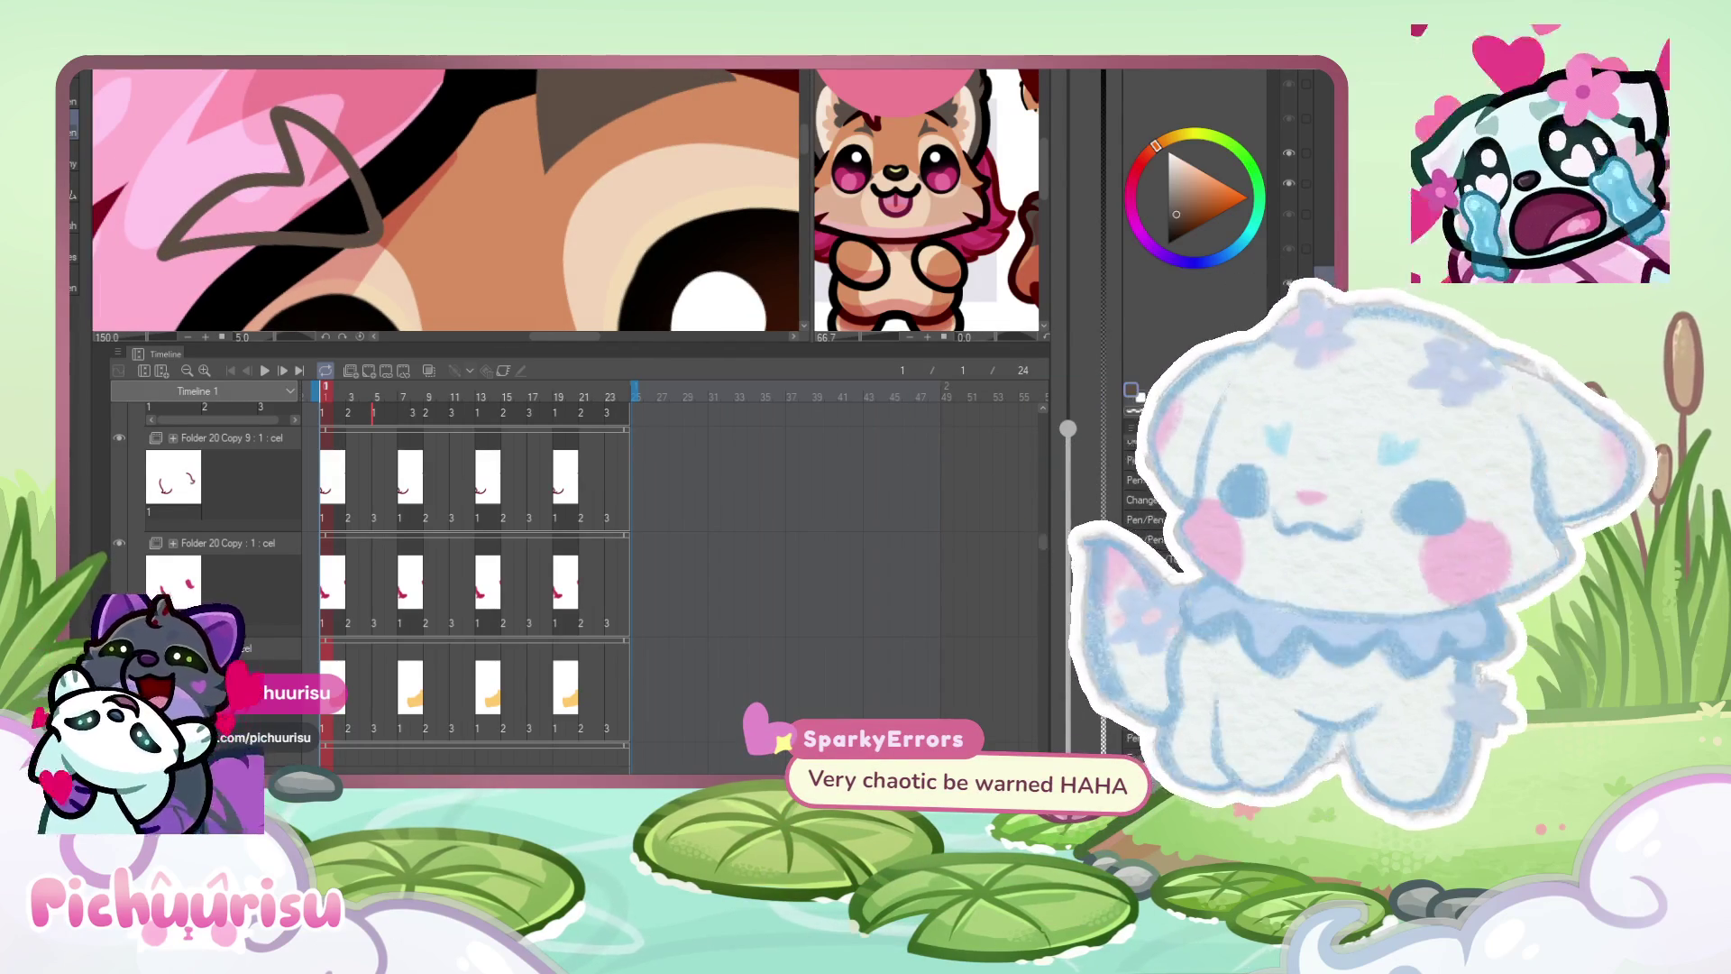
scroll(446, 162, "up", 1)
mouse_move(252, 180)
left_mouse_down()
mouse_move(181, 234)
mouse_move(392, 219)
mouse_move(333, 135)
mouse_move(325, 181)
mouse_move(253, 216)
mouse_move(367, 225)
left_mouse_up()
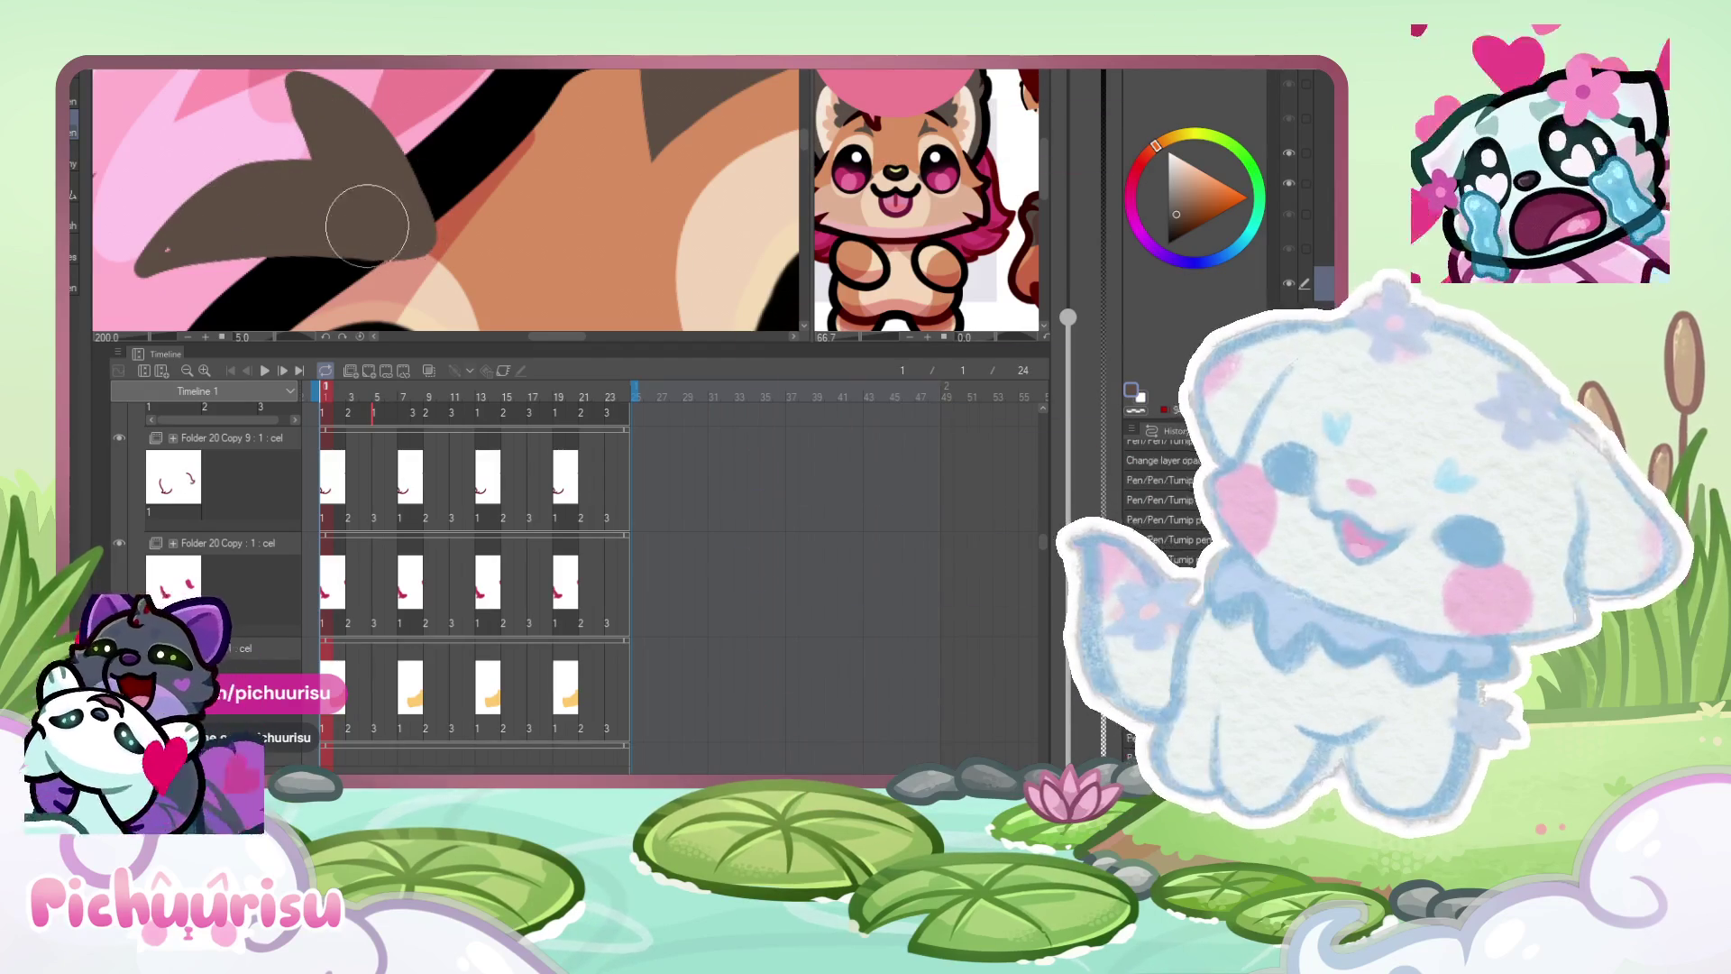
- Widen the brown brow marking shape beside the pink hair
scroll(367, 225, "down", 5)
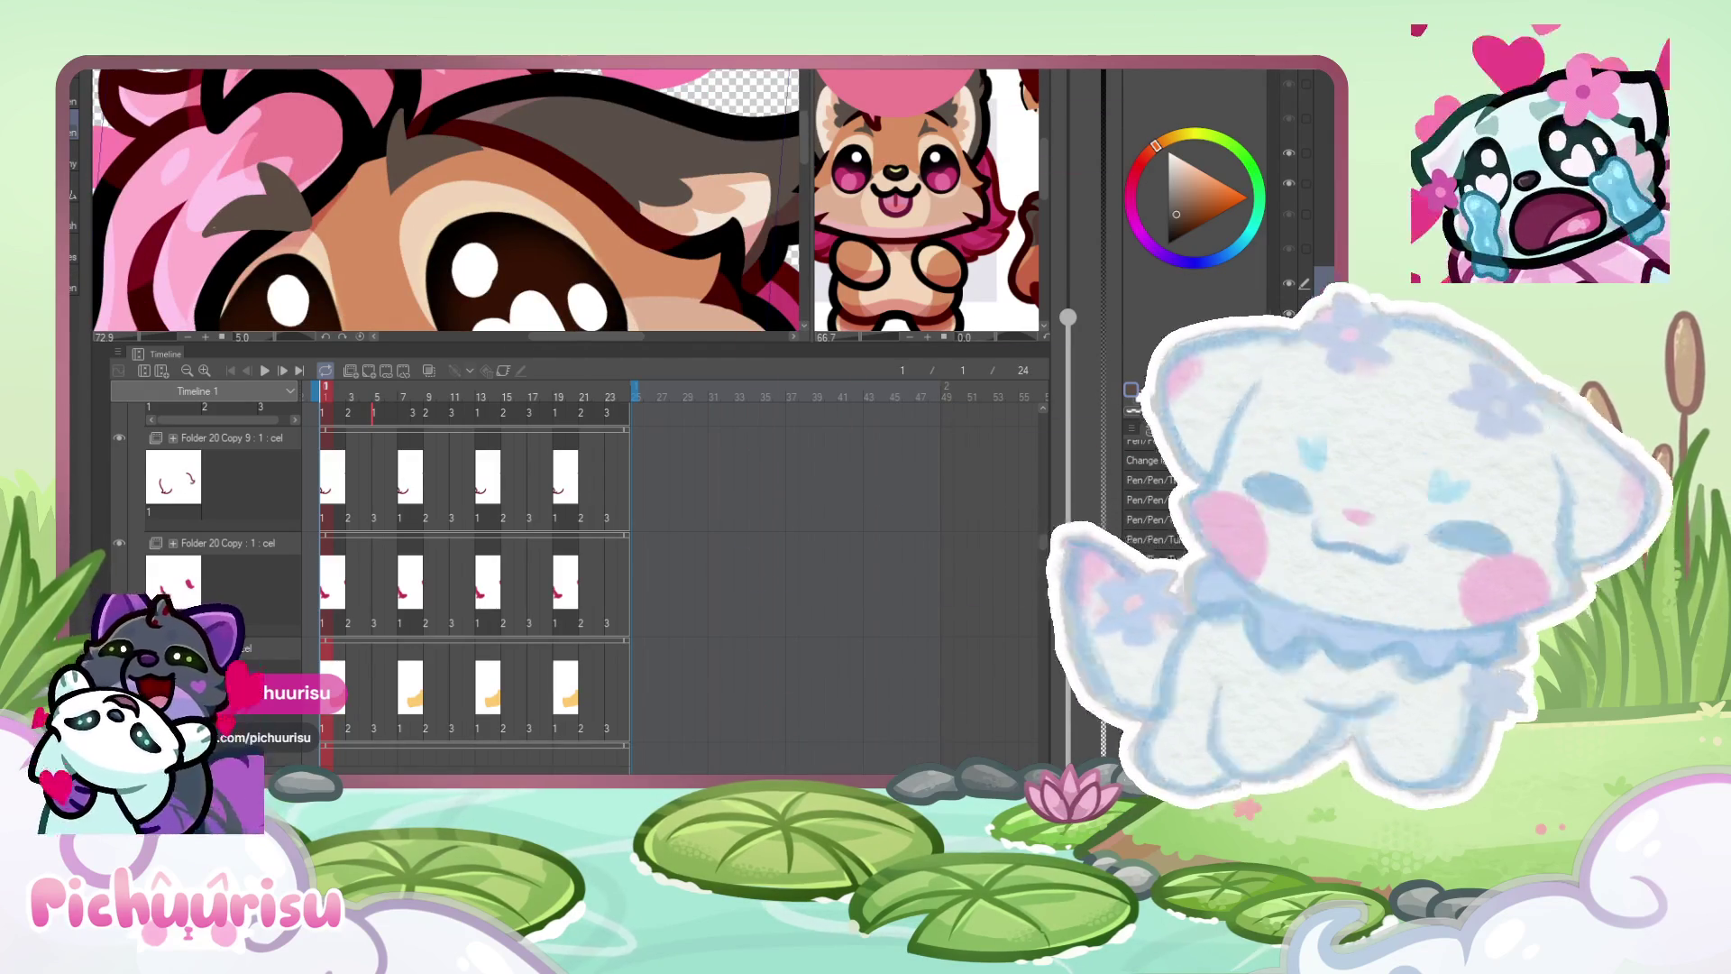
scroll(225, 271, "up", 4)
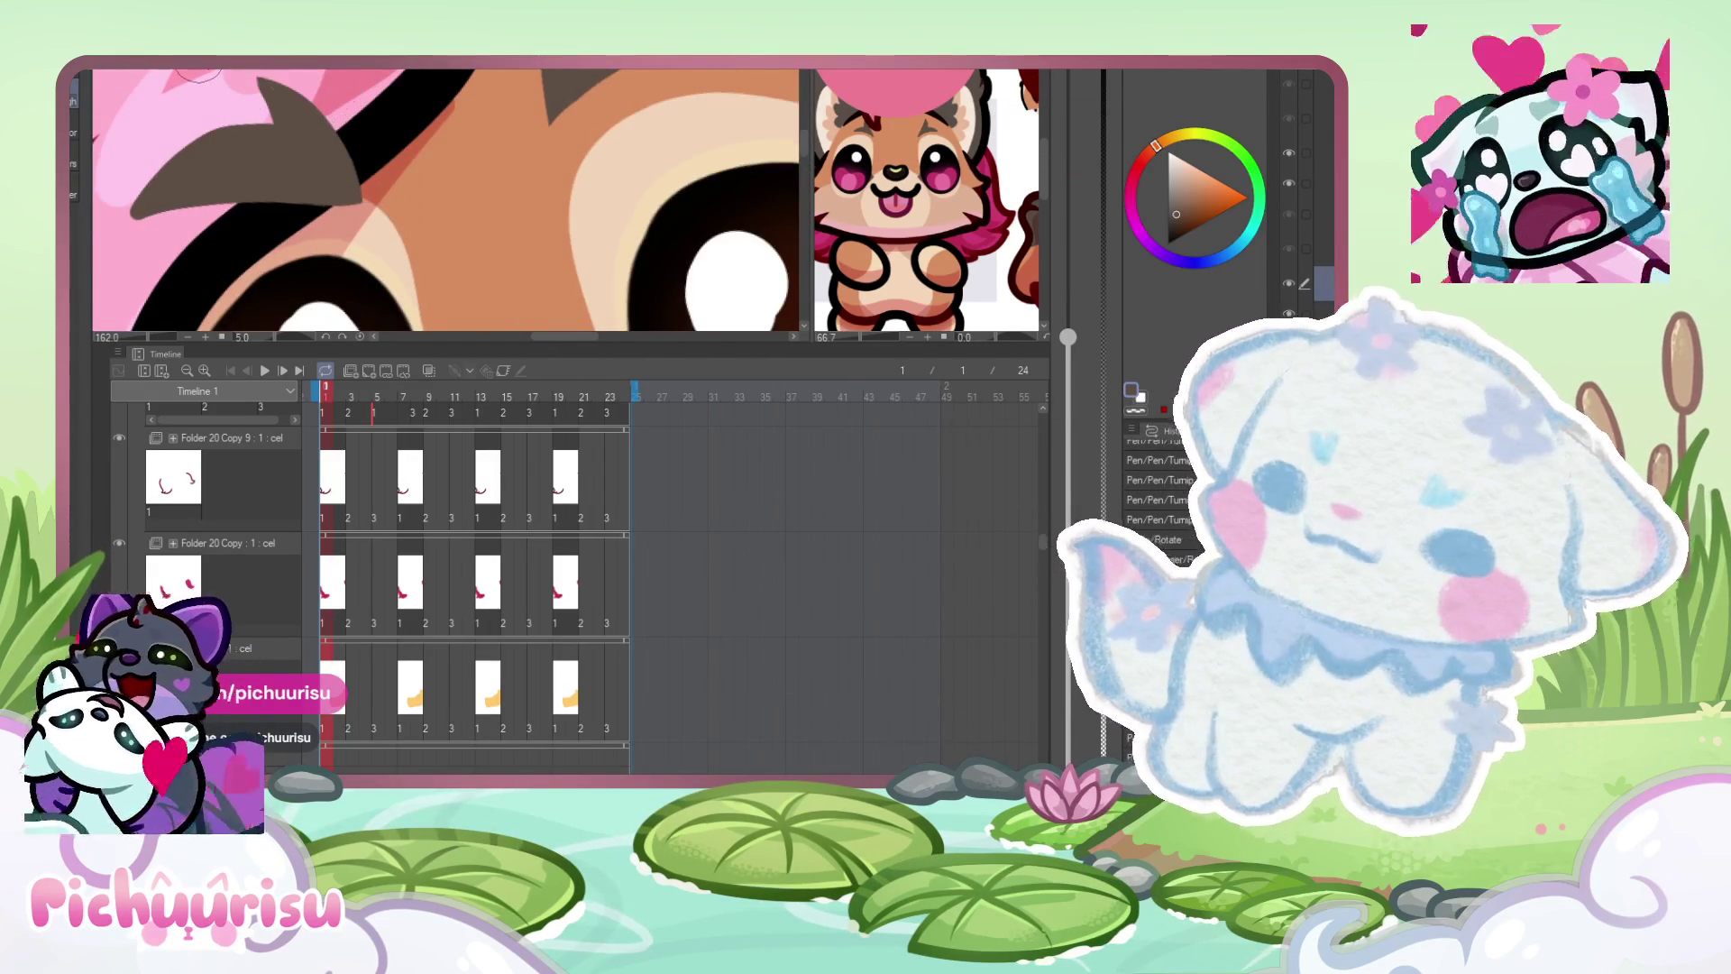
scroll(388, 208, "down", 2)
scroll(262, 108, "up", 3)
left_click_drag(297, 153, 353, 232)
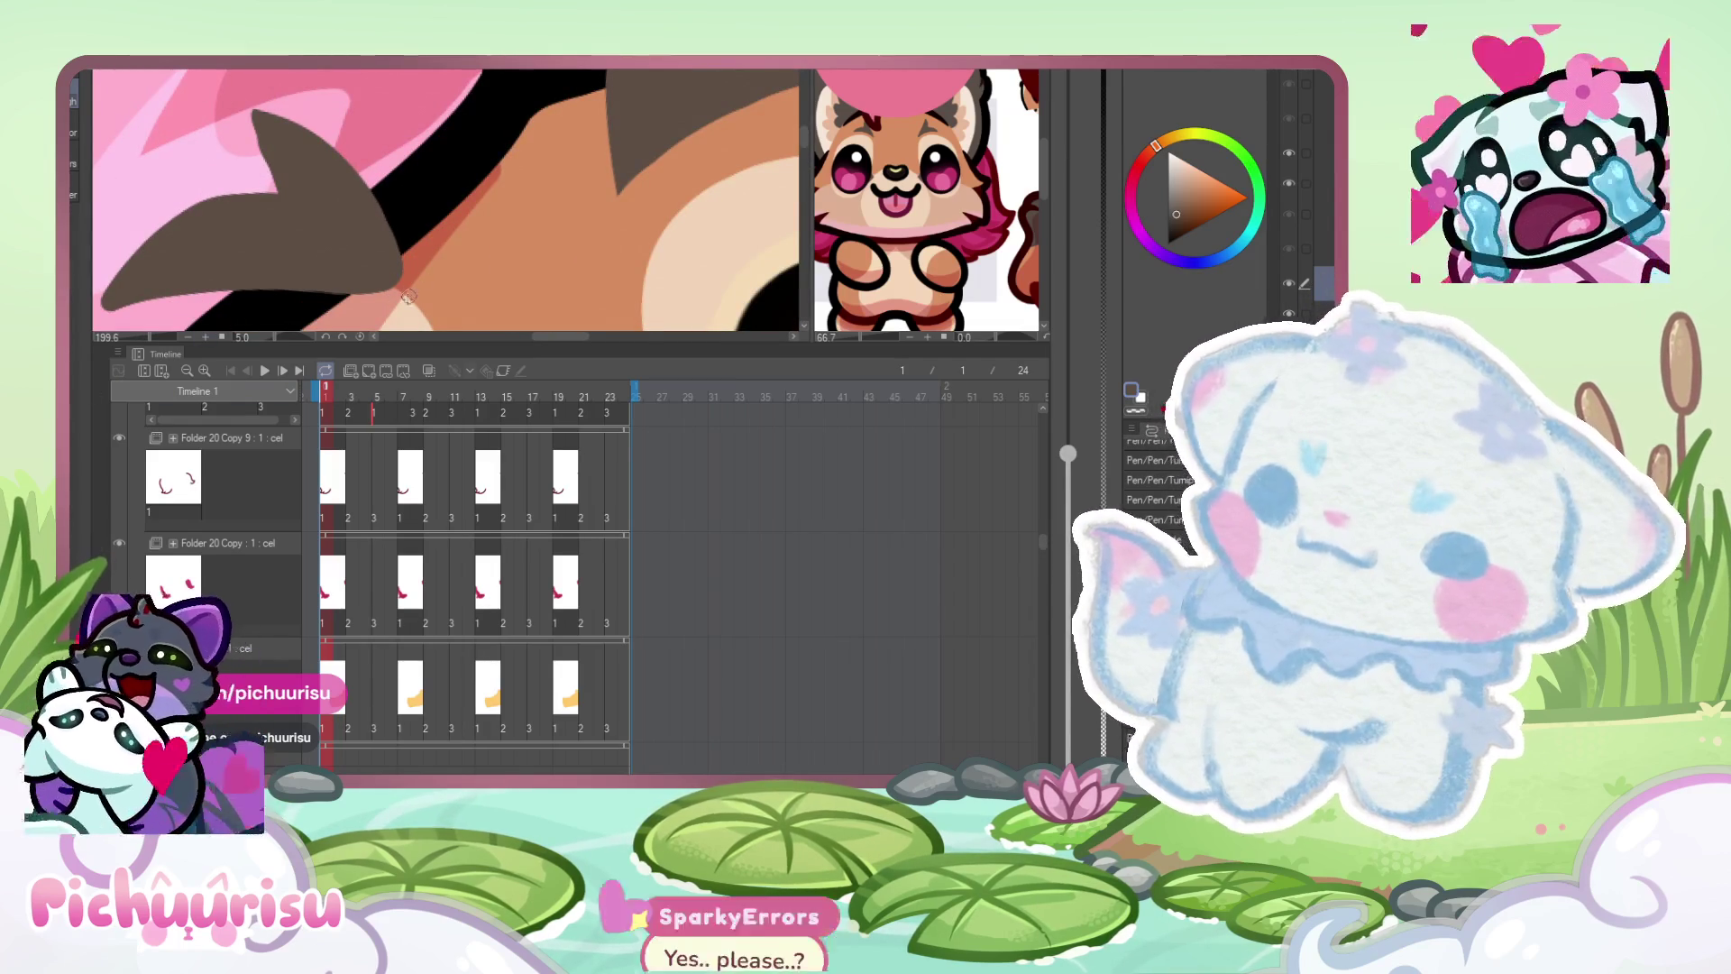
- Erase the two stray marks along the edge of the brown ear
scroll(271, 172, "up", 3)
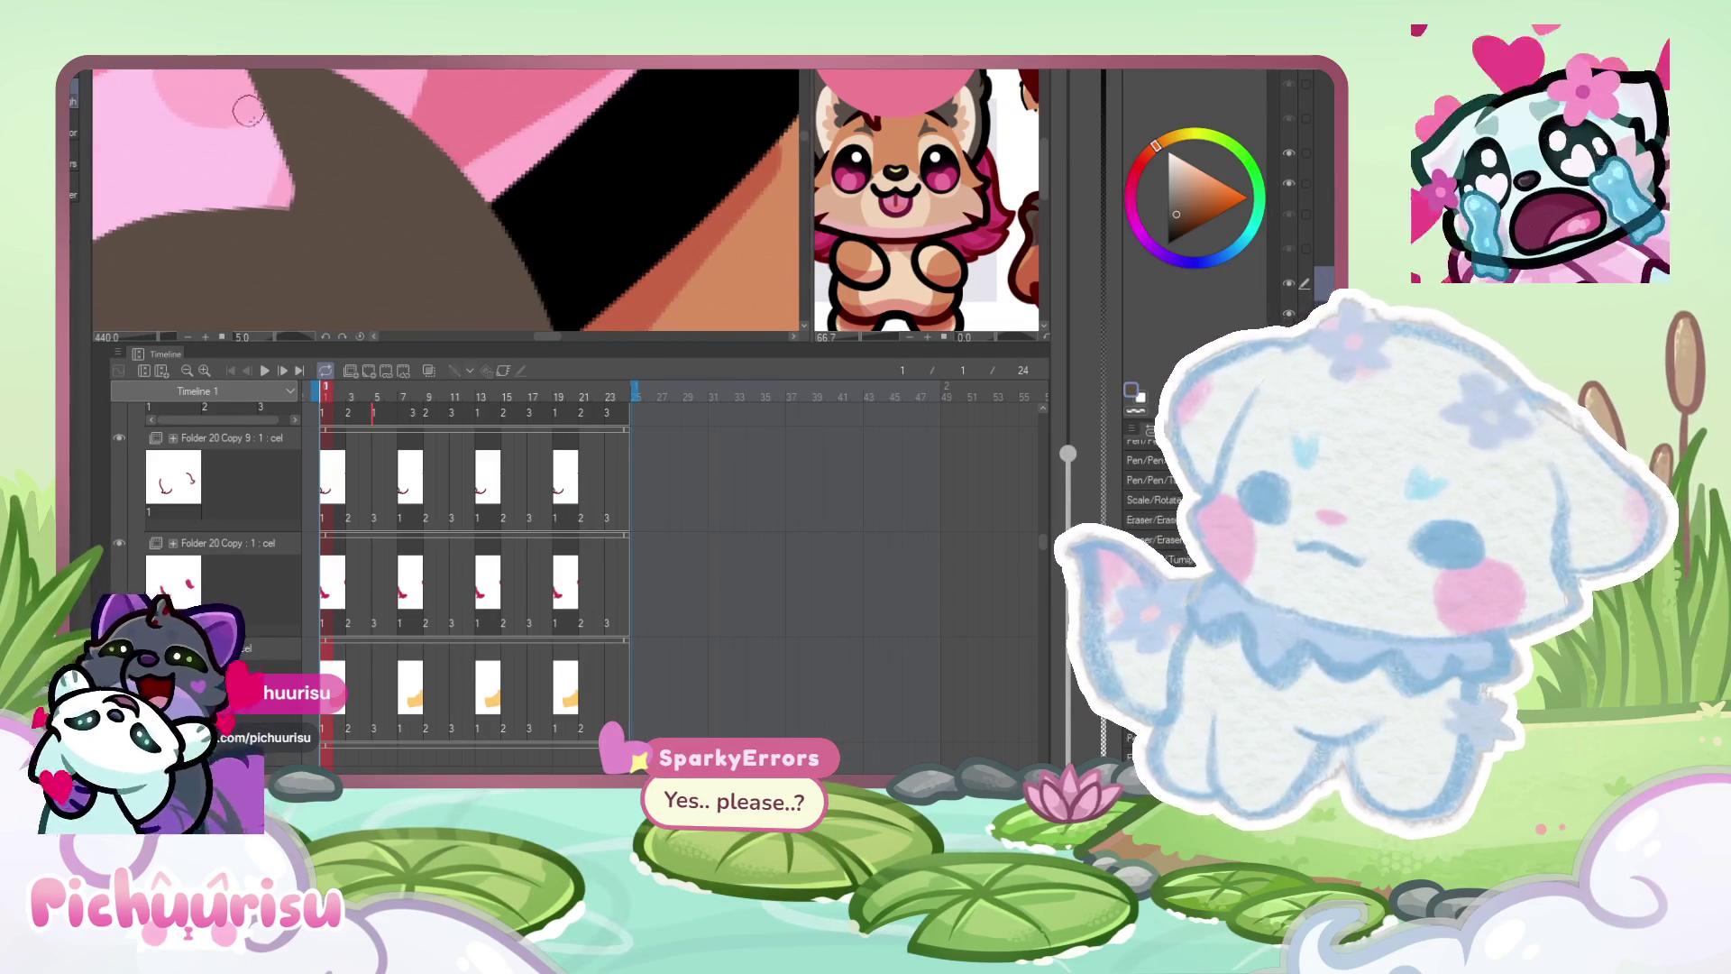
scroll(275, 189, "down", 3)
scroll(165, 243, "up", 2)
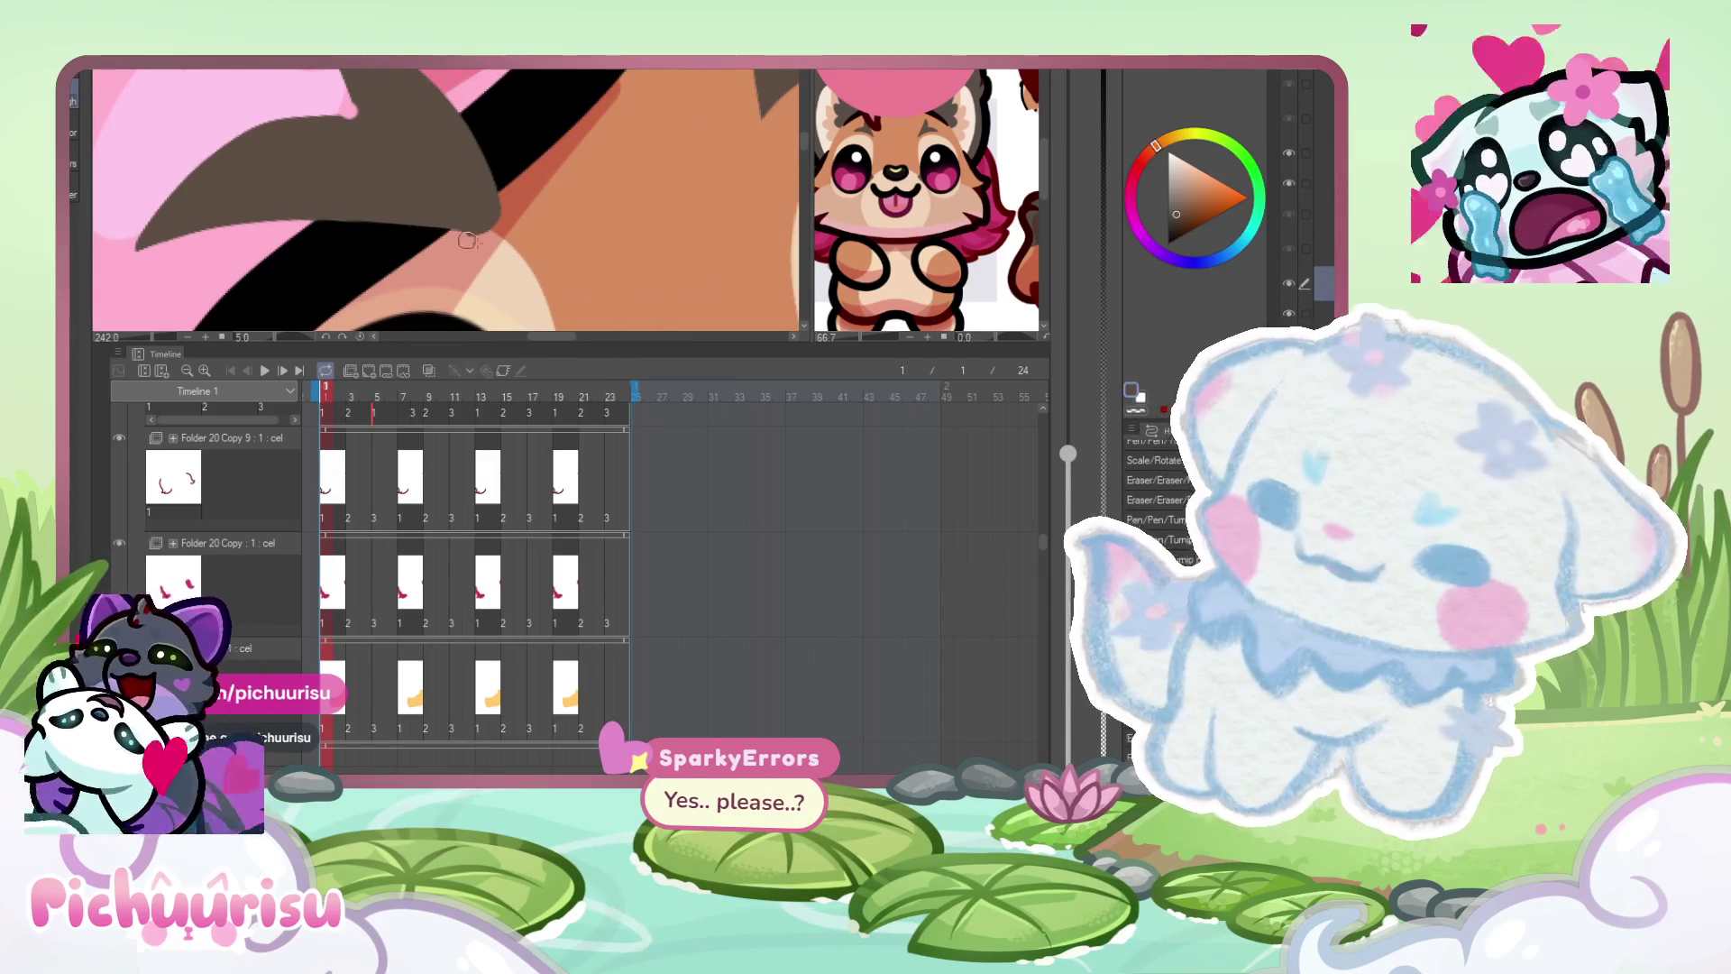
scroll(243, 140, "down", 4)
scroll(243, 140, "up", 4)
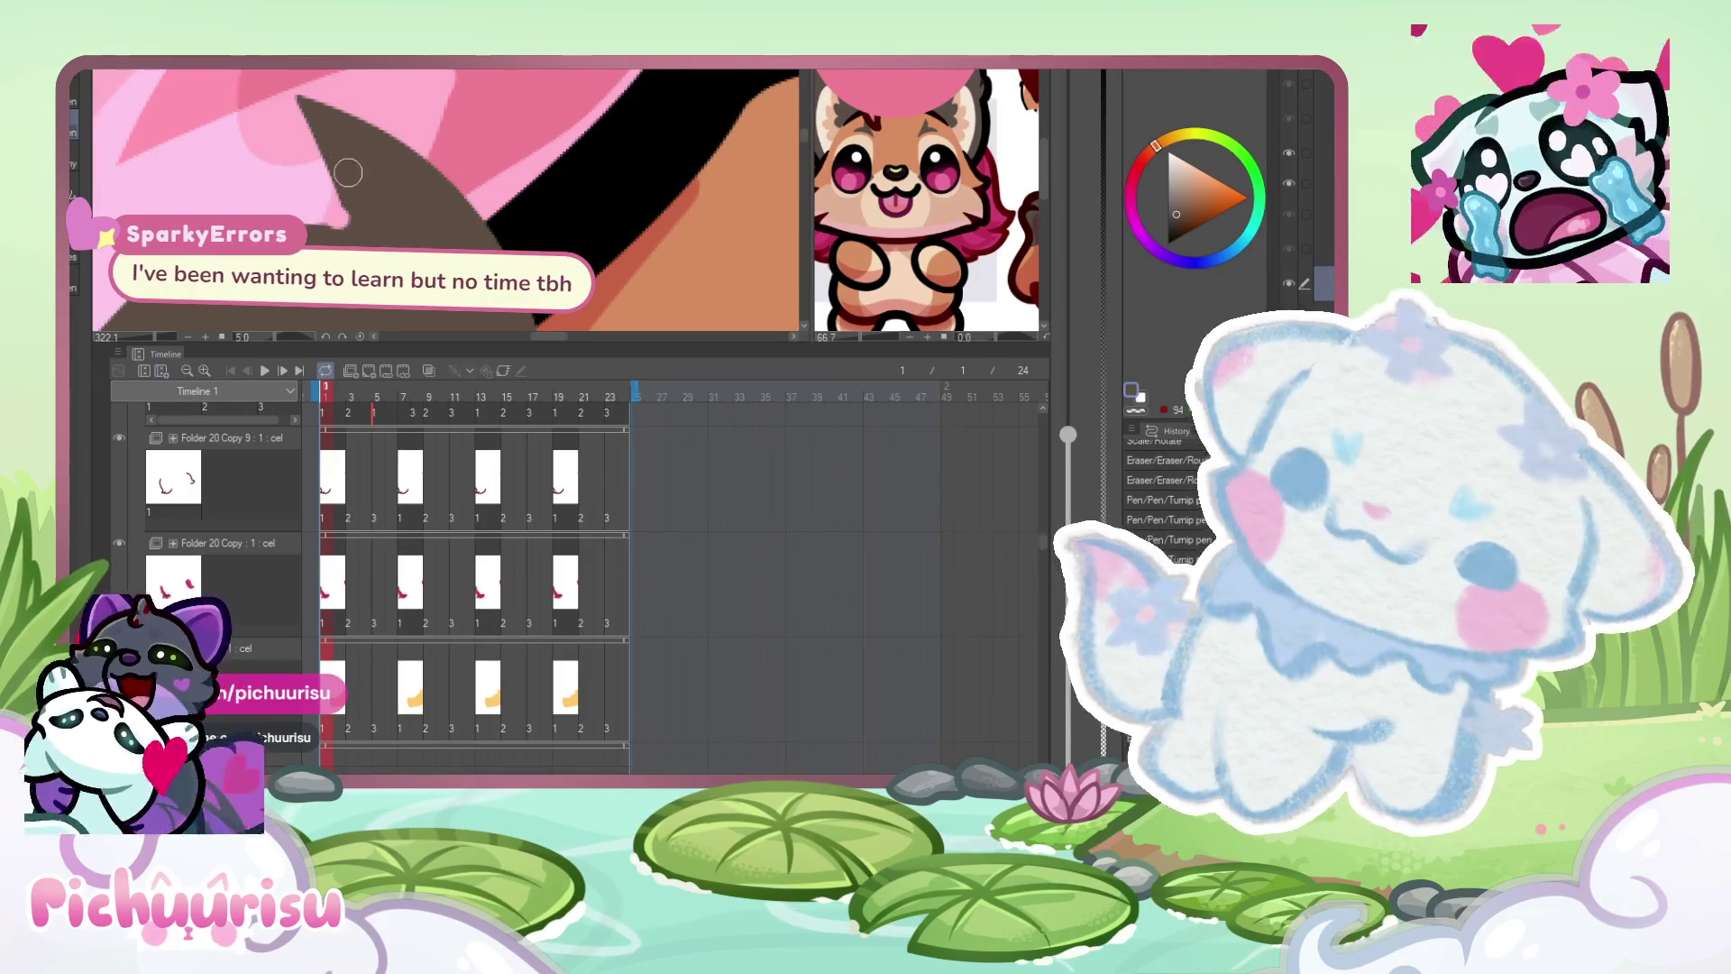
scroll(306, 219, "down", 4)
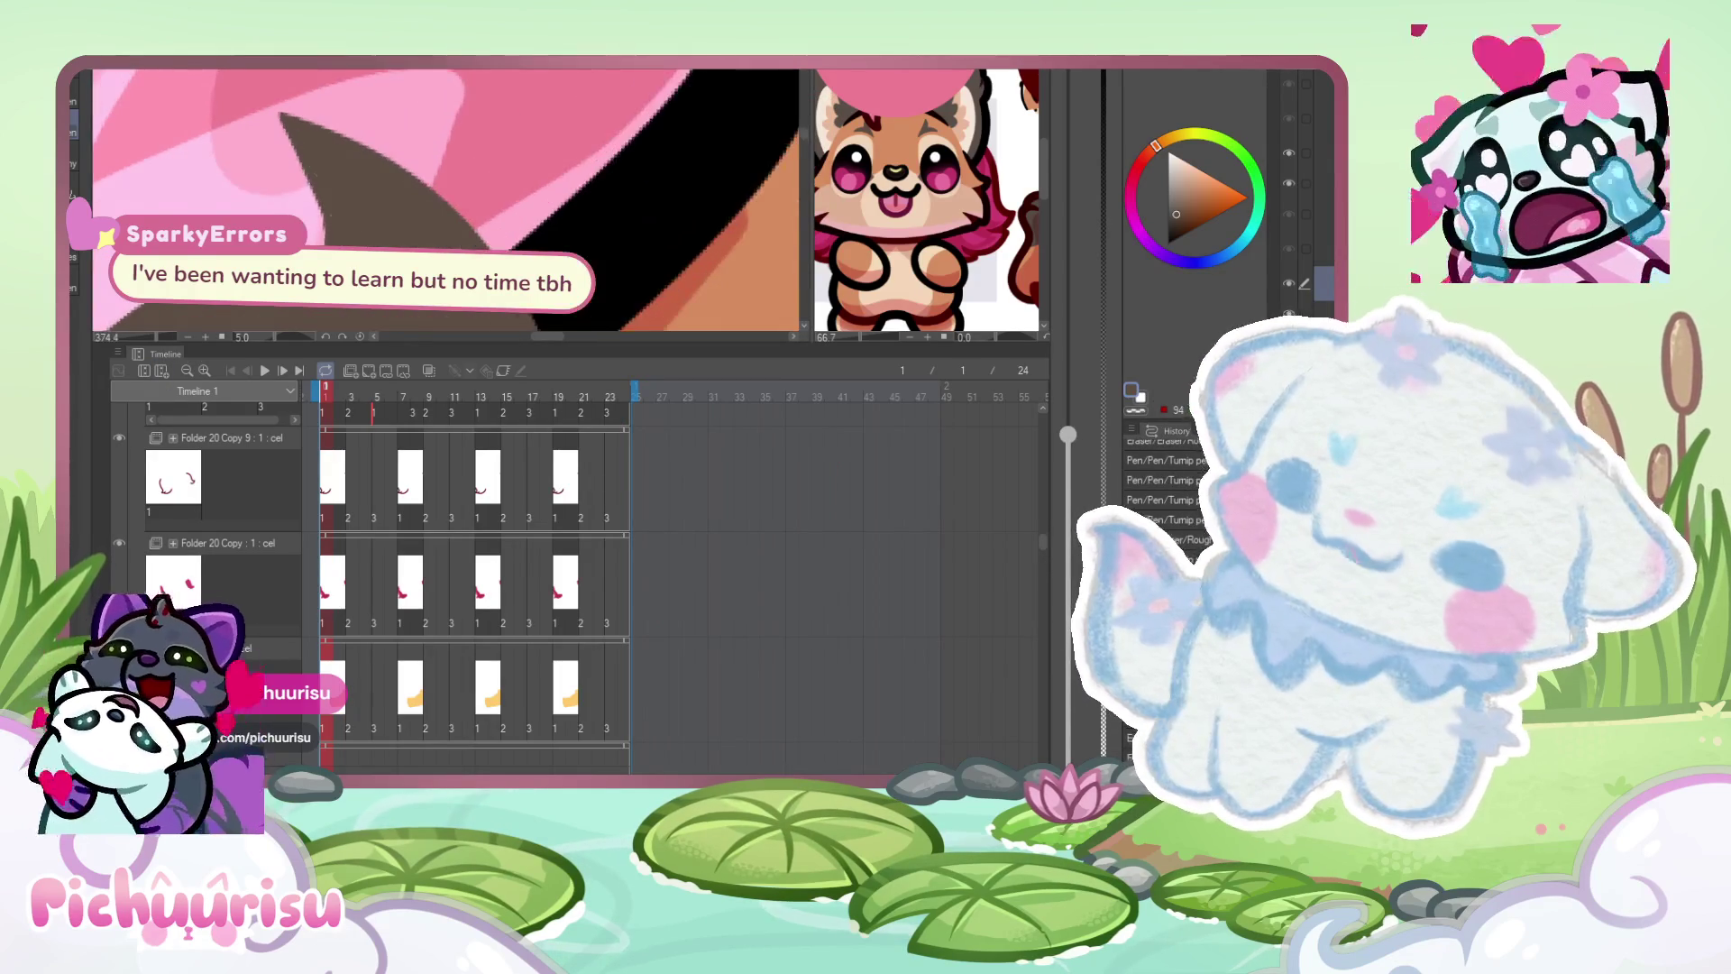
scroll(306, 219, "up", 2)
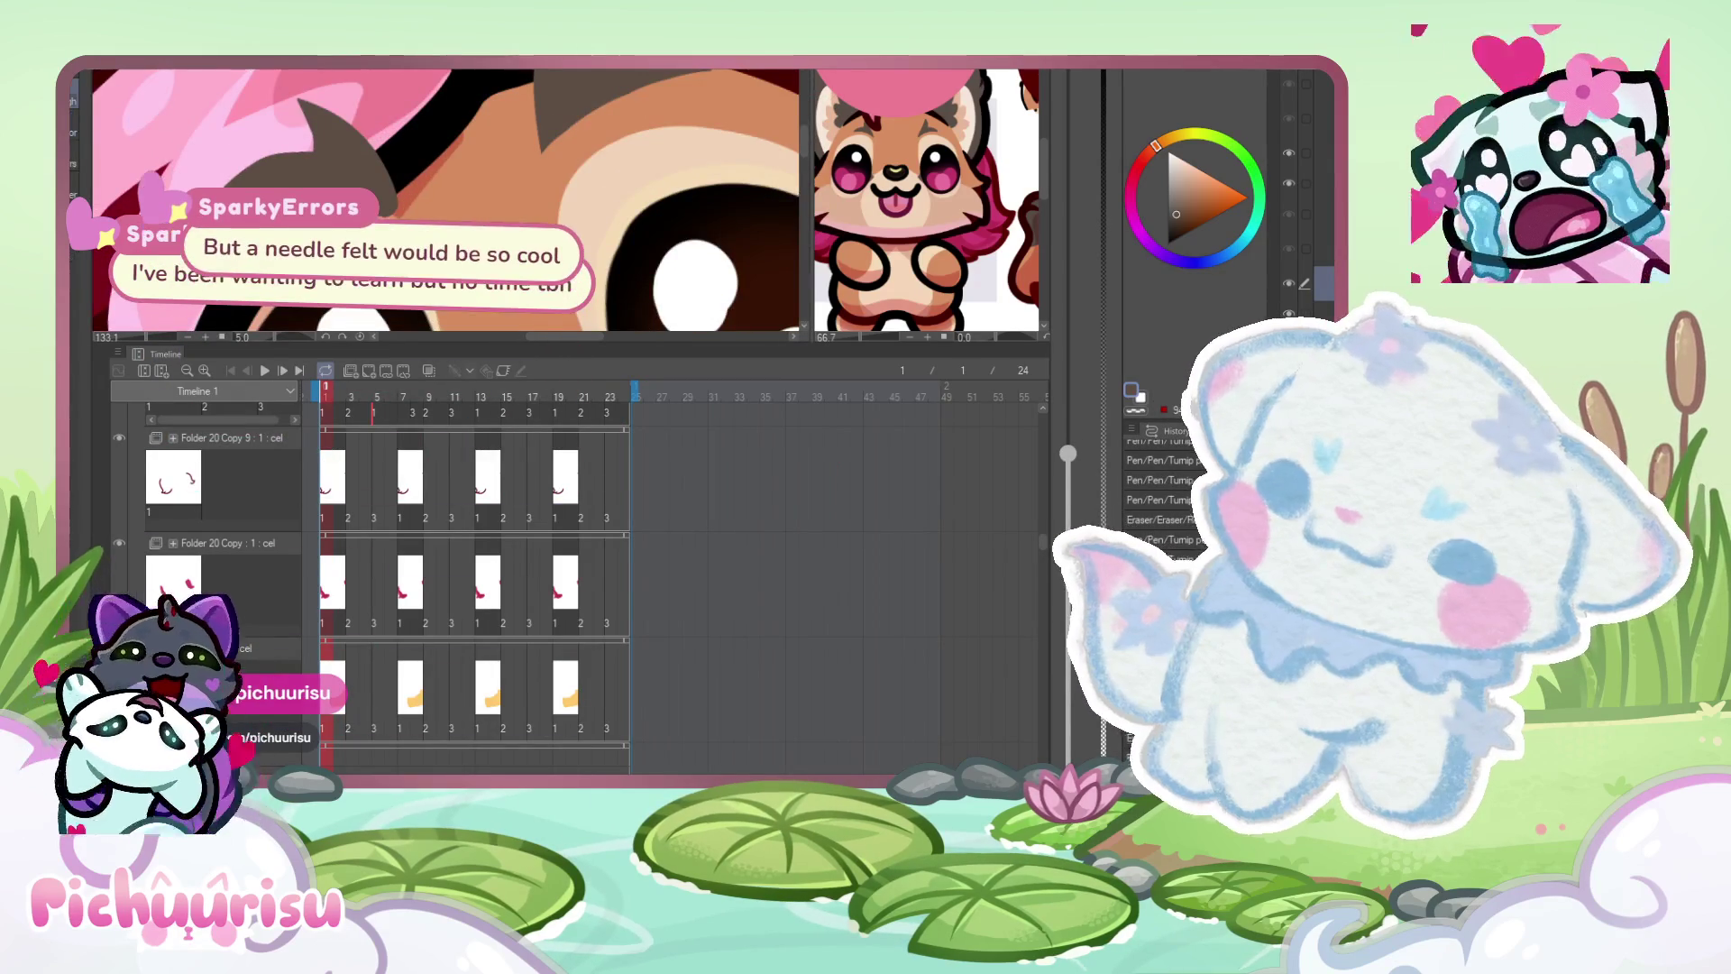
scroll(306, 219, "up", 1)
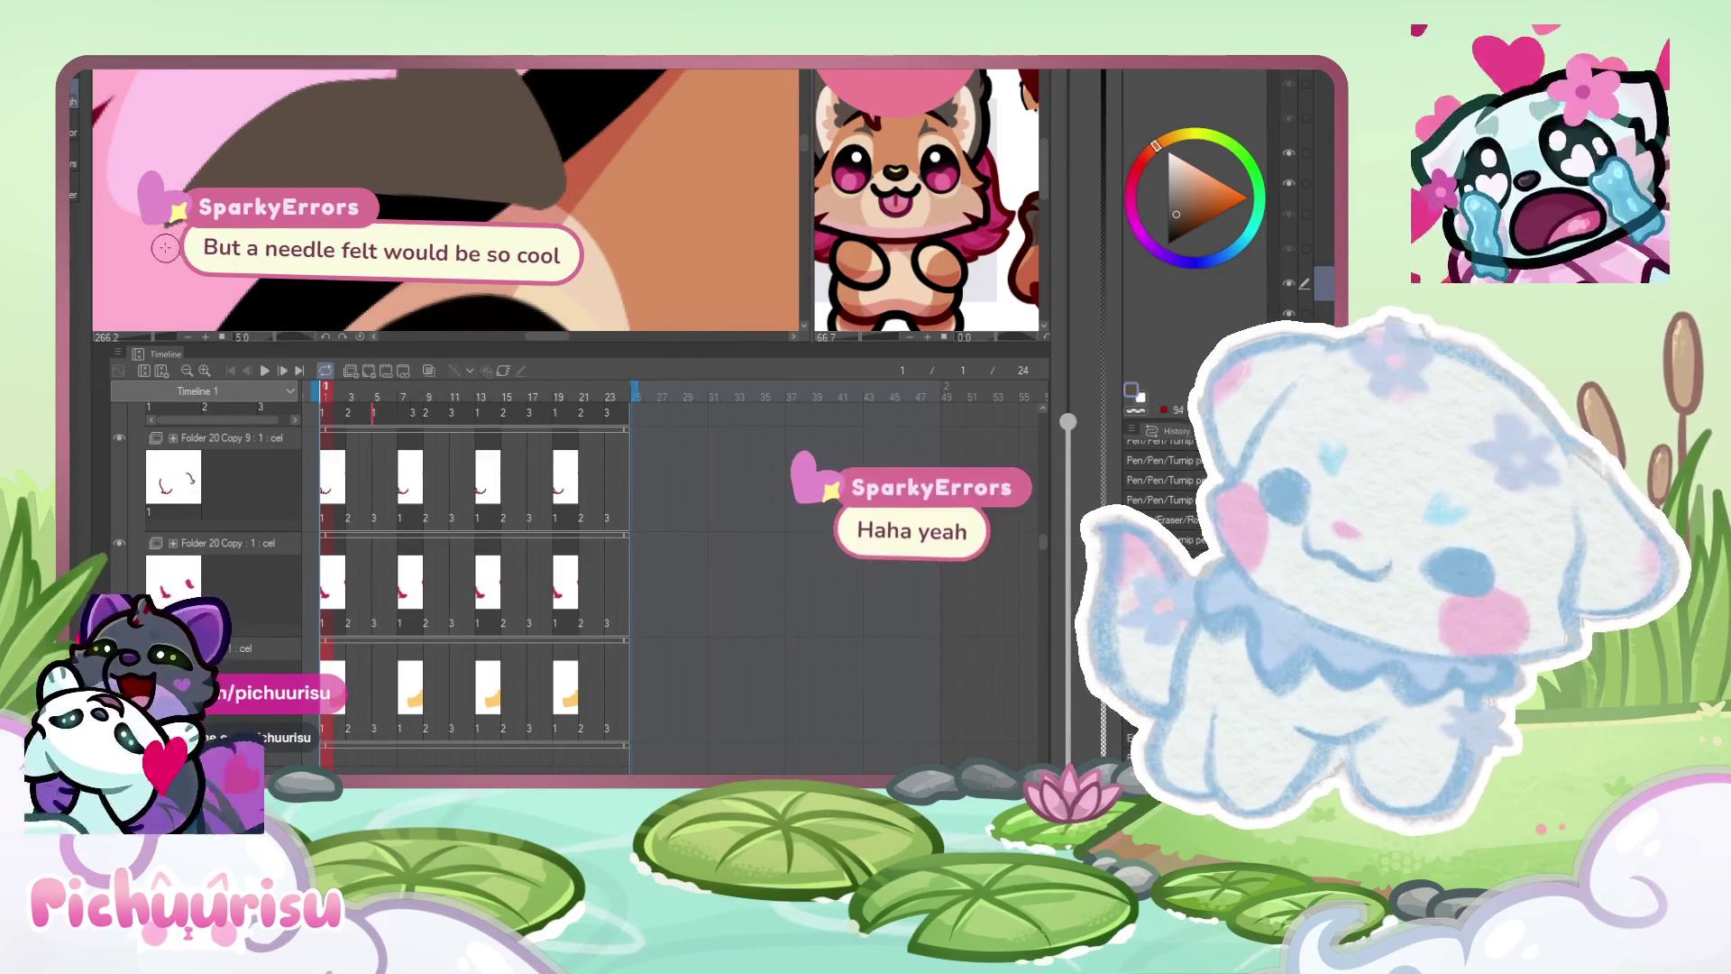
left_click_drag(591, 239, 721, 289)
scroll(305, 110, "up", 2)
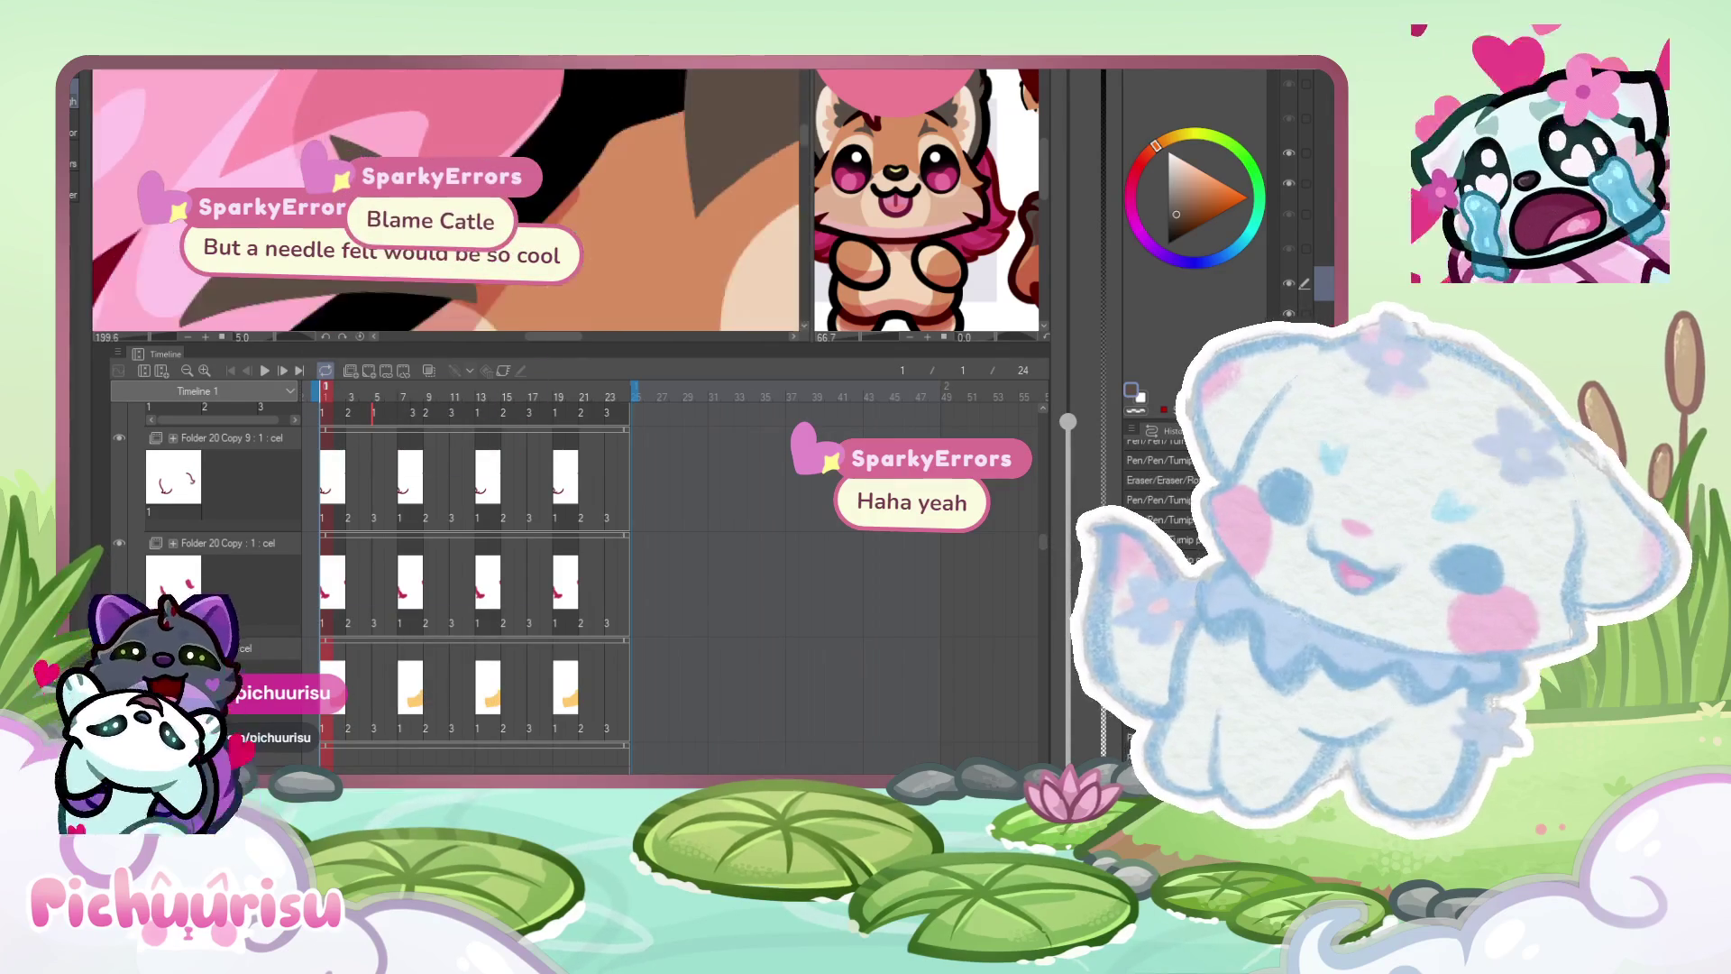
scroll(306, 109, "down", 2)
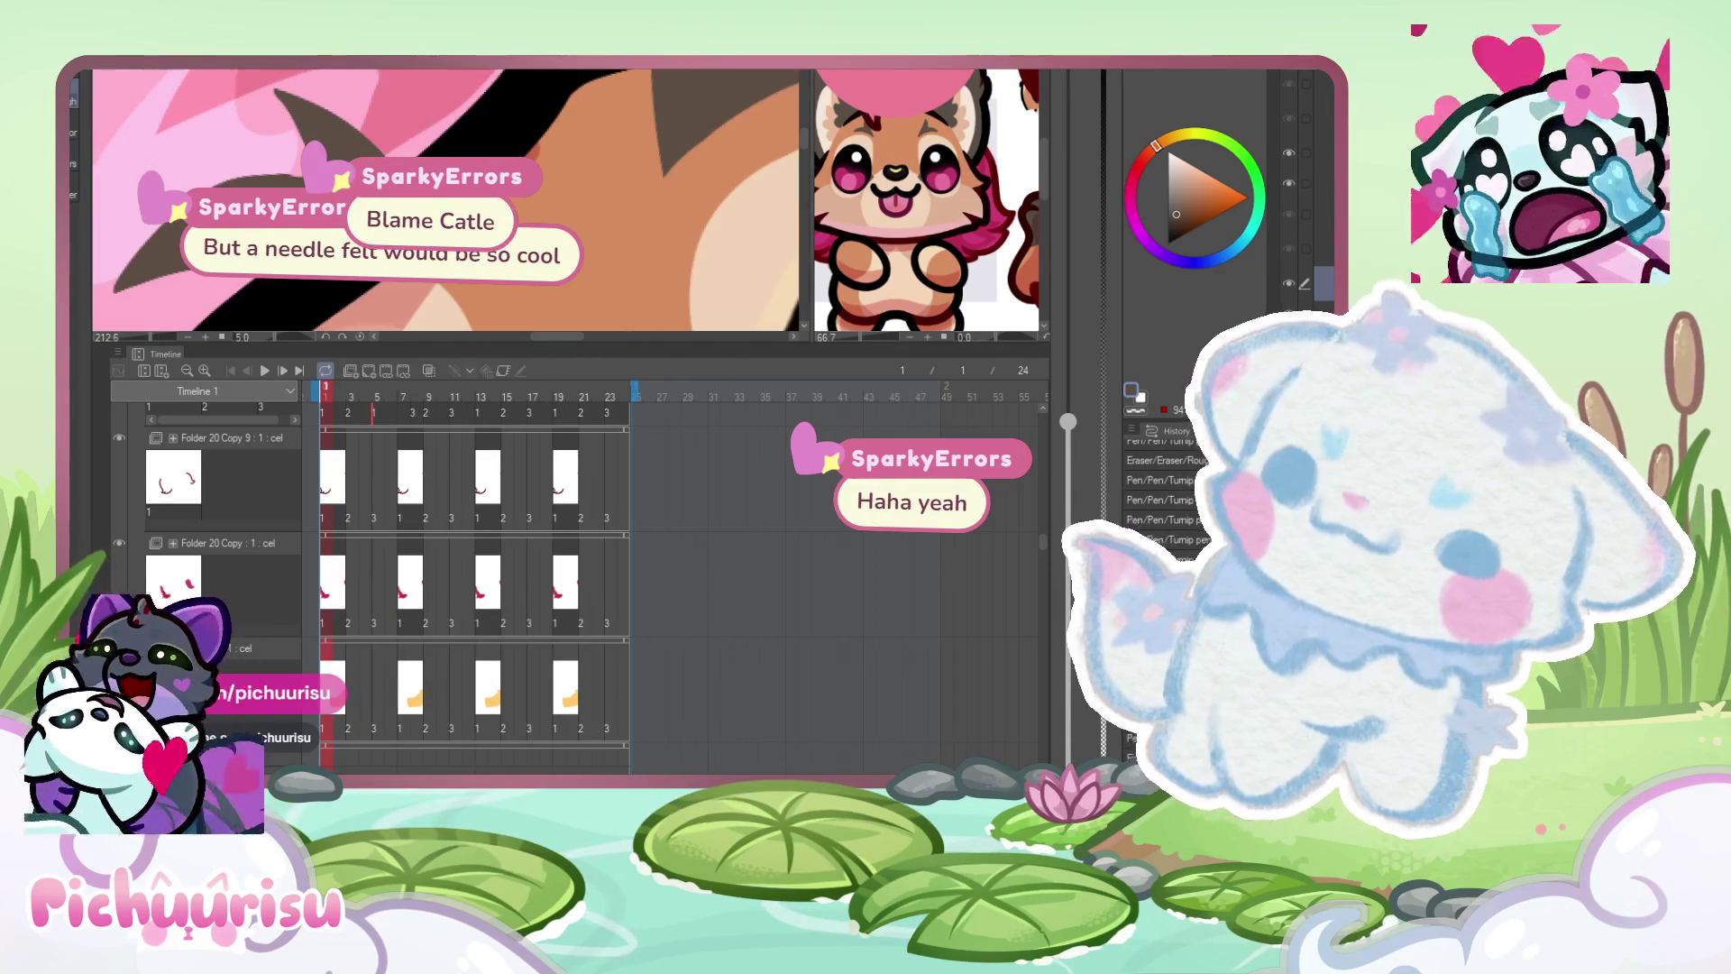
scroll(232, 174, "up", 4)
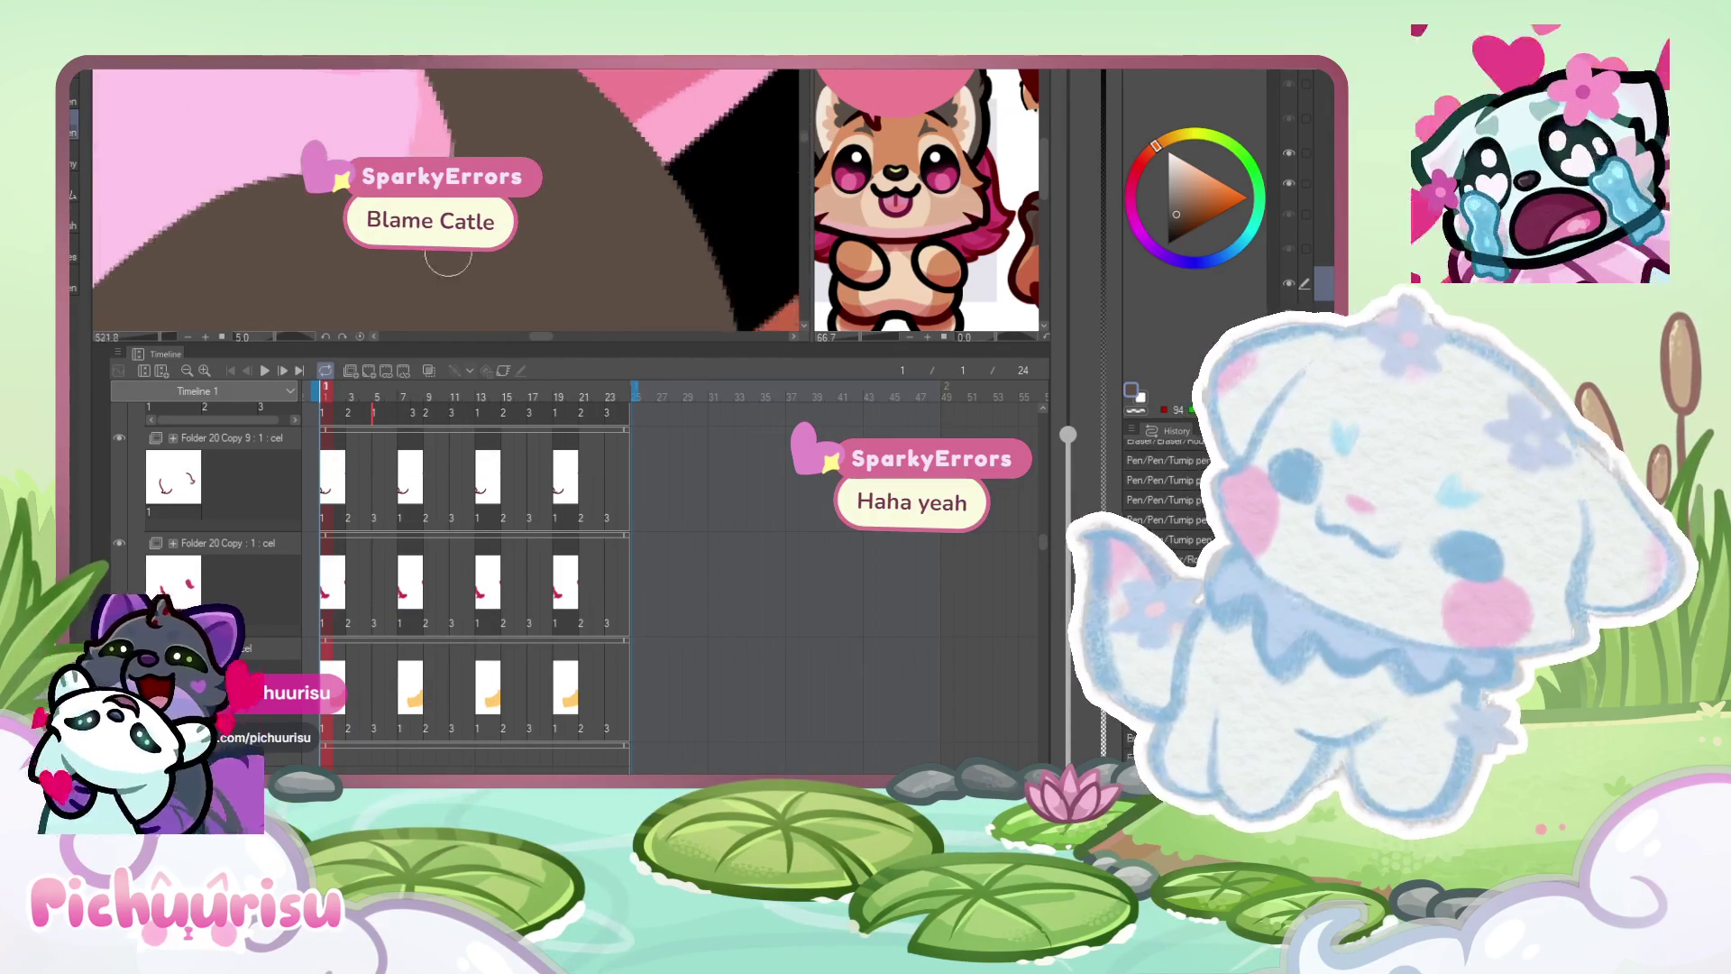
scroll(448, 260, "down", 2)
scroll(396, 153, "down", 2)
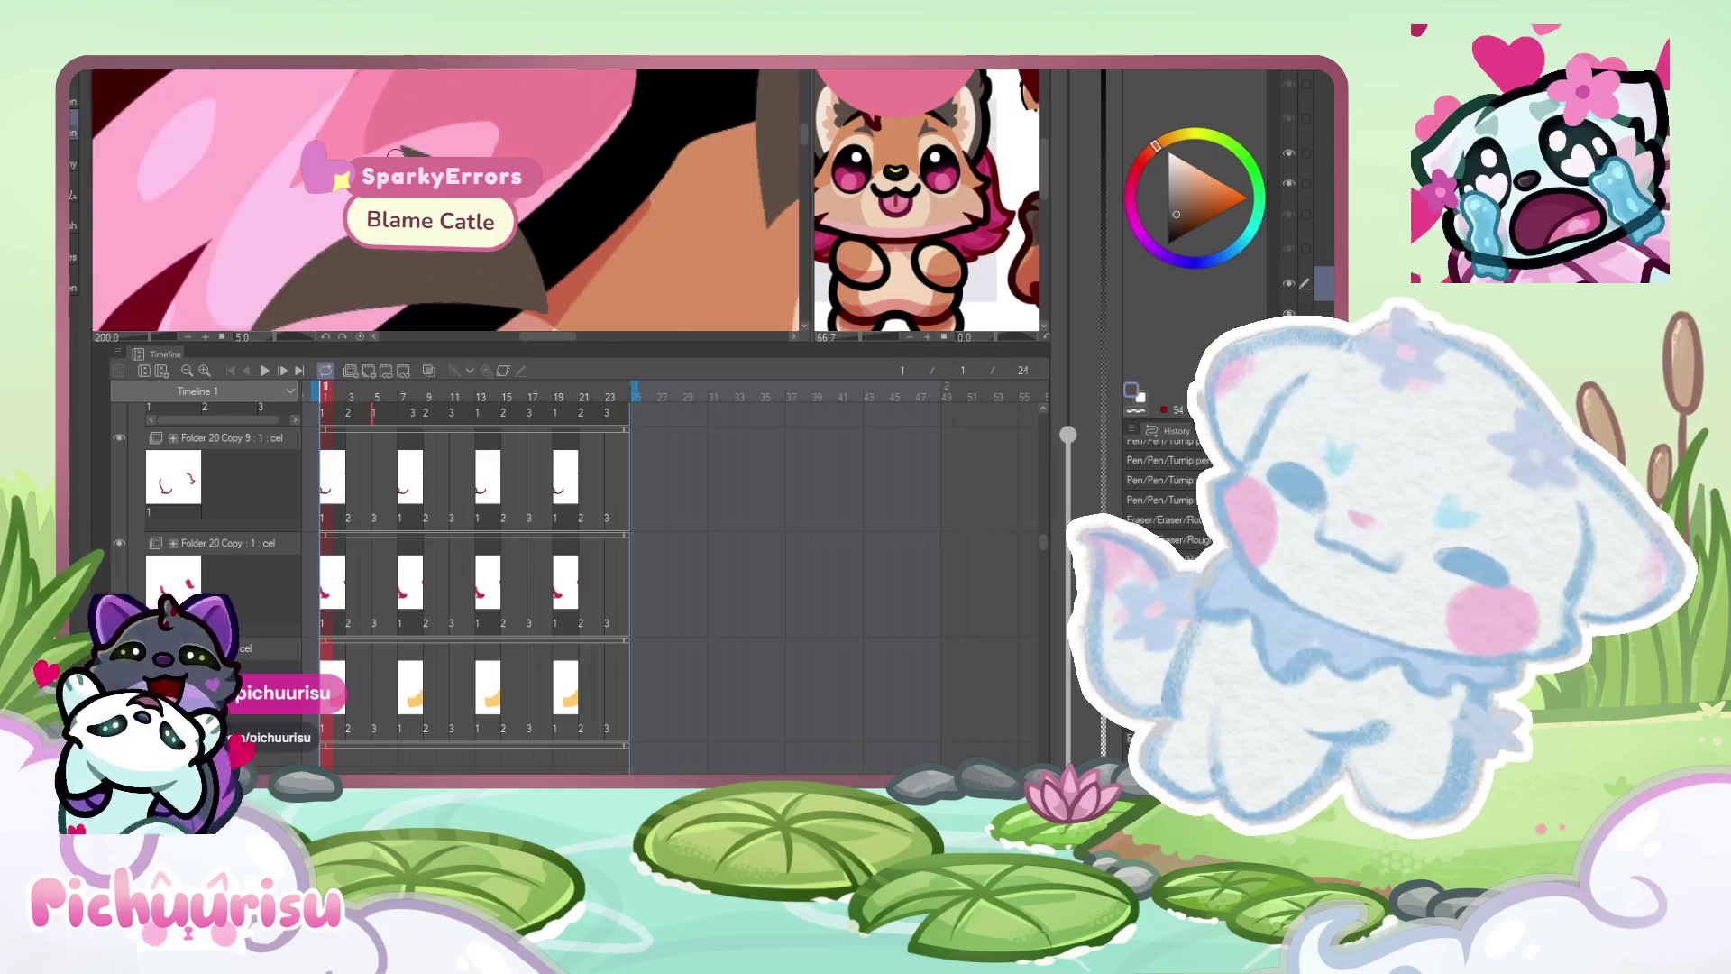
scroll(397, 154, "down", 3)
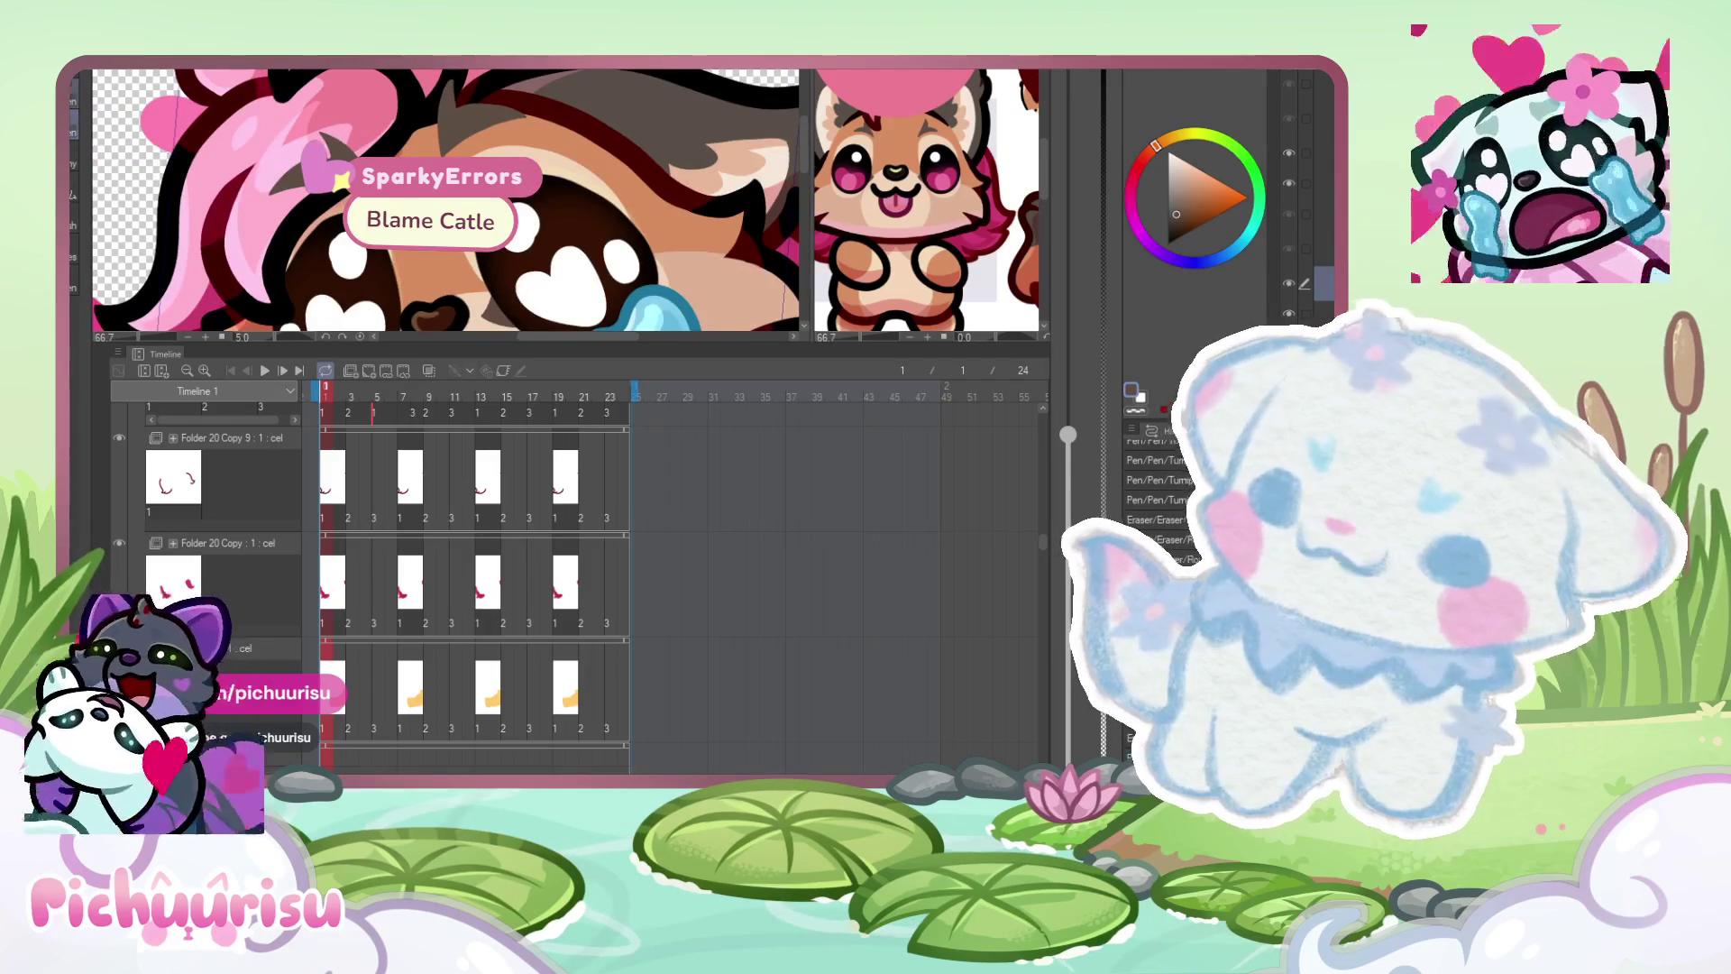
scroll(417, 88, "up", 3)
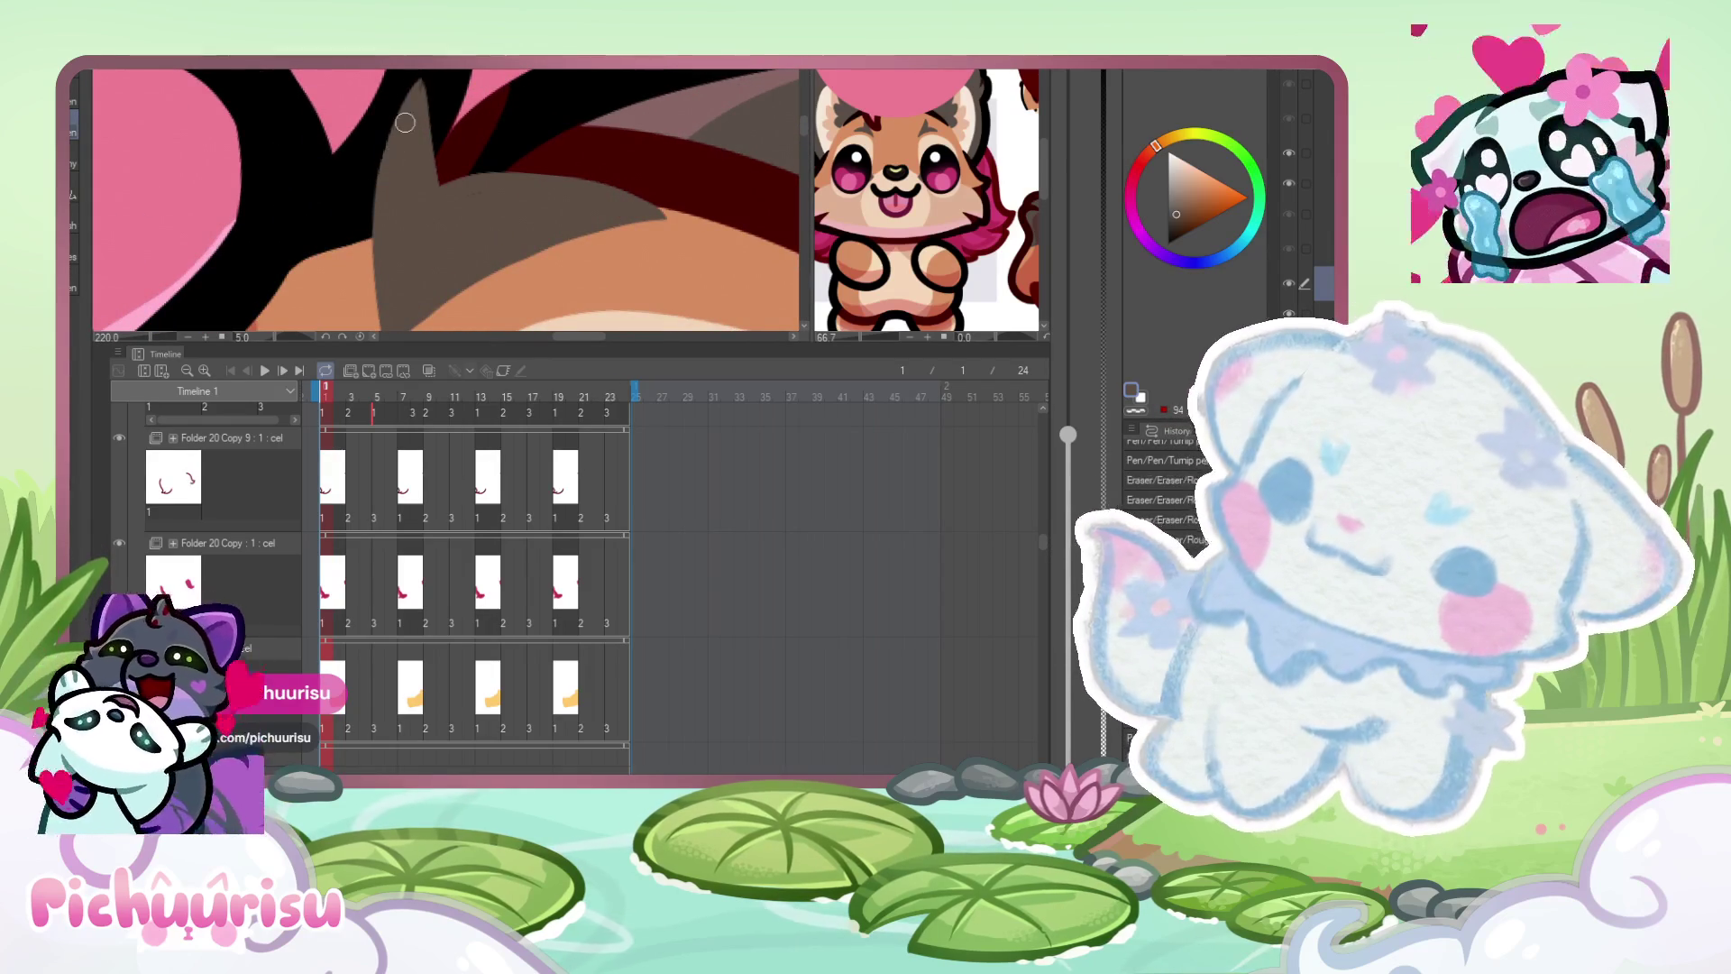
left_click(412, 160)
left_click(431, 174)
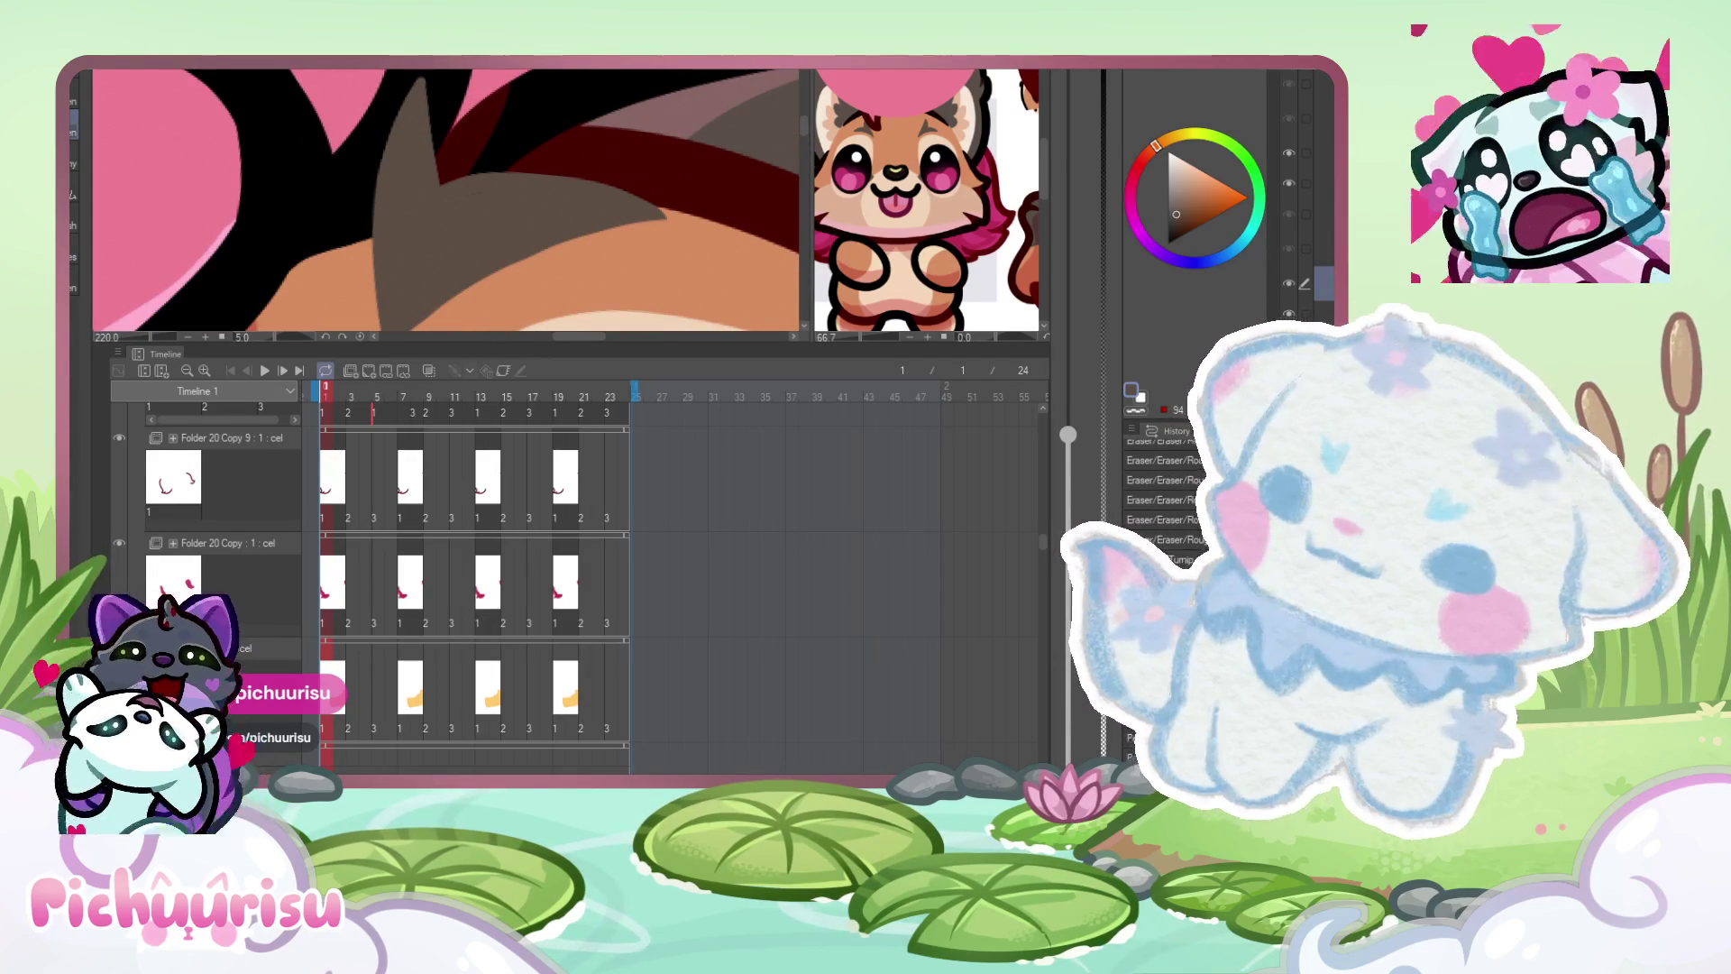
scroll(441, 194, "down", 2)
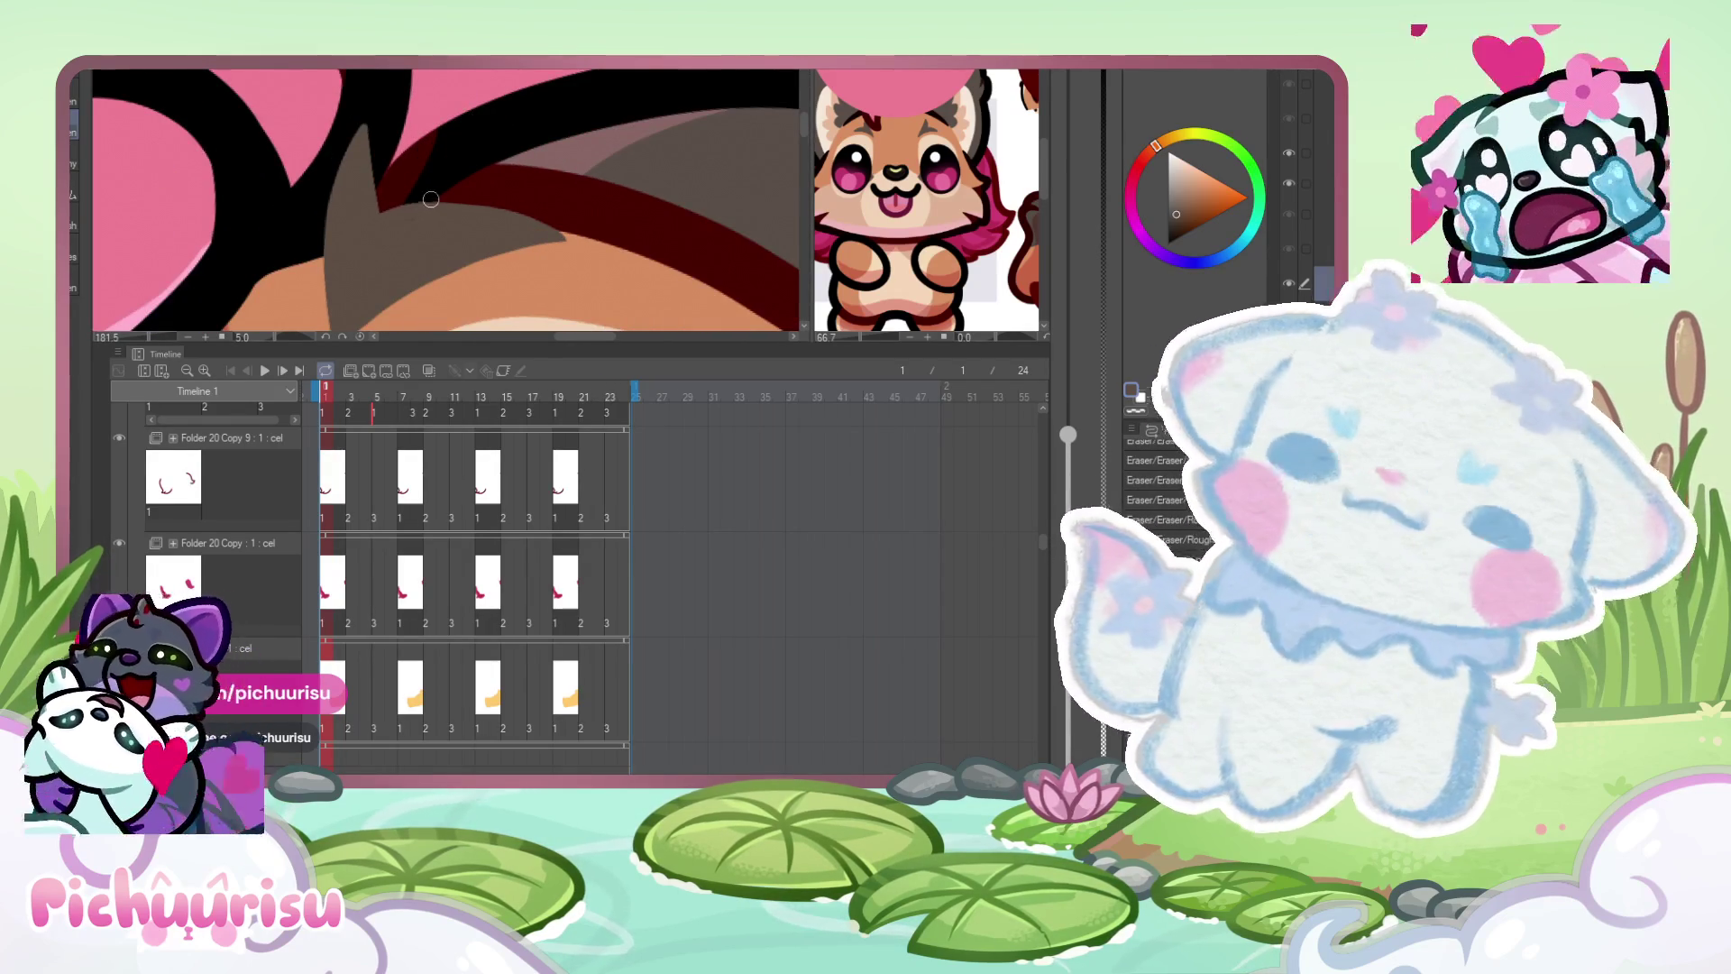
scroll(398, 244, "down", 5)
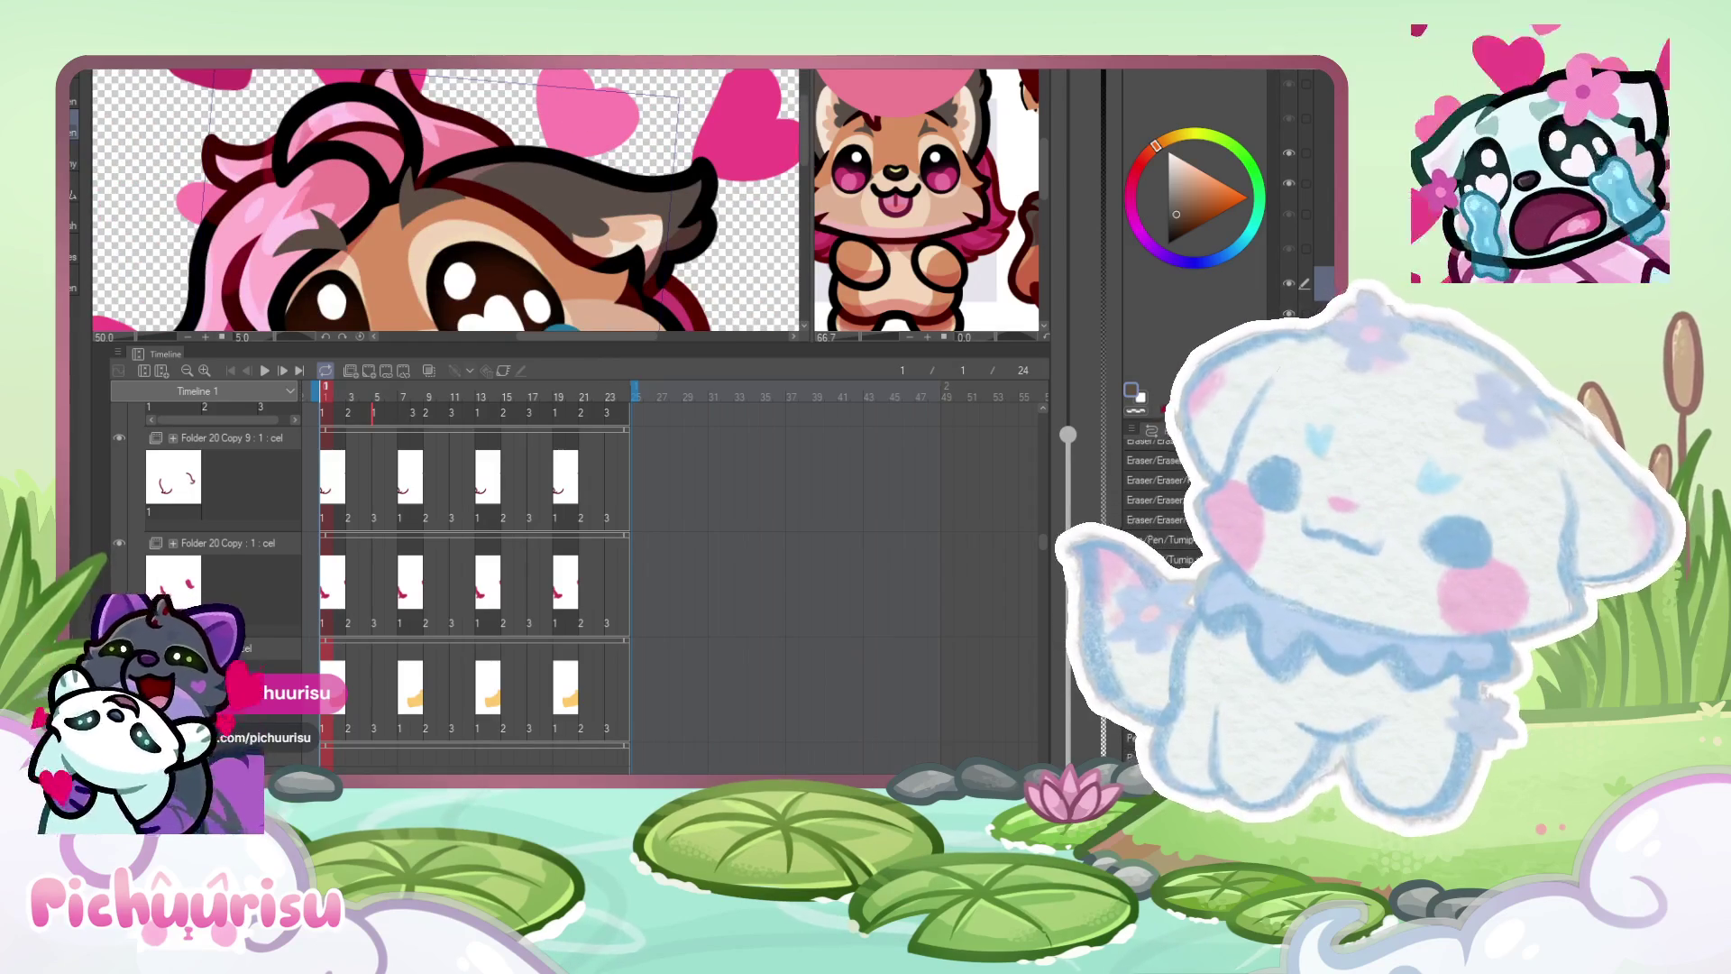
- Select the hair area beside the ear, move it up, stretch its lower-left corner down, and nudge it right
left_click_drag(225, 171, 347, 298)
scroll(334, 239, "up", 2)
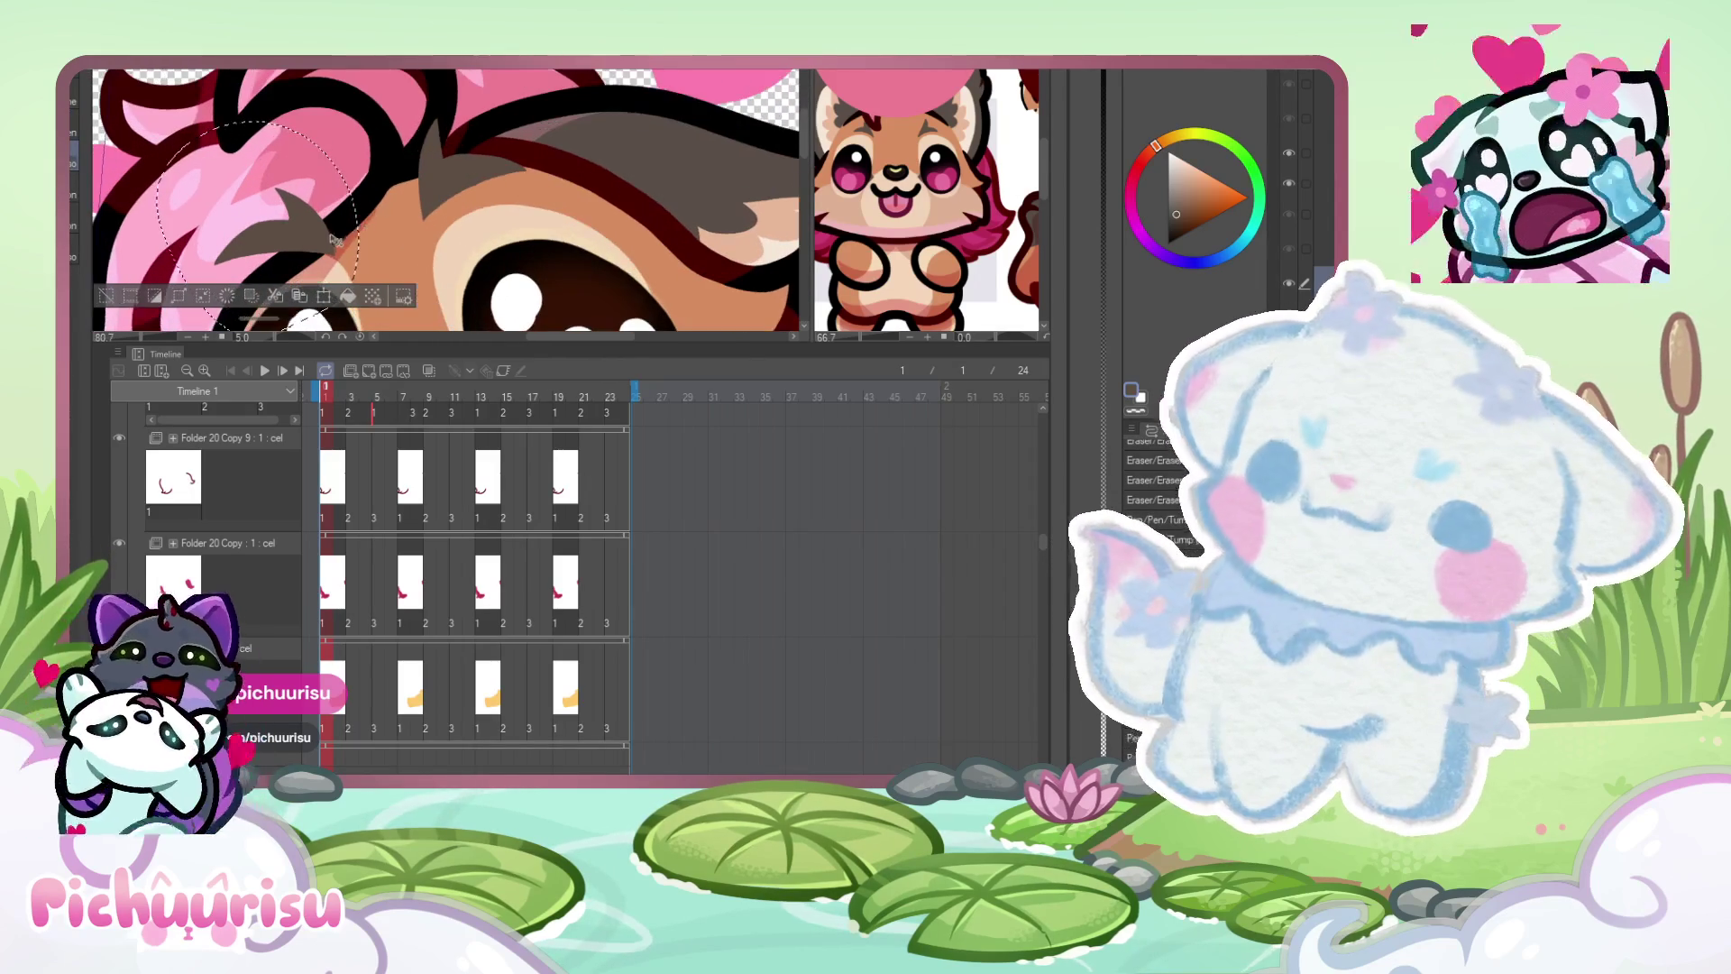
key("ctrl+t")
mouse_move(308, 231)
left_mouse_down()
mouse_move(370, 231)
mouse_move(270, 212)
left_mouse_up()
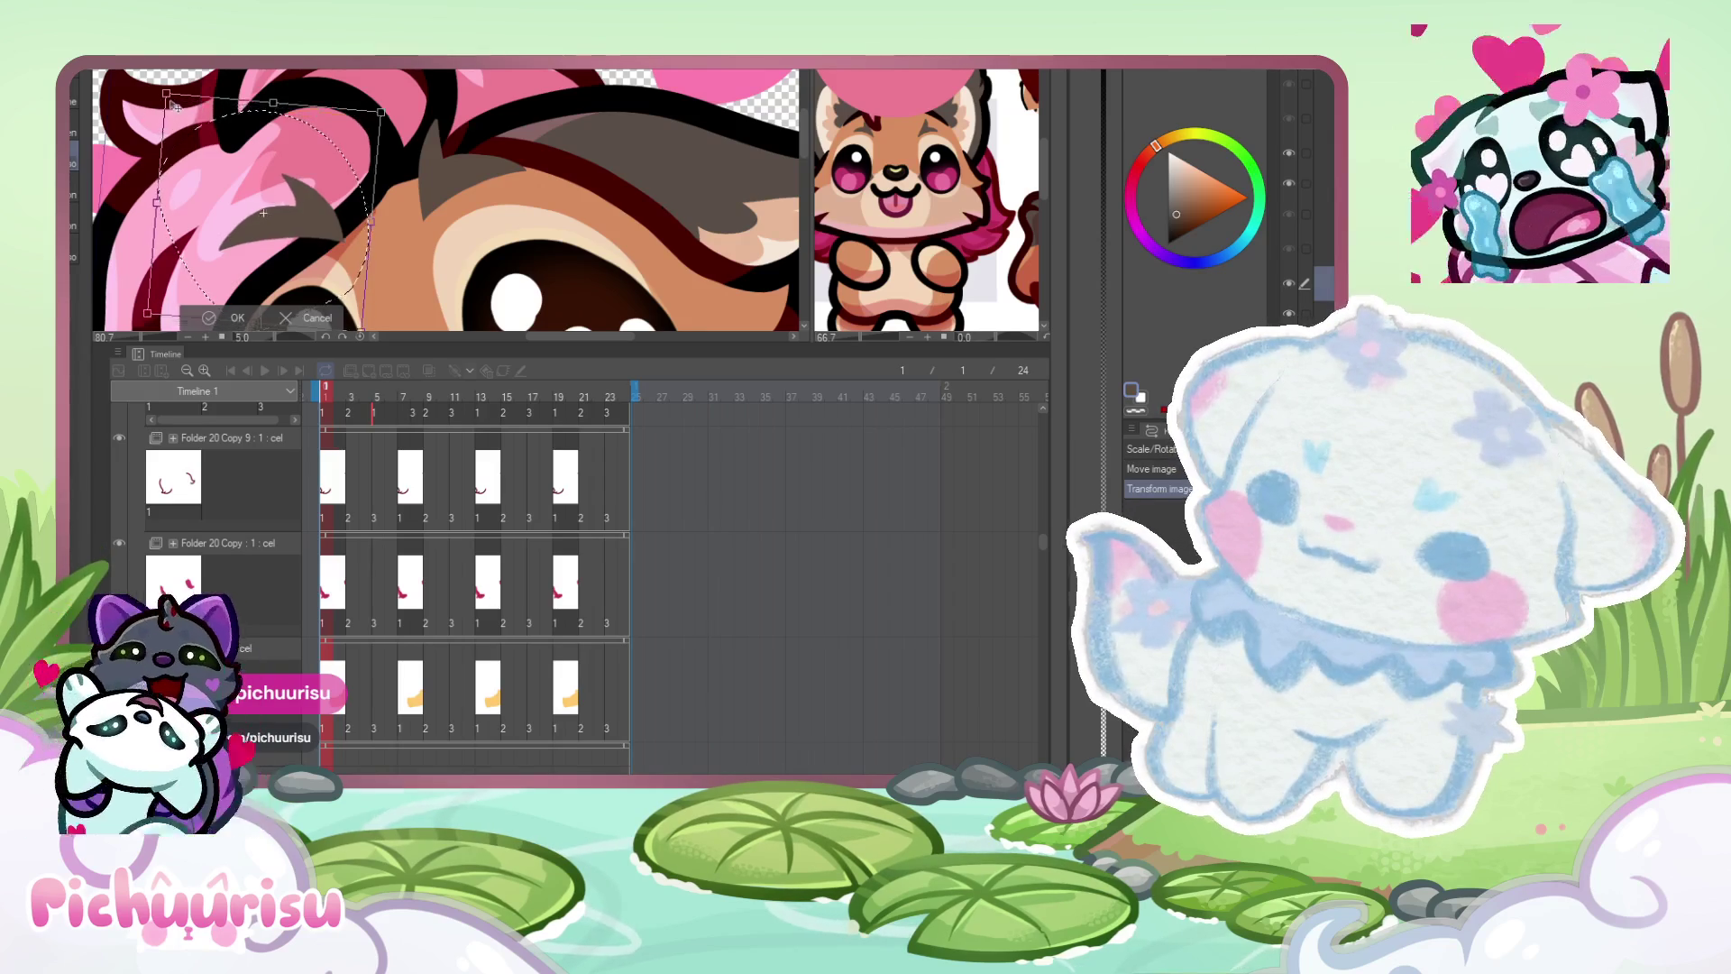
scroll(271, 212, "down", 2)
scroll(184, 227, "up", 3)
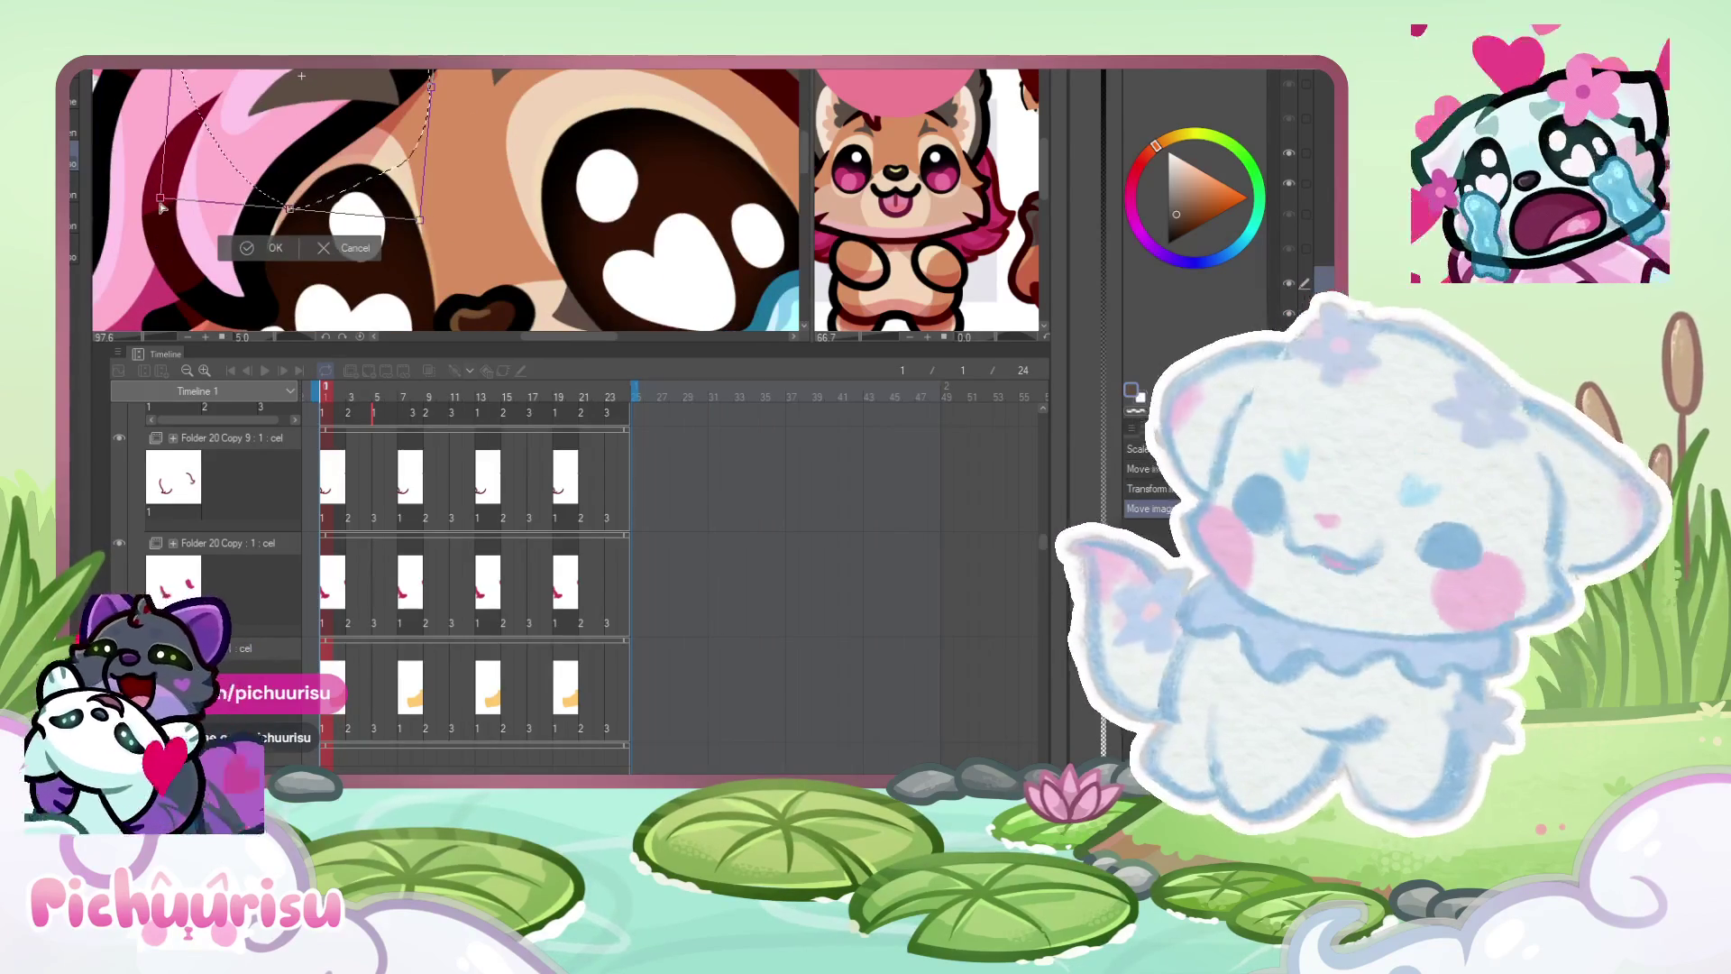
left_click_drag(162, 209, 167, 216)
left_click_drag(359, 97, 364, 100)
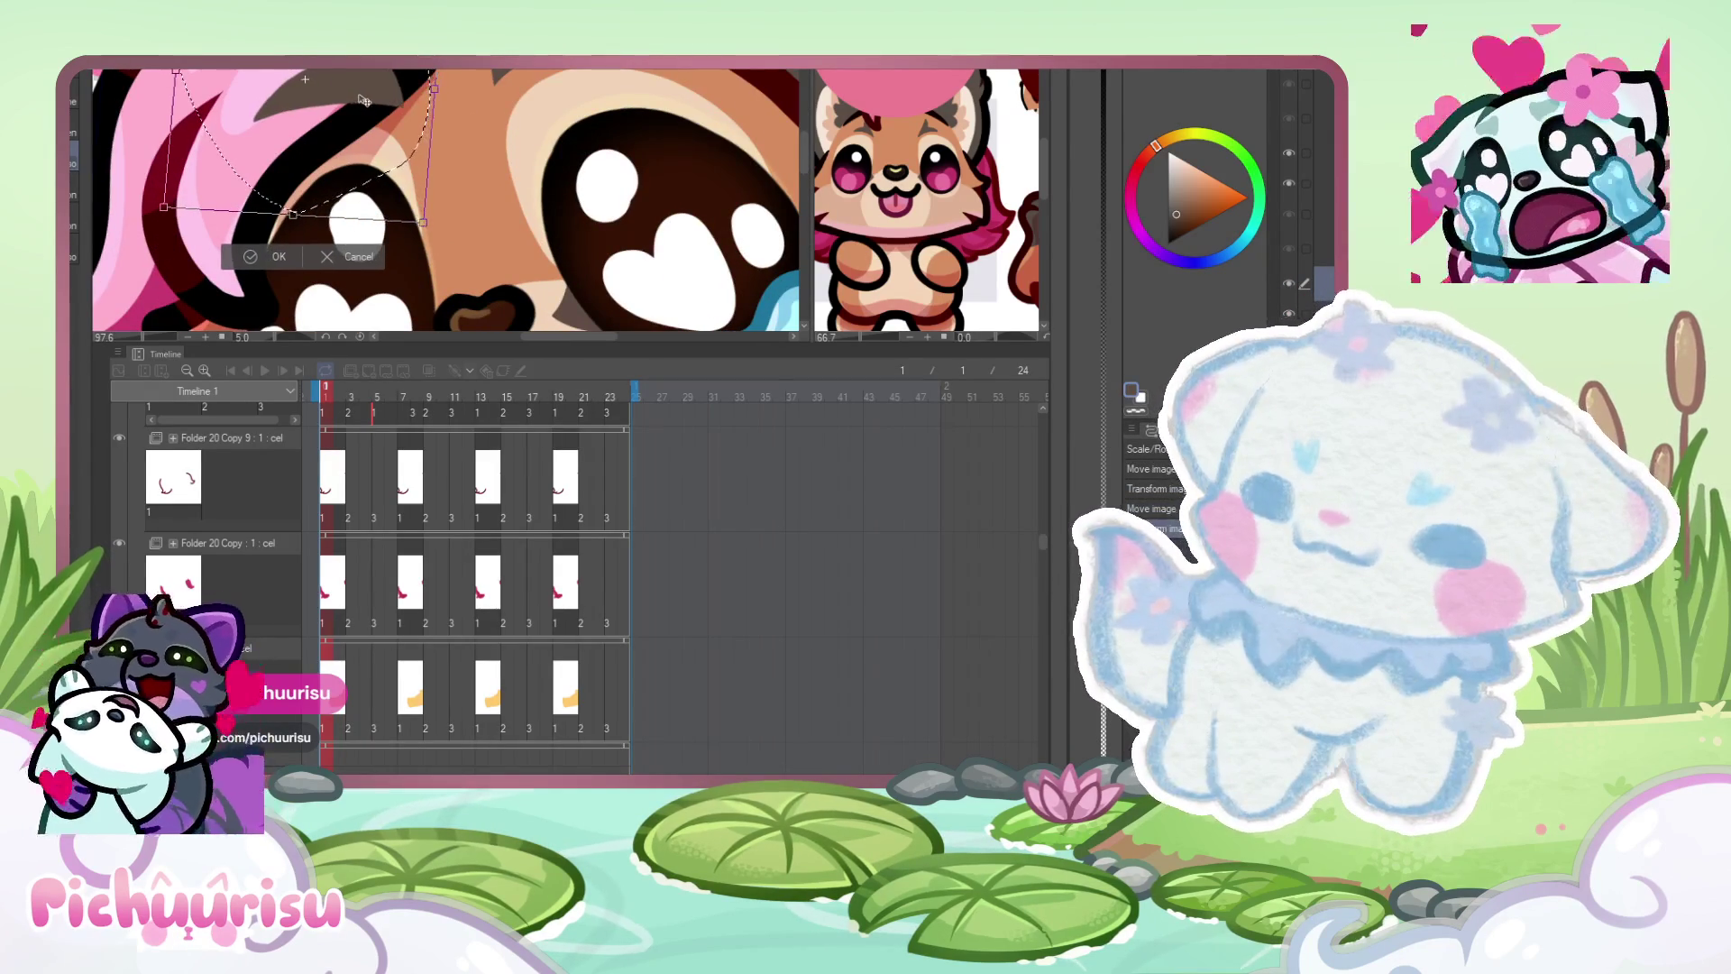
scroll(363, 100, "down", 5)
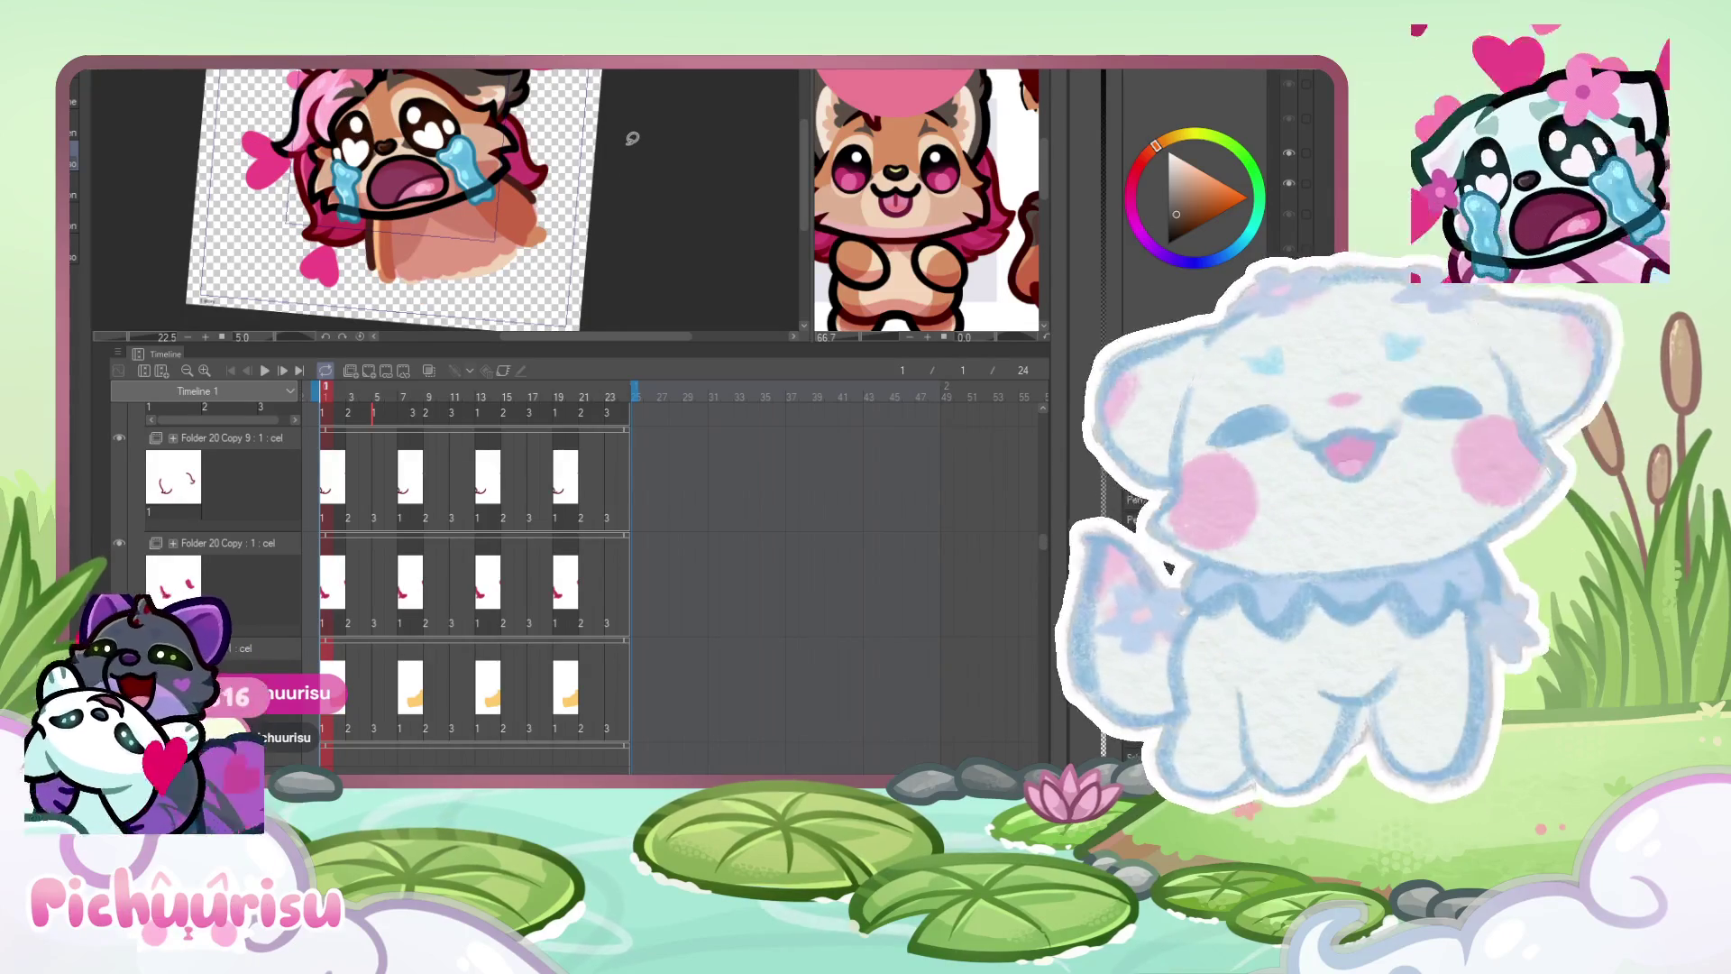
- Eyedrop the pink from the reference character's eye as the drawing colour
scroll(689, 206, "down", 1)
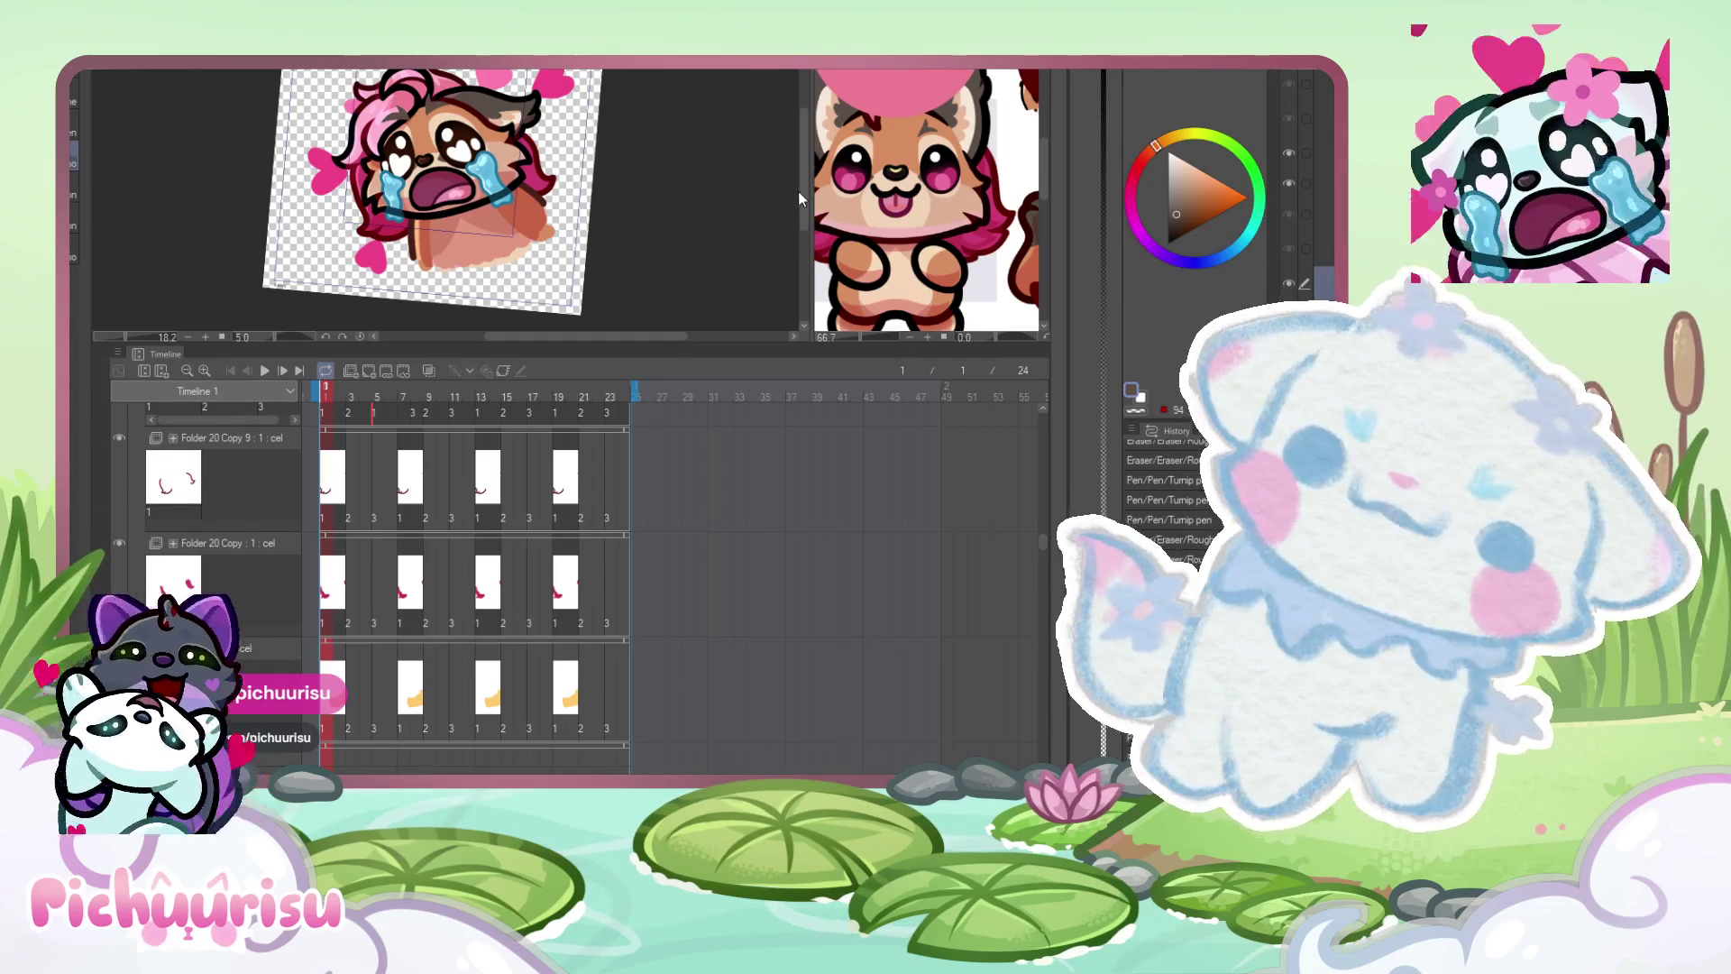
left_click(933, 181)
left_click(934, 180, "alt")
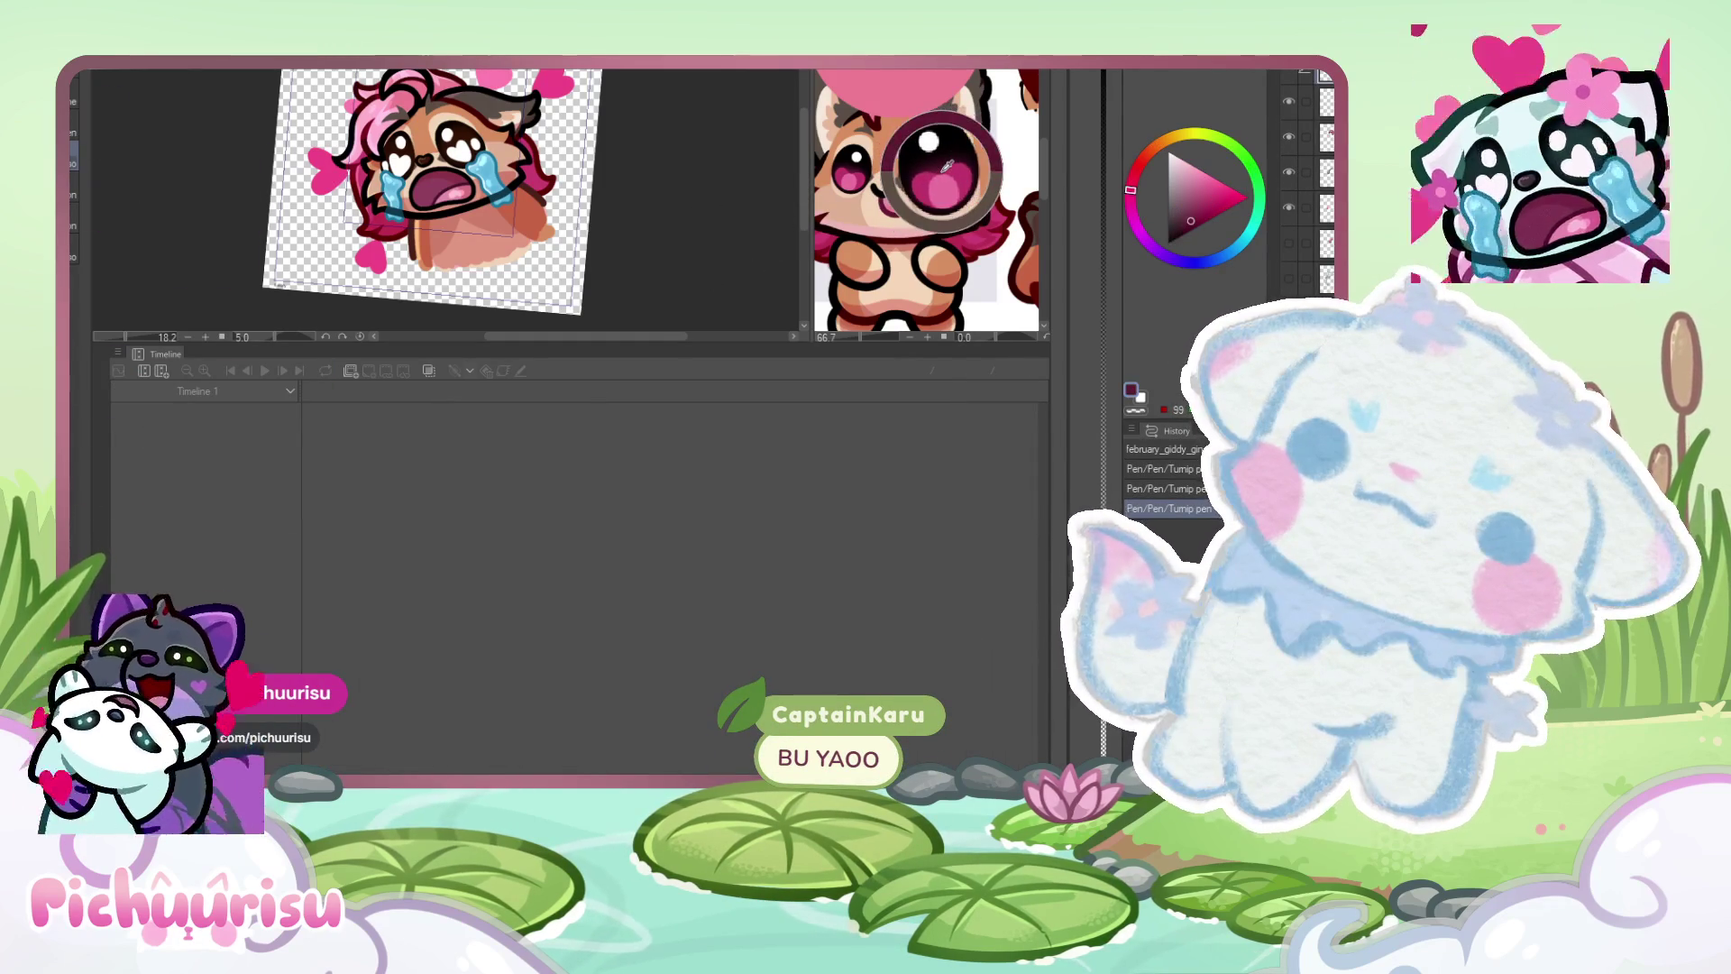
left_click(519, 176)
- Step through the emote animation frames, comparing with frame 1, until reaching frame 7
scroll(518, 175, "up", 6)
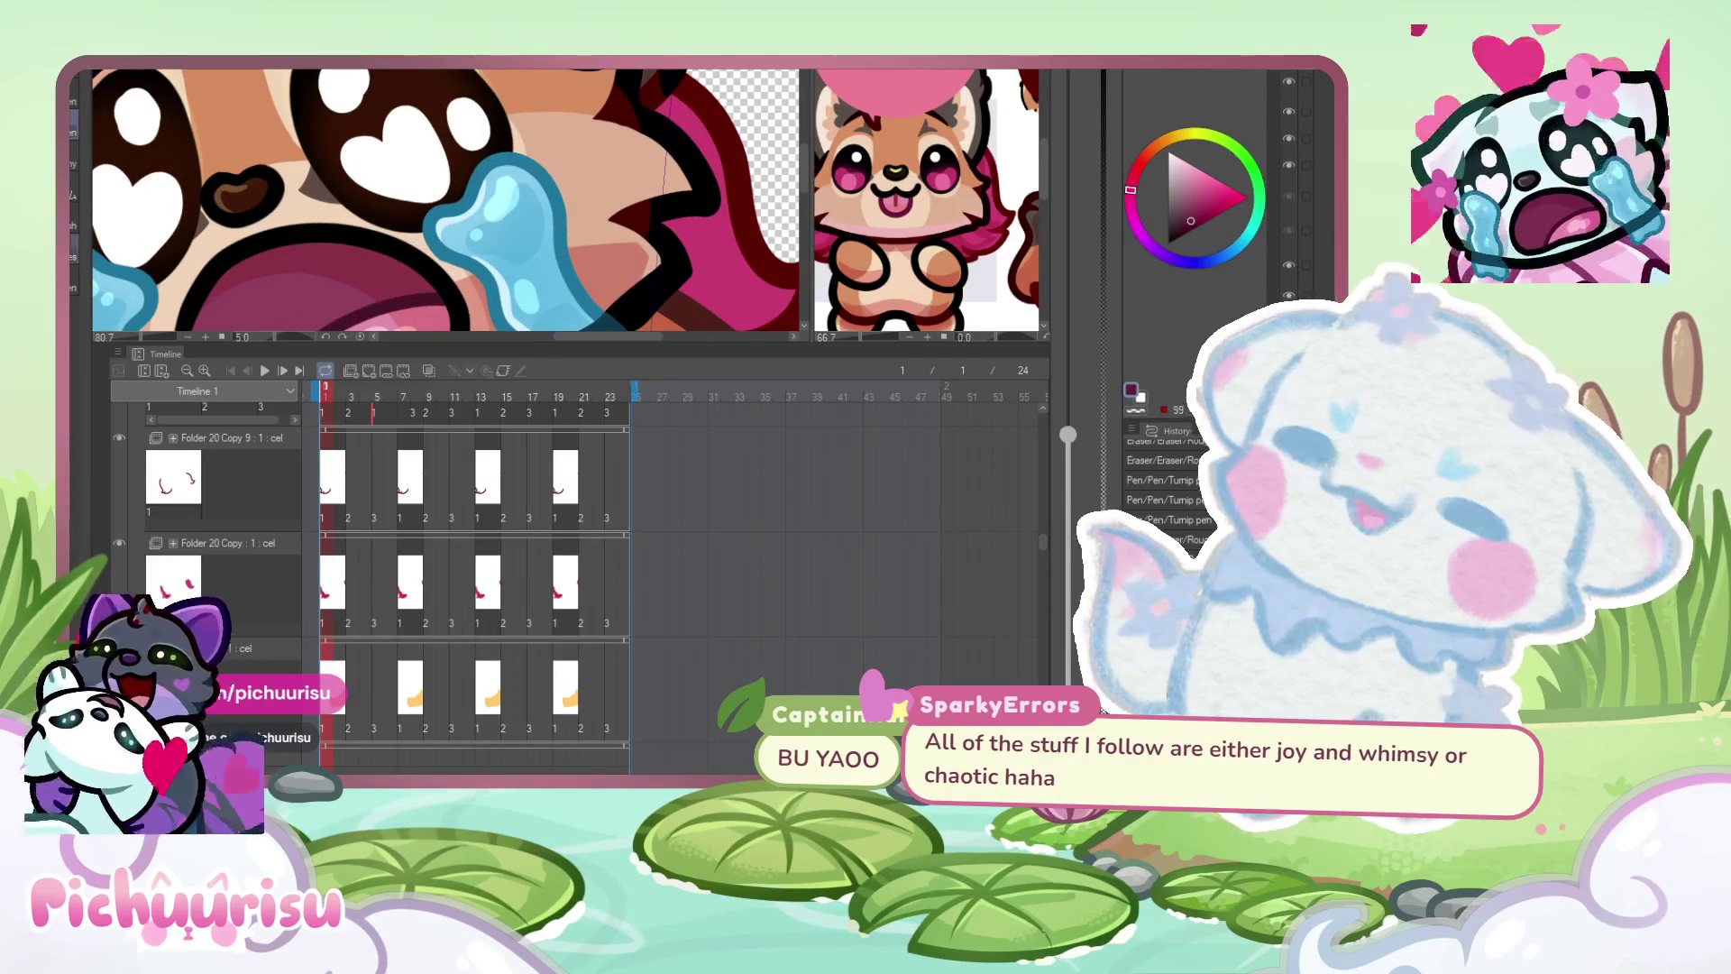
scroll(568, 100, "down", 3)
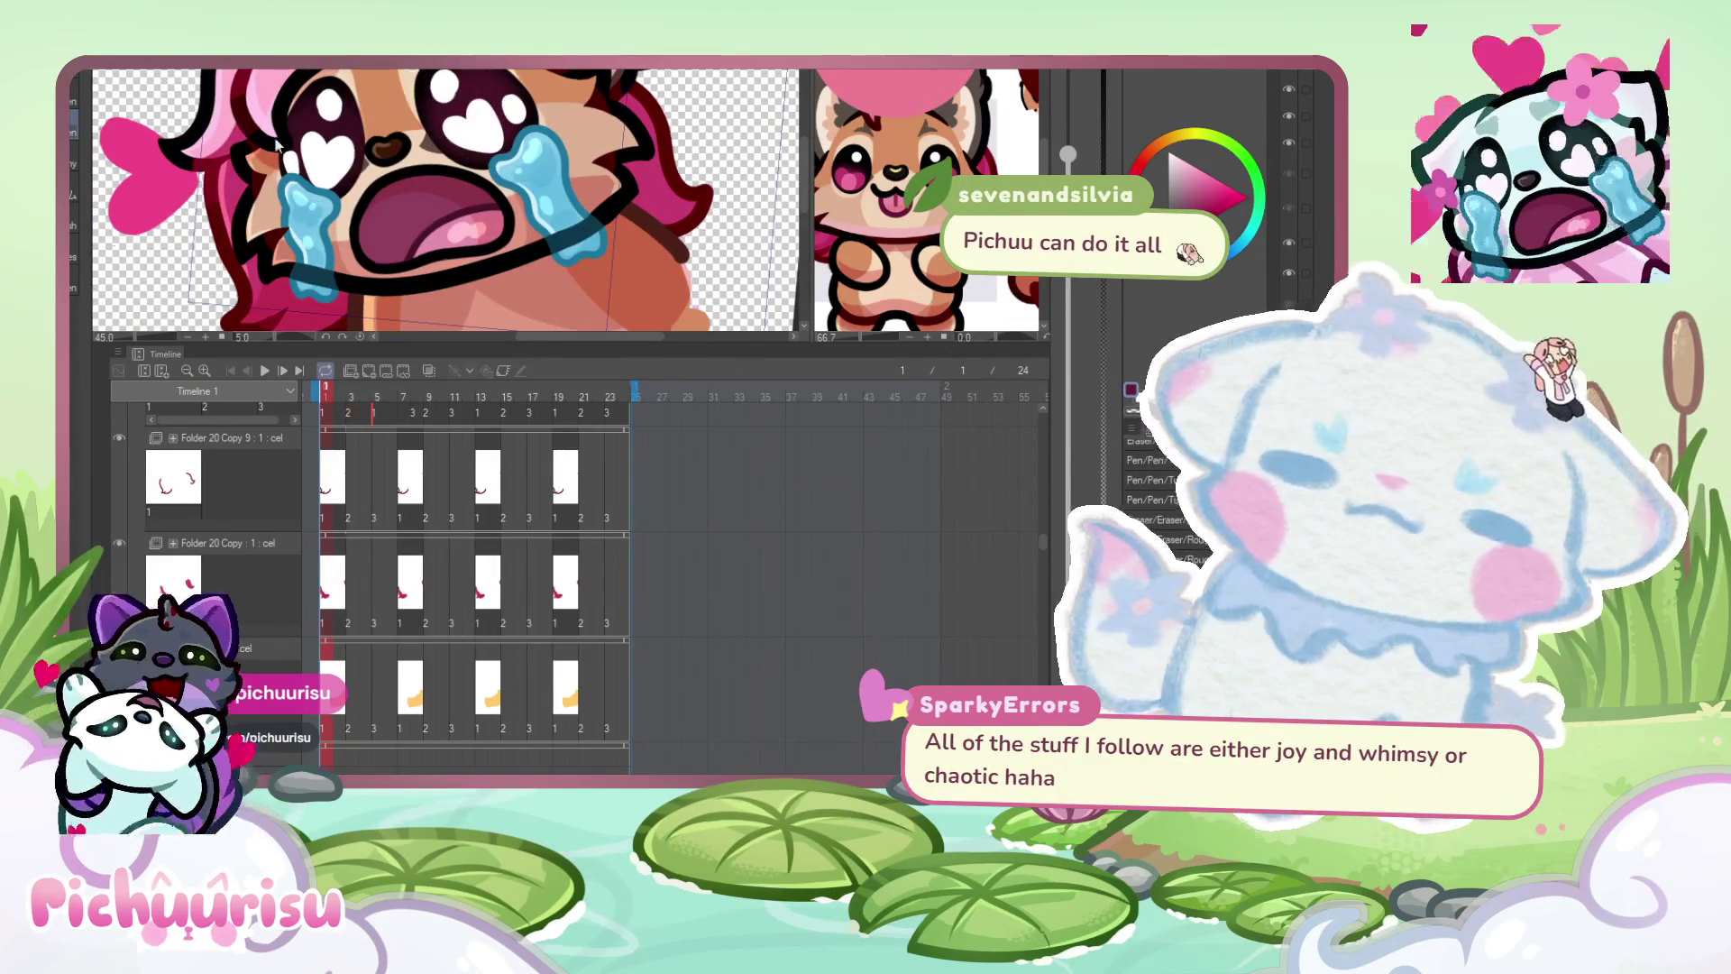
key("ctrl+Right")
key("ctrl+Right")
key("ctrl+Left")
key("ctrl+Left")
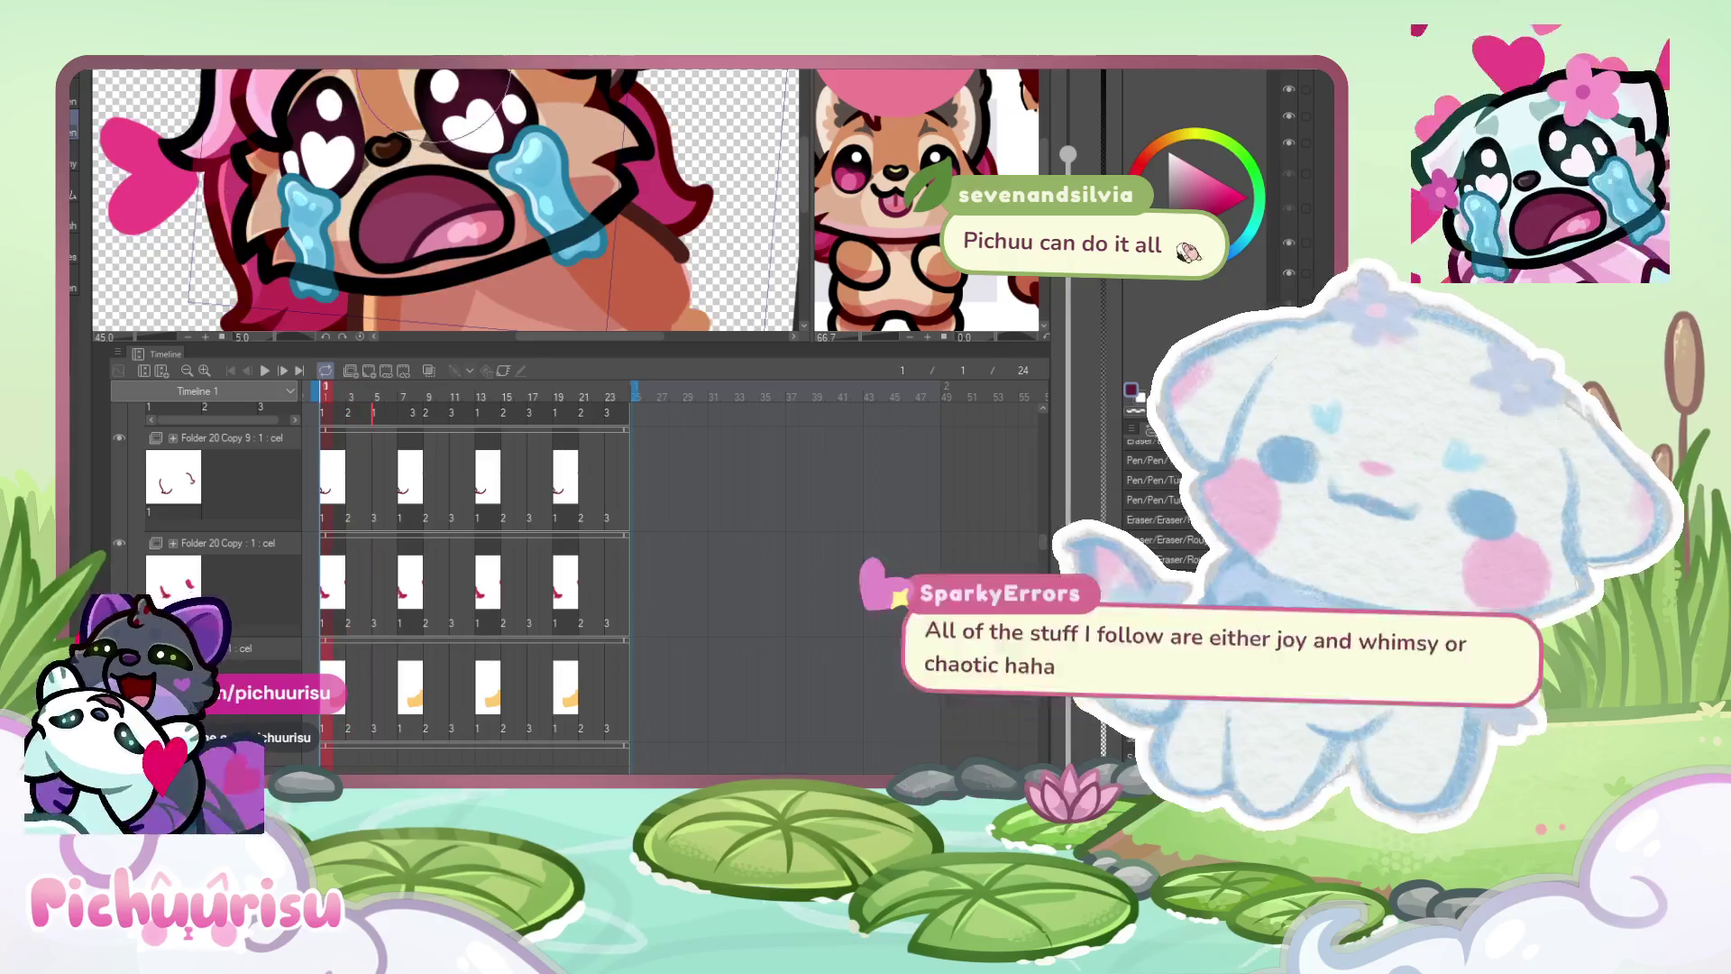
key("ctrl+Right")
key("ctrl+Right")
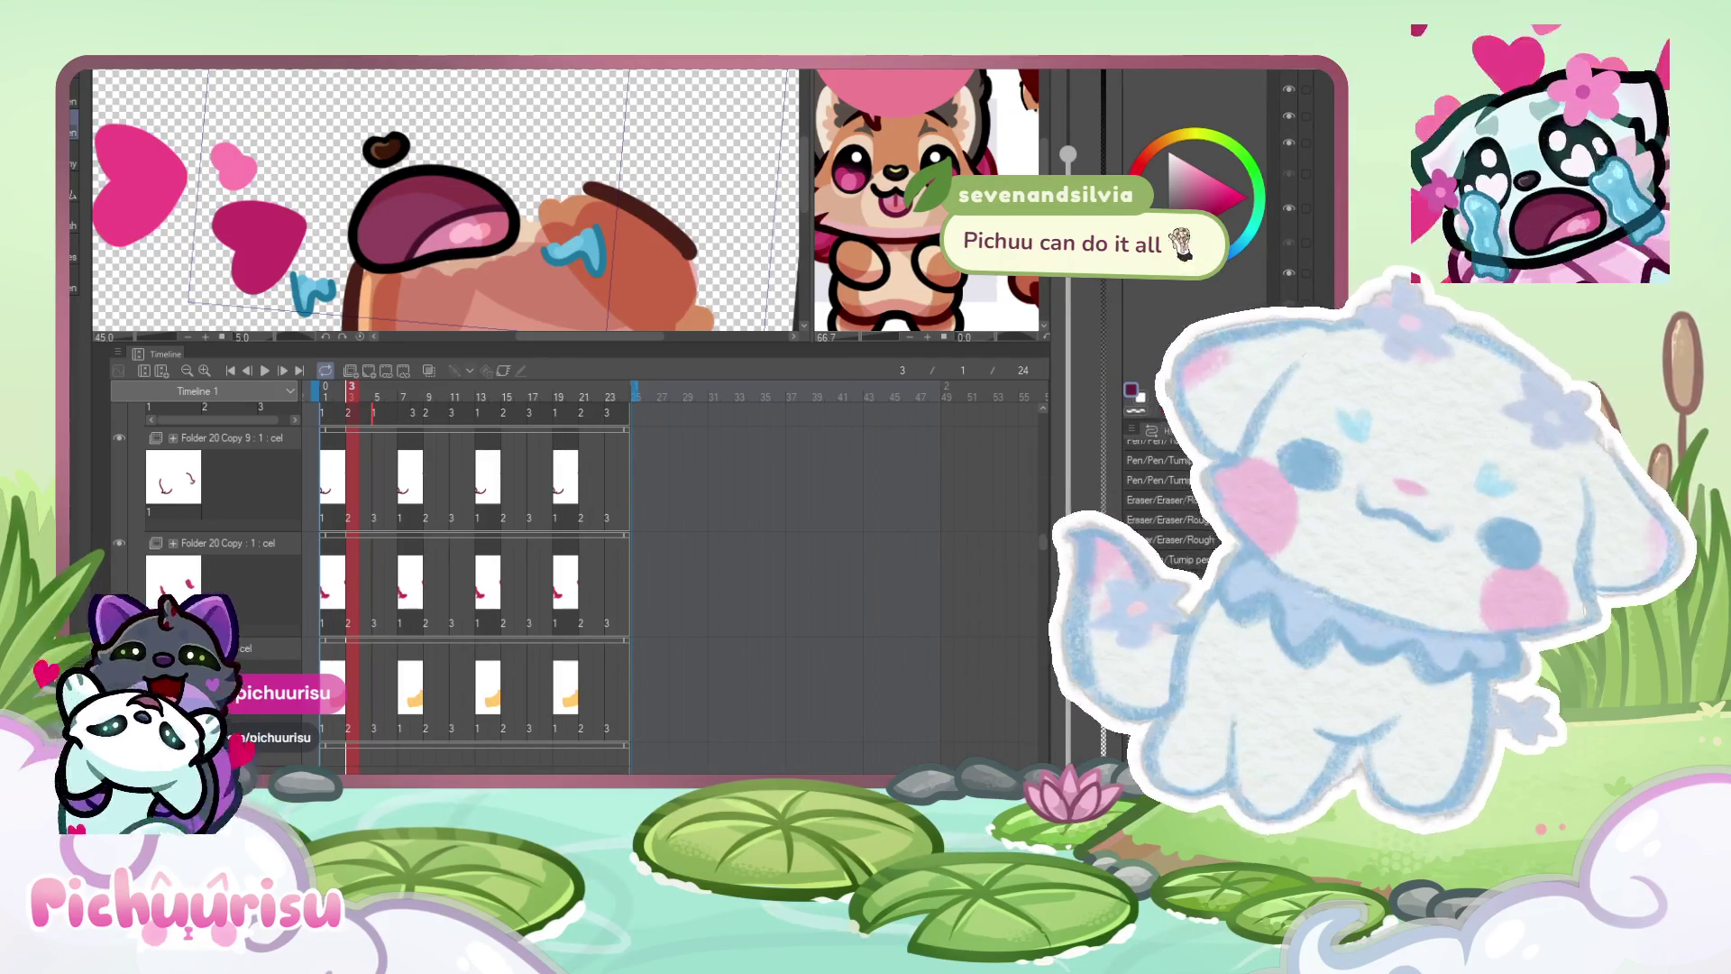
key("ctrl+Right")
key("ctrl+Right")
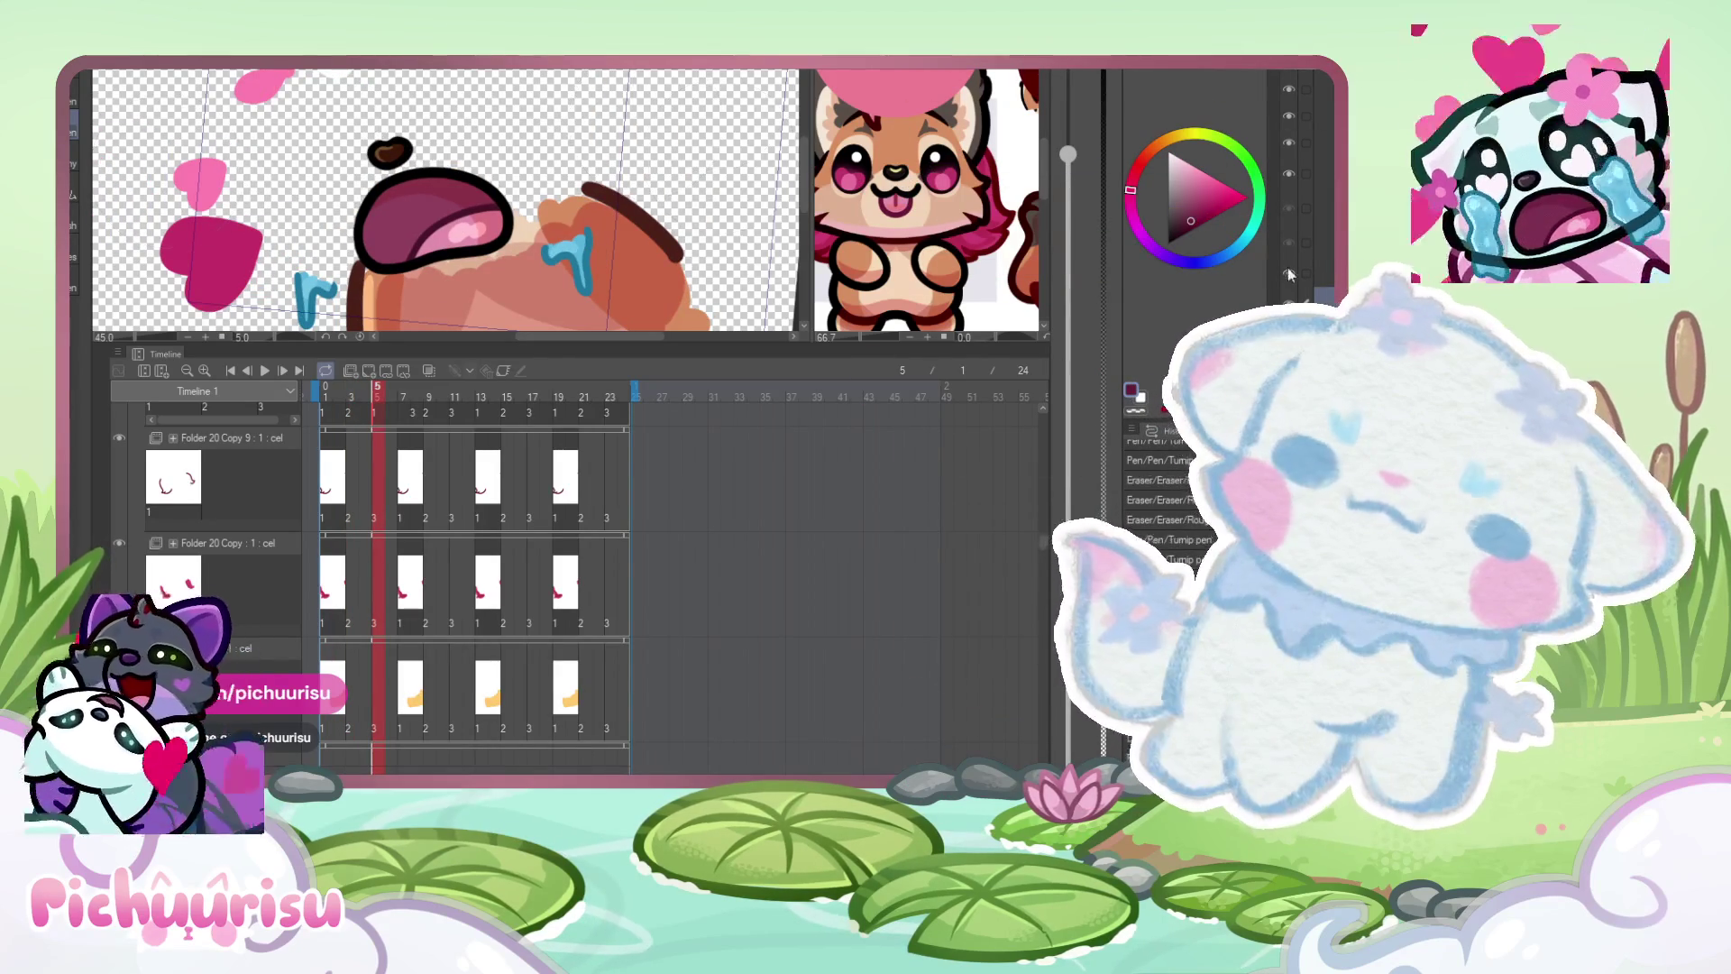
key("ctrl+Right")
key("ctrl+Right")
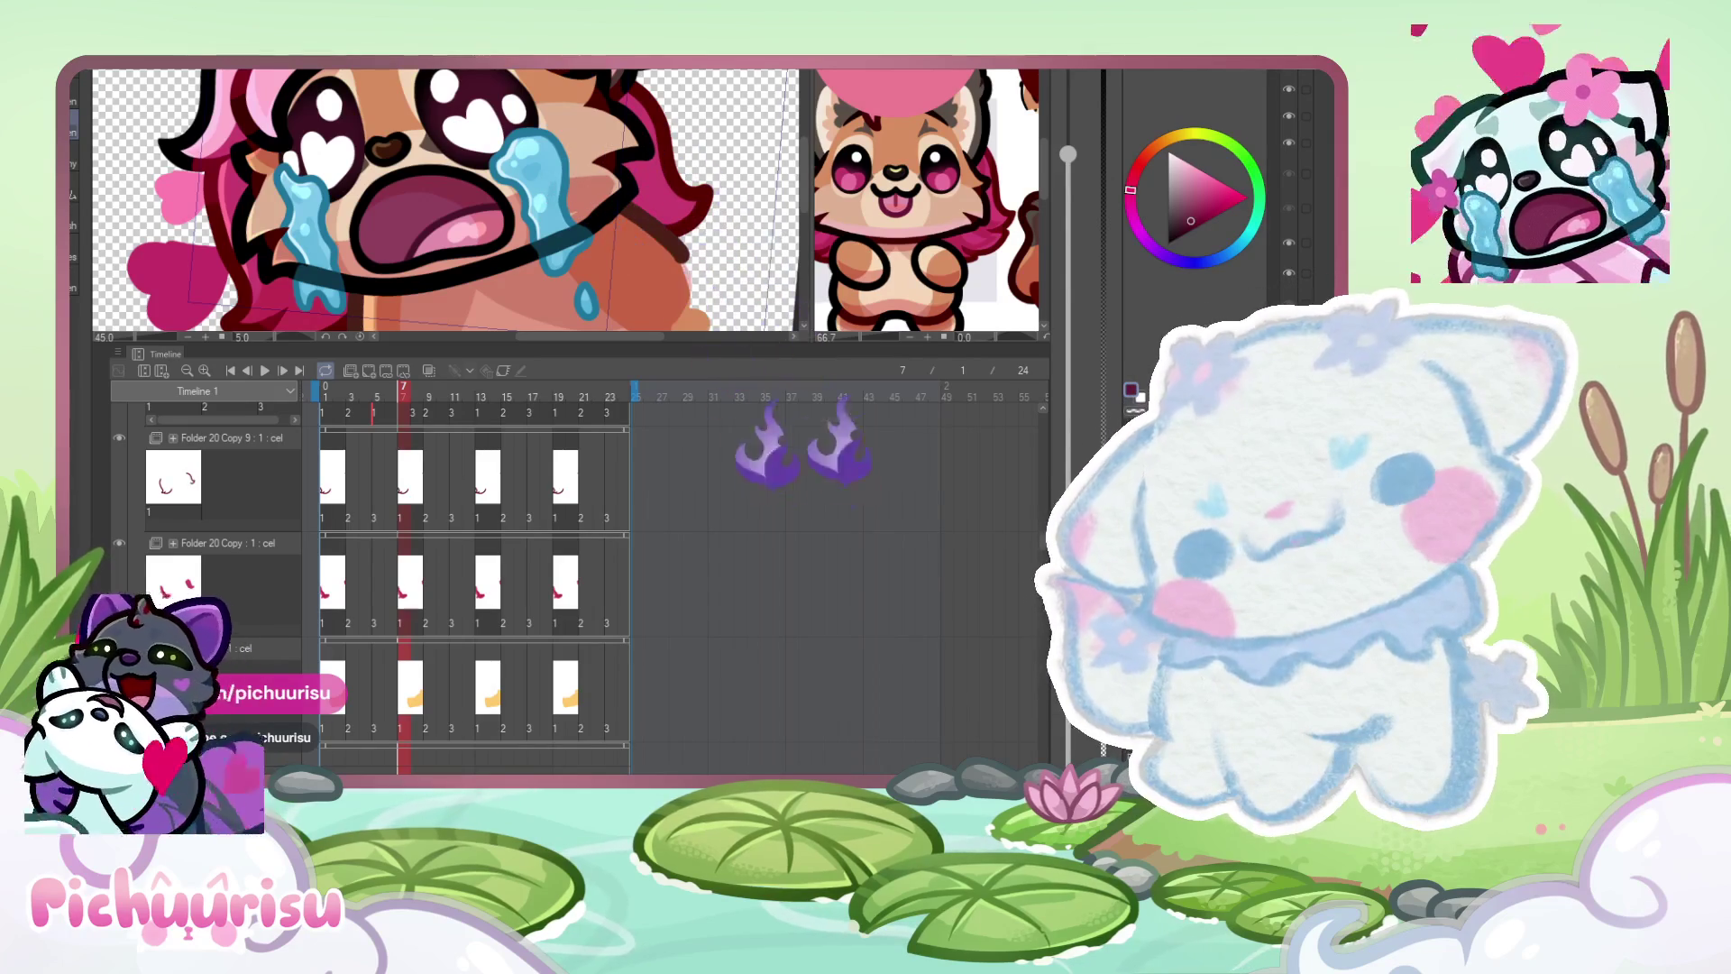
- Play the 24 fps crying emote loop from the Timeline, watch it, then pause it
scroll(451, 153, "down", 6)
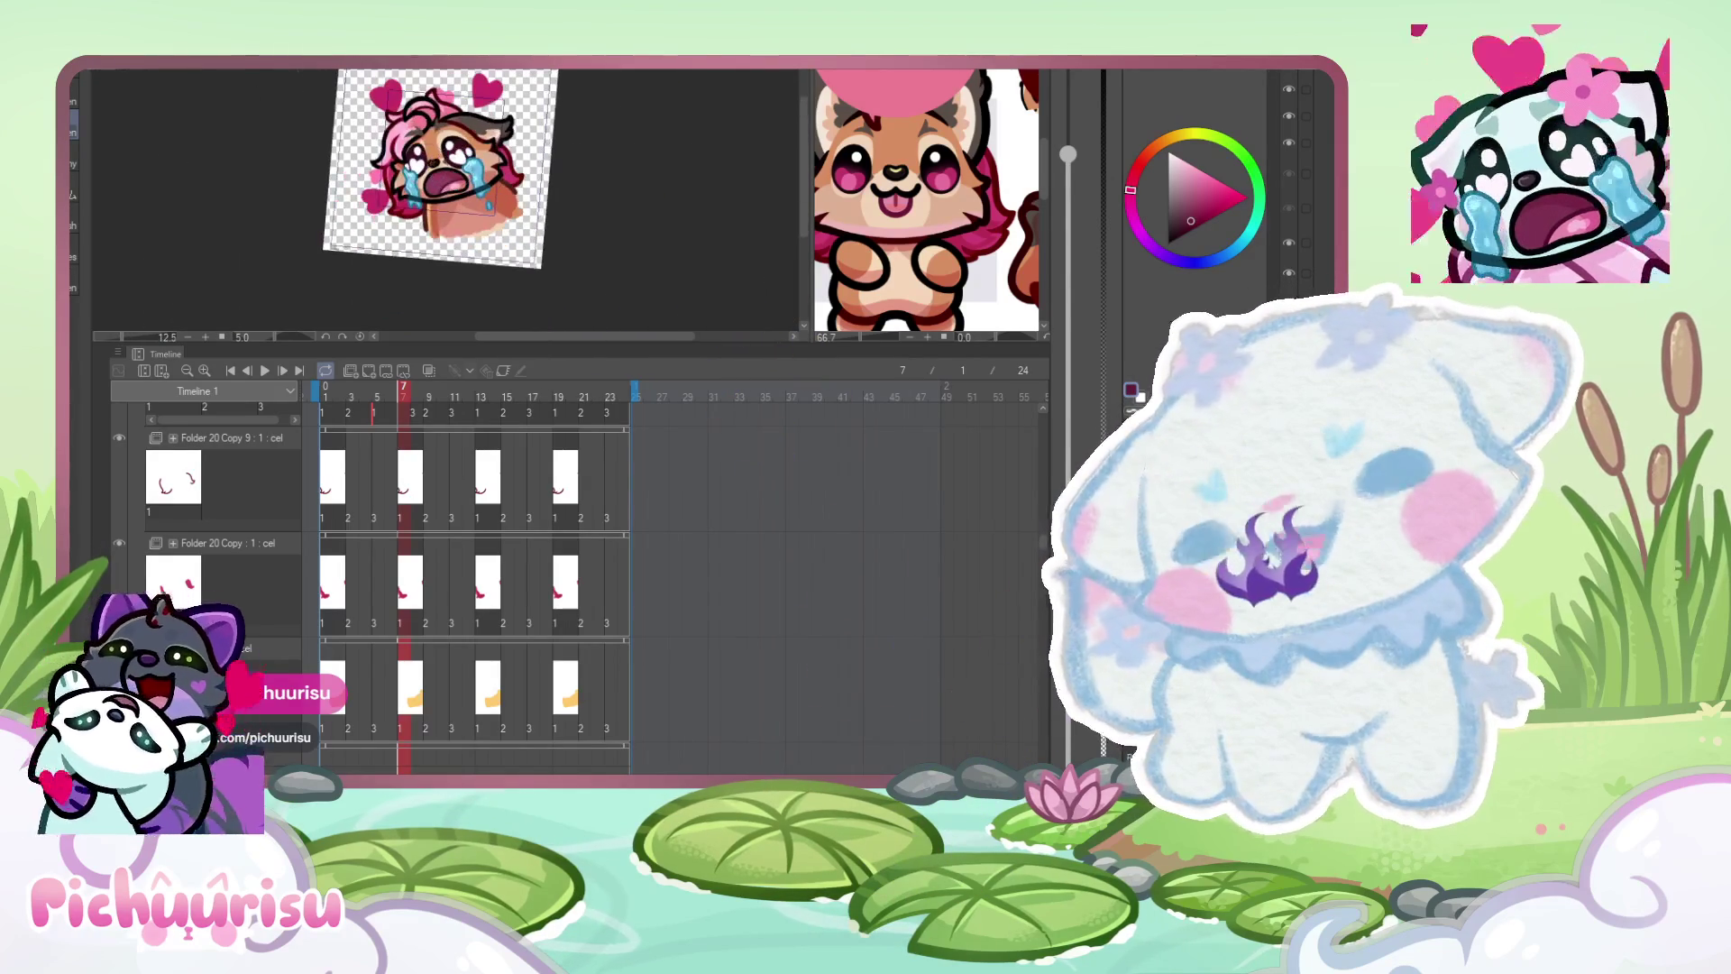
scroll(442, 172, "down", 2)
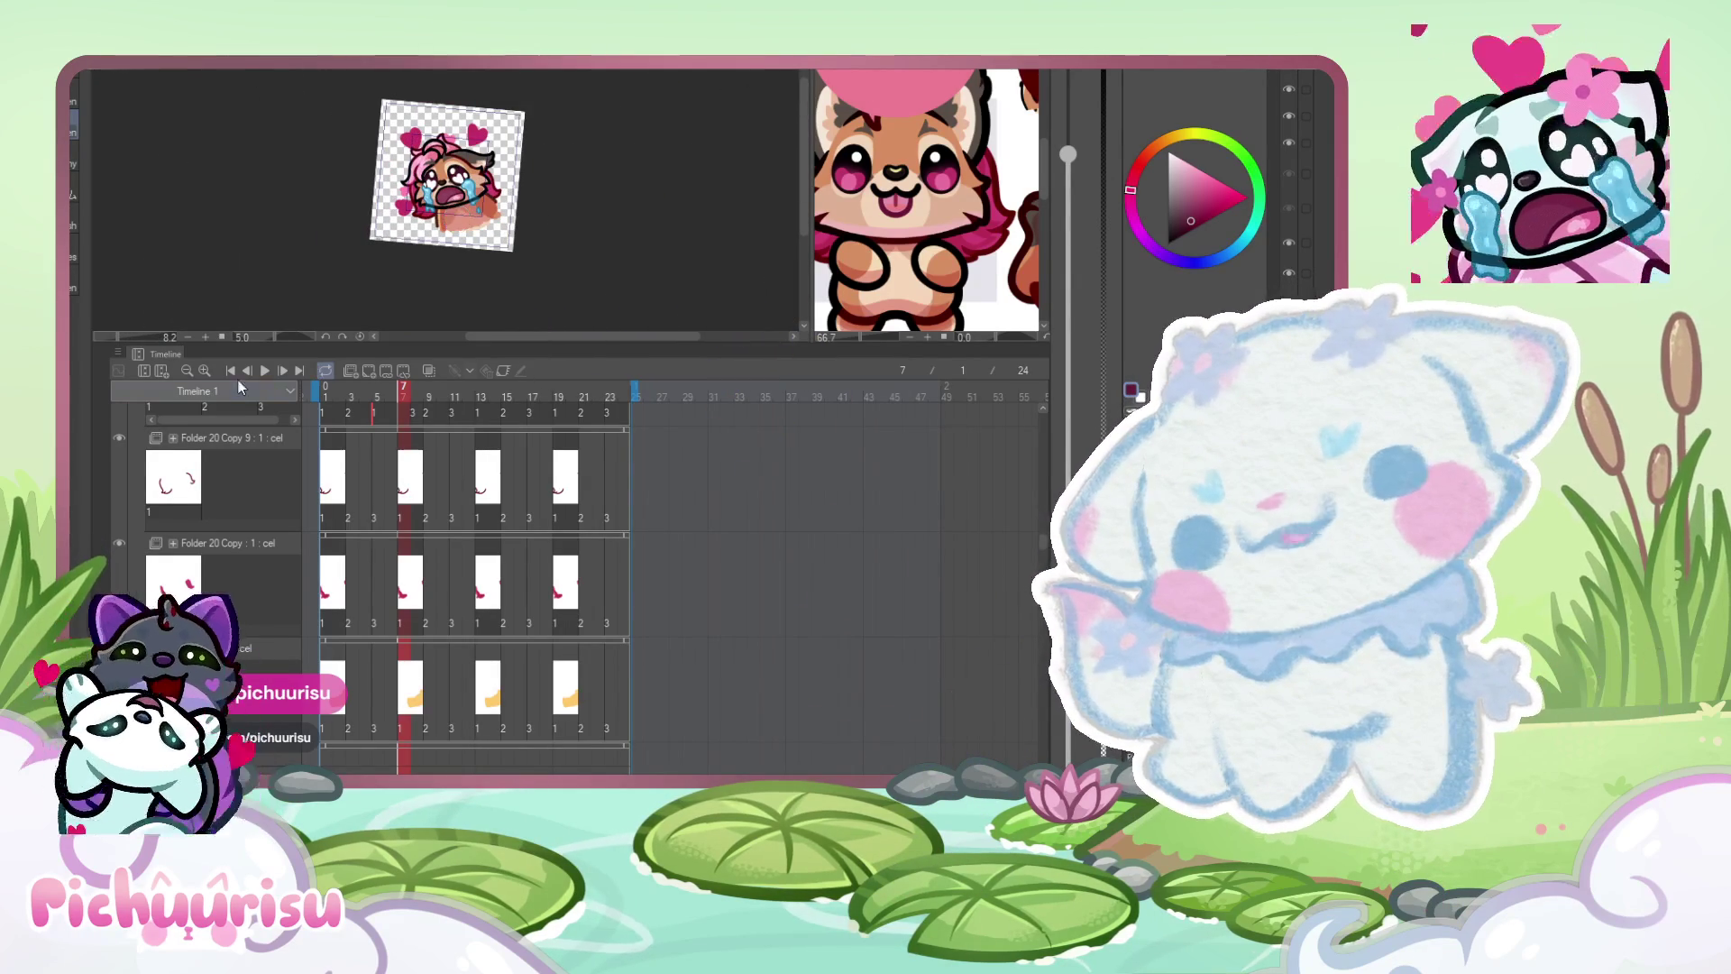
left_click(266, 374)
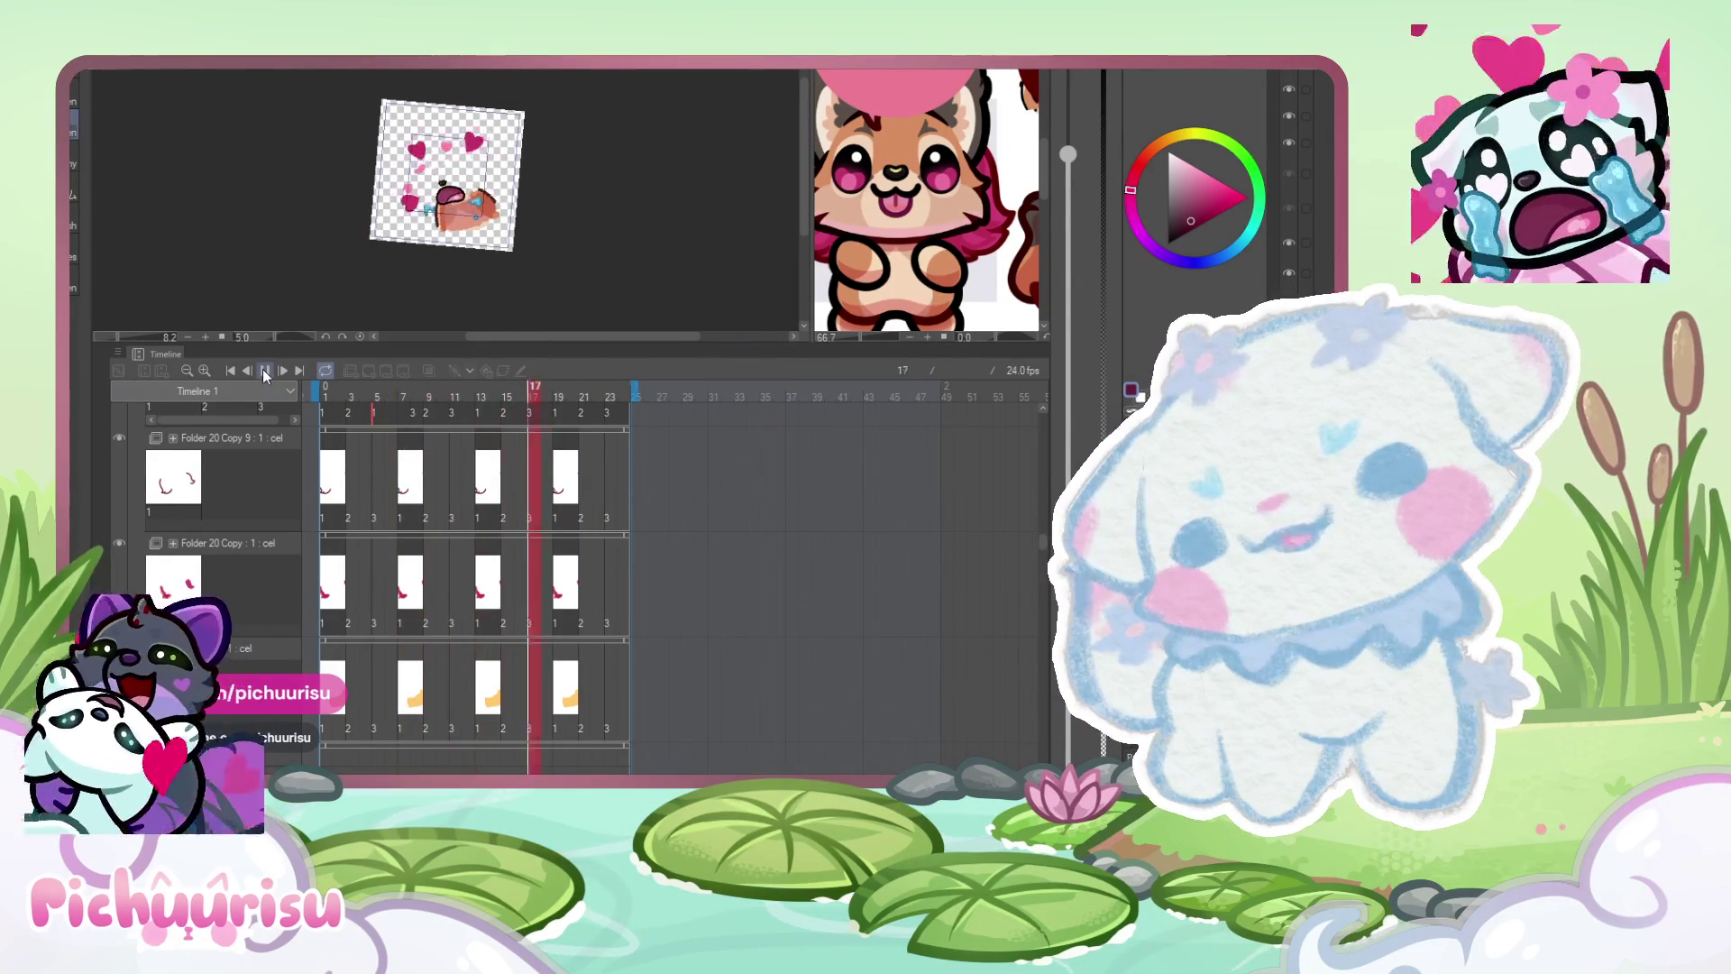
scroll(470, 170, "up", 2)
scroll(470, 170, "up", 3)
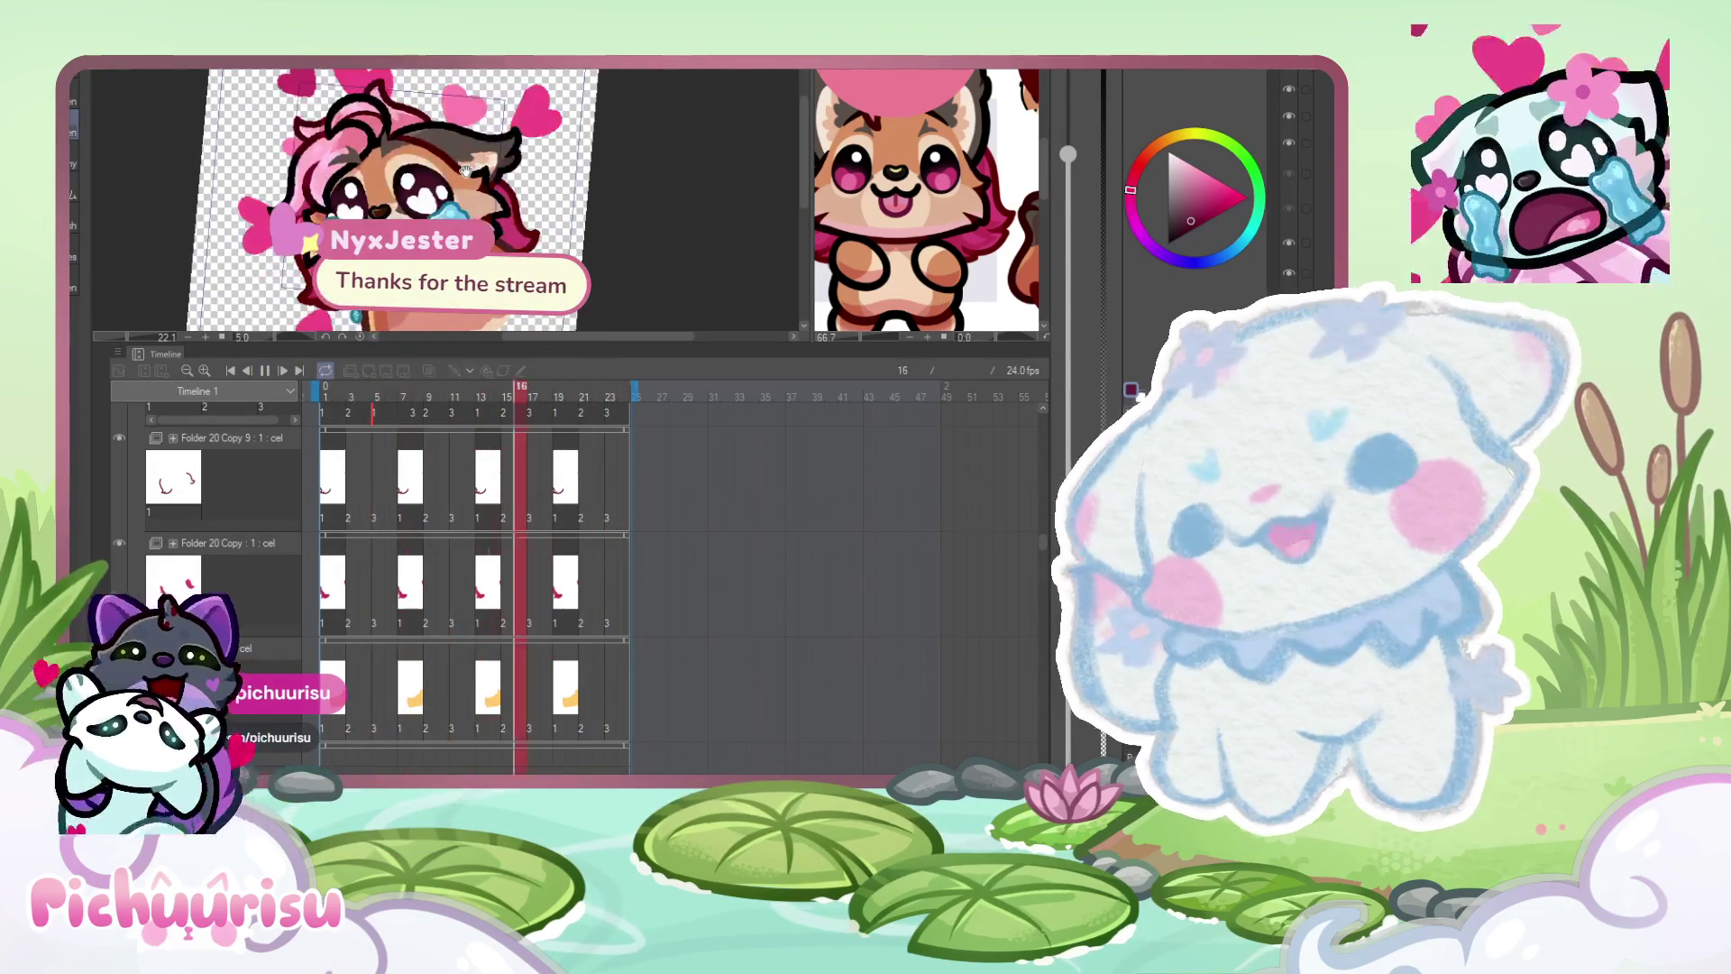
scroll(465, 171, "down", 2)
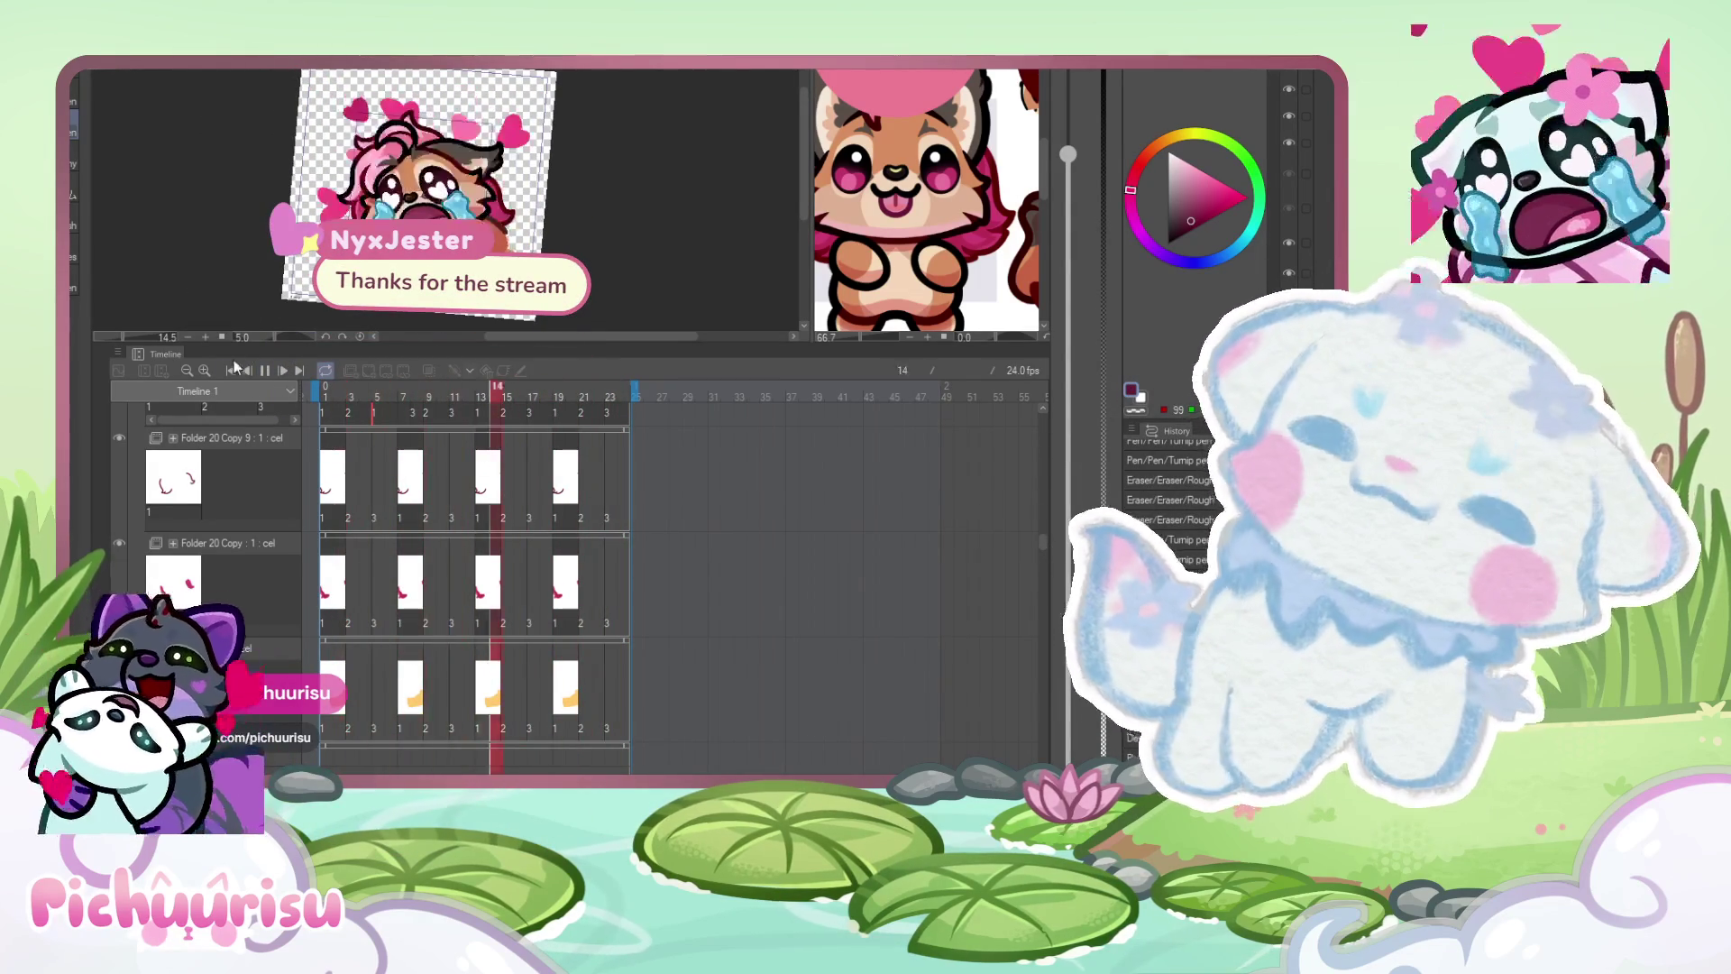
left_click(268, 376)
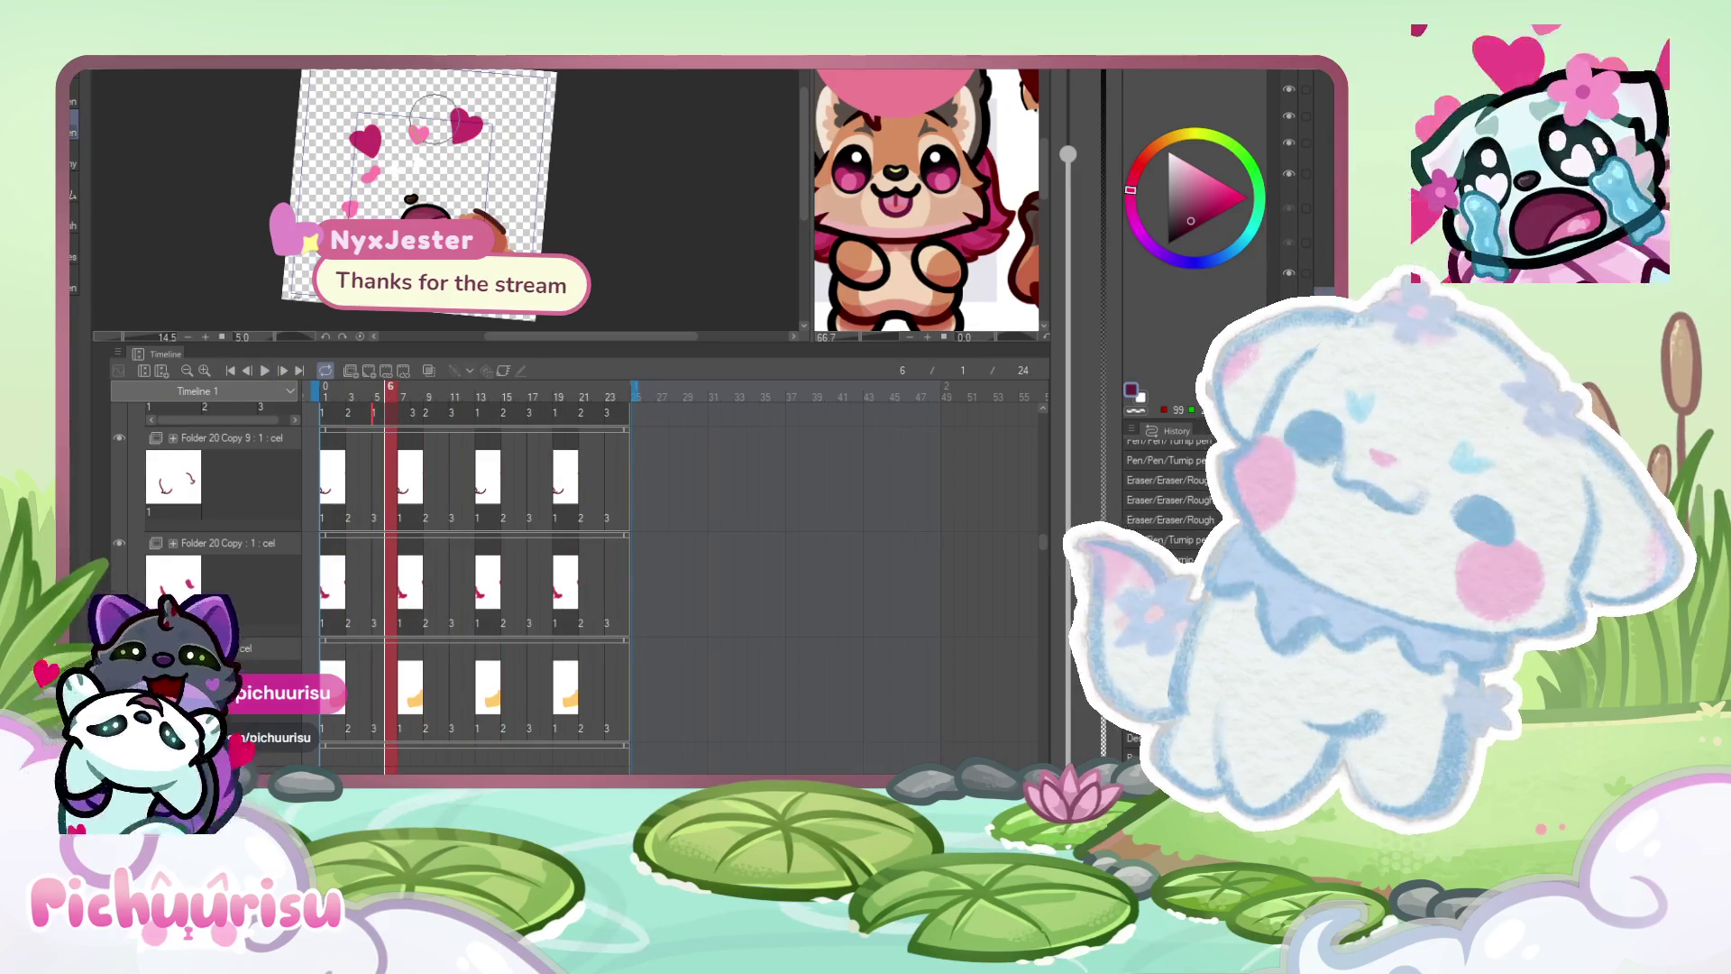